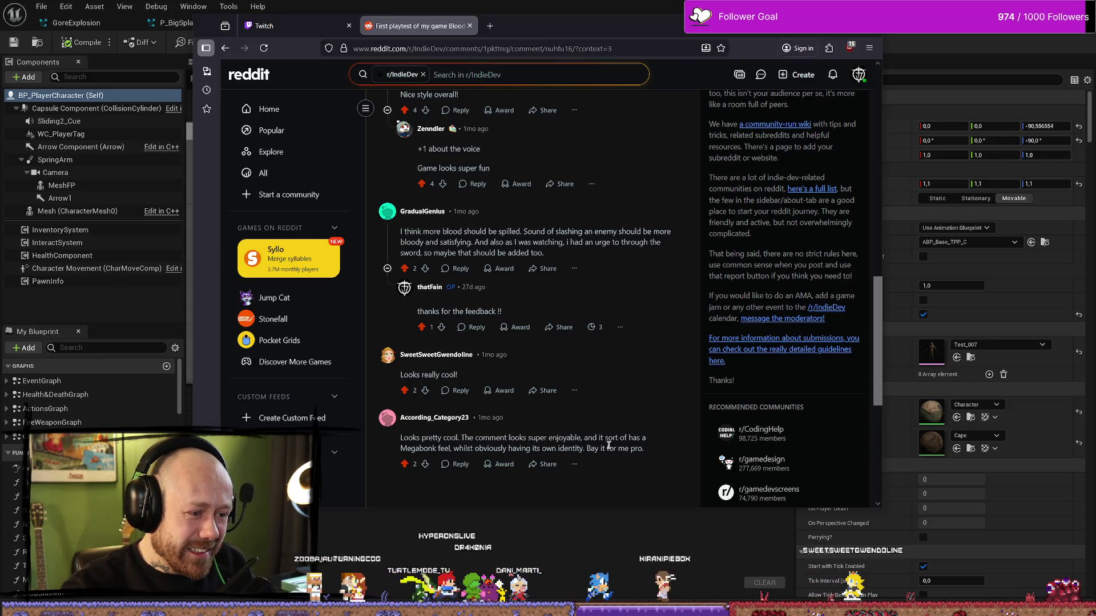
Step: Skim the Reddit playtest feedback comments, then switch back to the Unreal editor
scroll(593, 293, up, 4)
scroll(593, 294, down, 1)
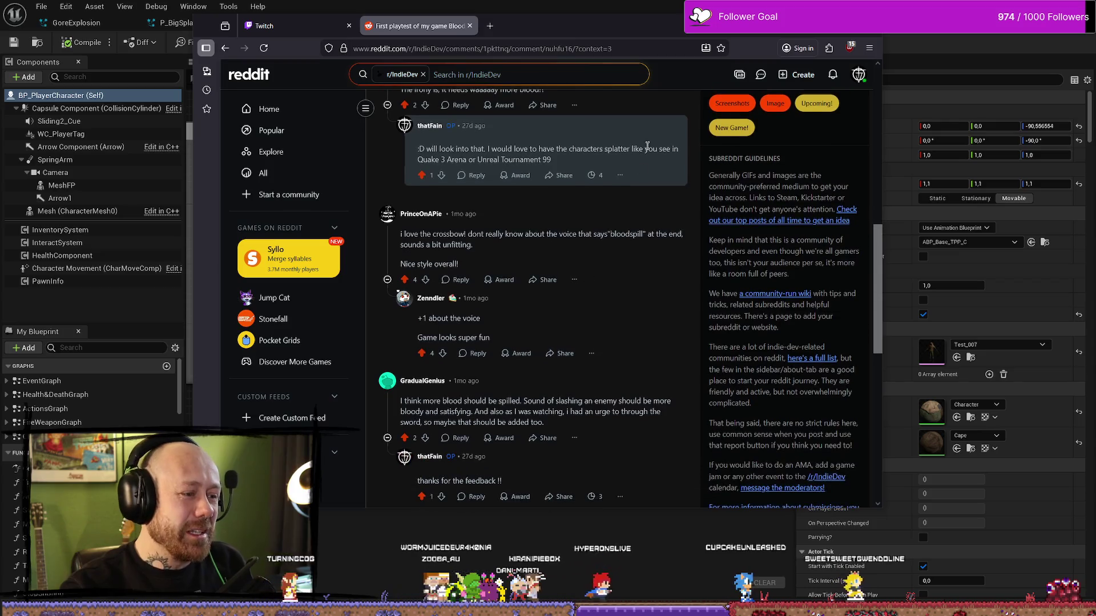
key(alt+Tab)
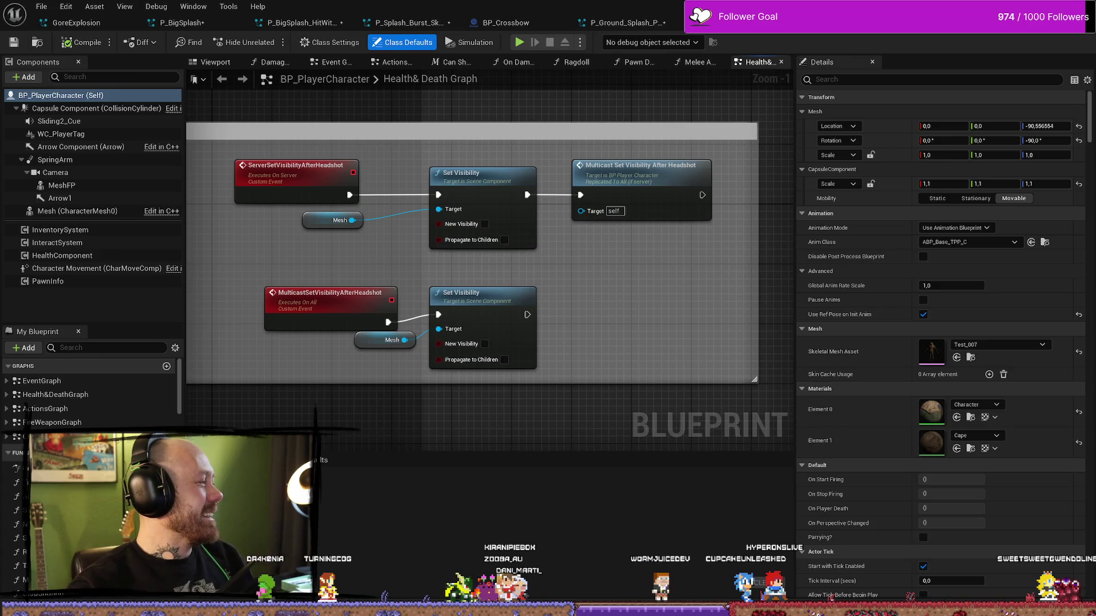
Step: Jump to the Parry Effects Multicast call and select it along with the Parrying? branch
double_click(143, 480)
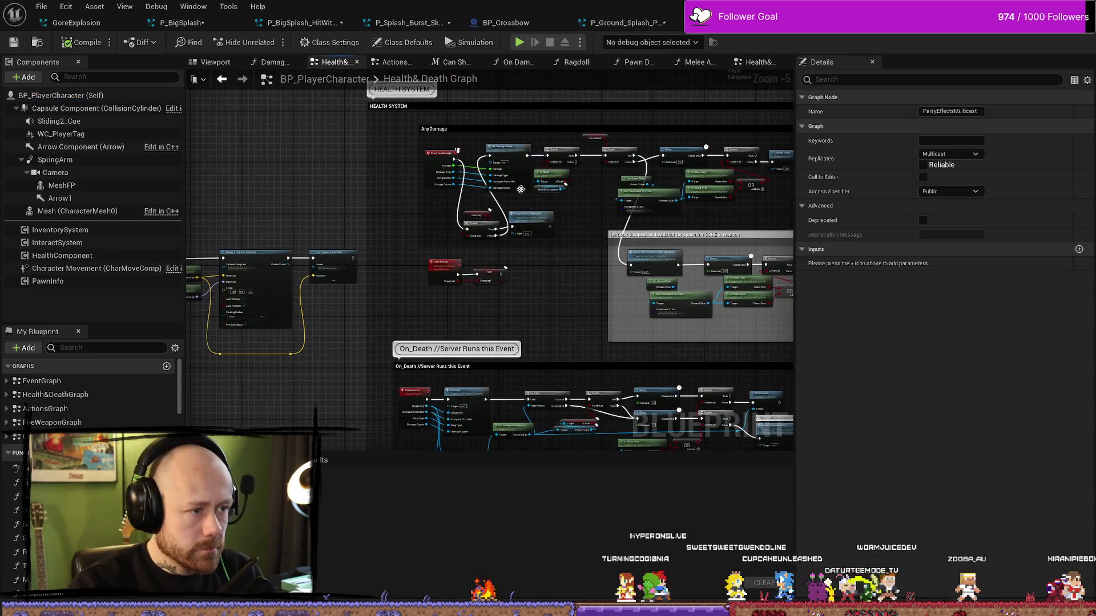
click(604, 230)
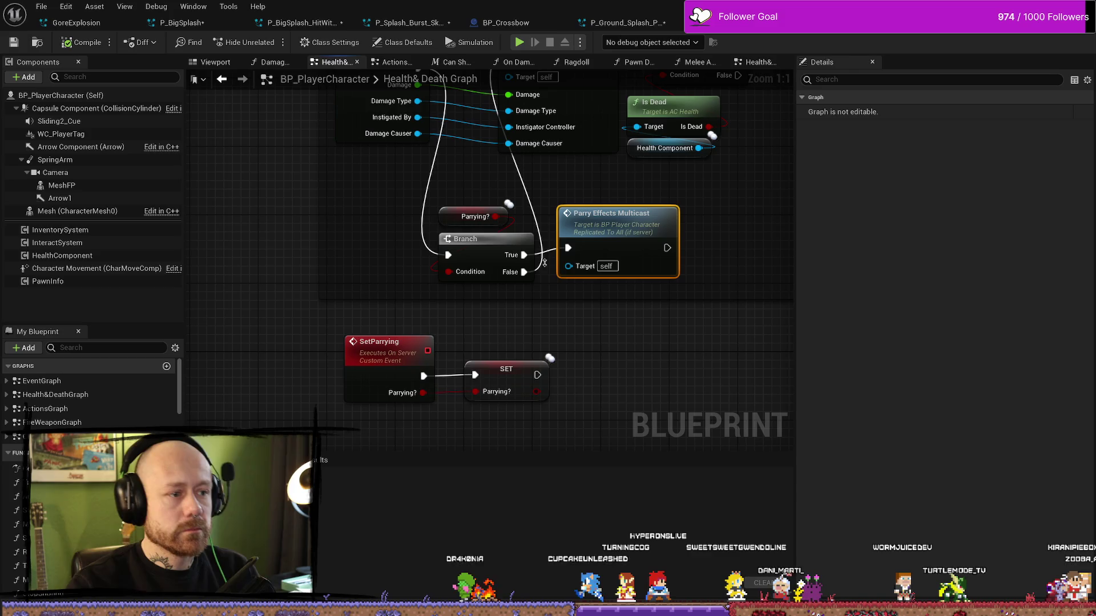
scroll(457, 319, down, 3)
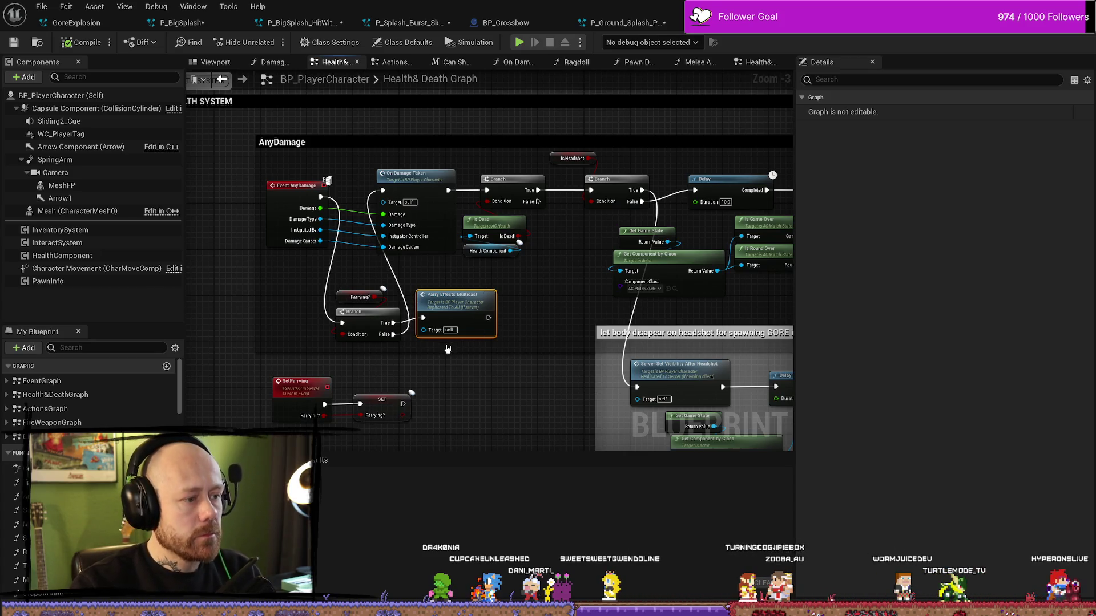
drag(448, 349, 337, 288)
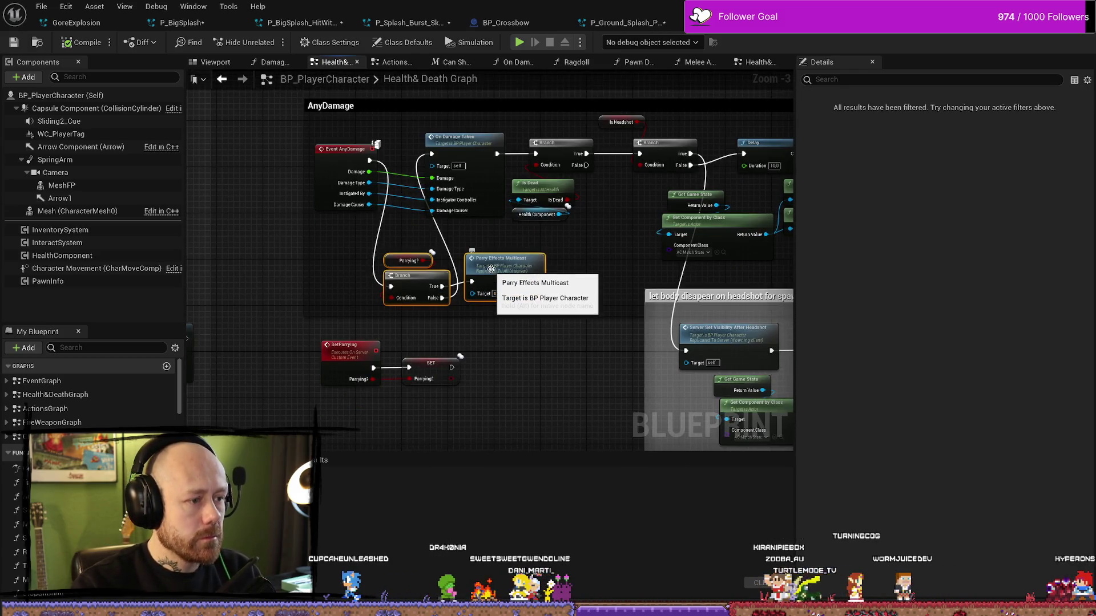
Step: Pan and zoom across the Health & Death graph to survey the AnyDamage logic
mouse_move(314, 138)
mouse_down()
mouse_move(377, 134)
mouse_move(397, 148)
mouse_up()
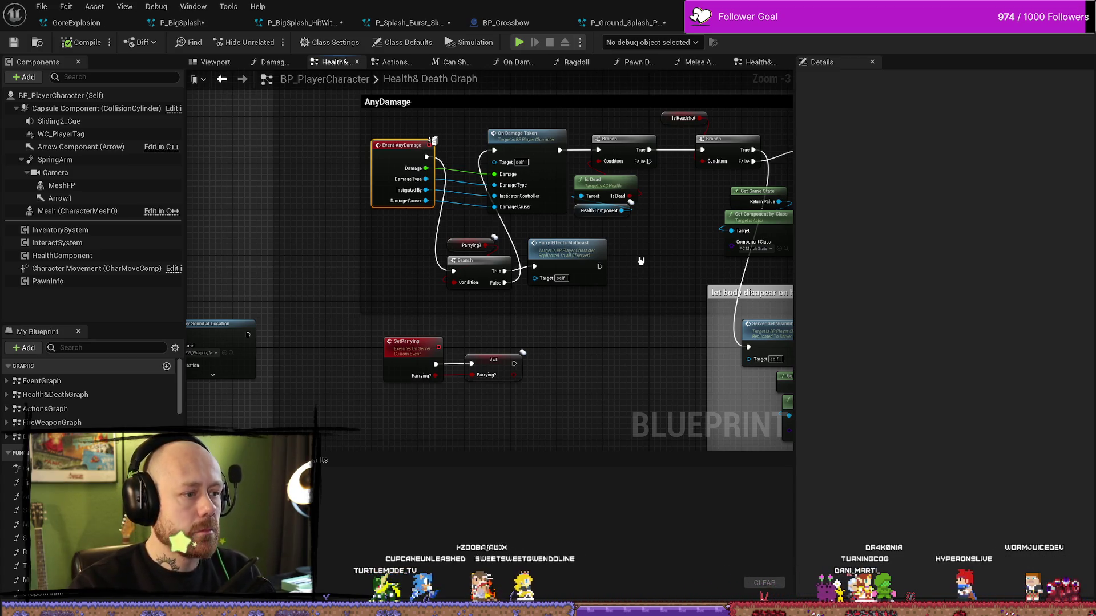
scroll(640, 260, down, 3)
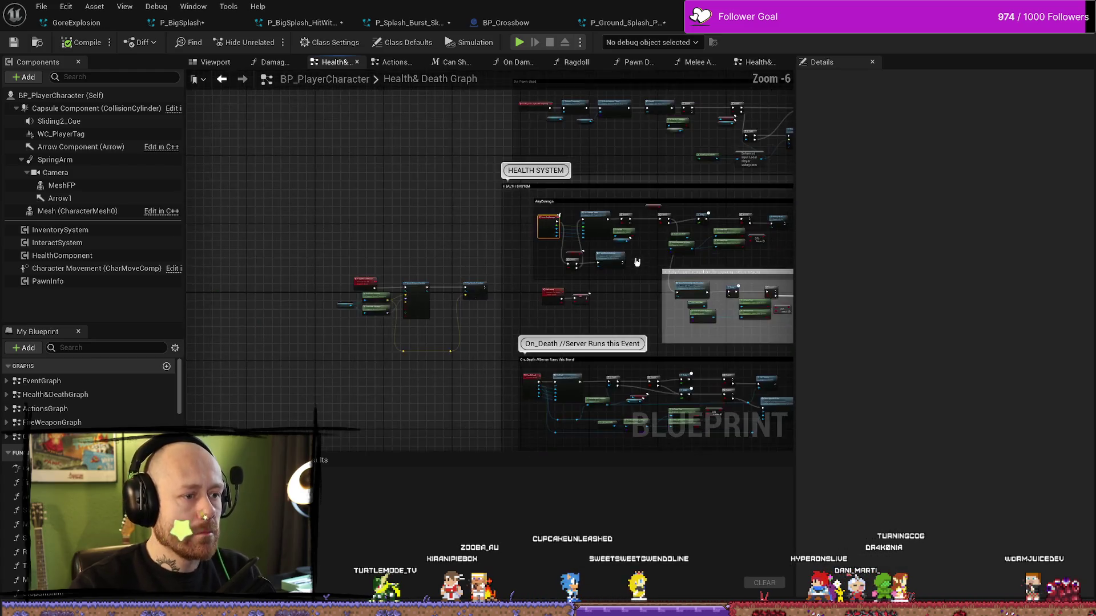
mouse_move(328, 247)
mouse_down()
mouse_move(479, 245)
mouse_move(421, 240)
mouse_up()
scroll(460, 245, up, 5)
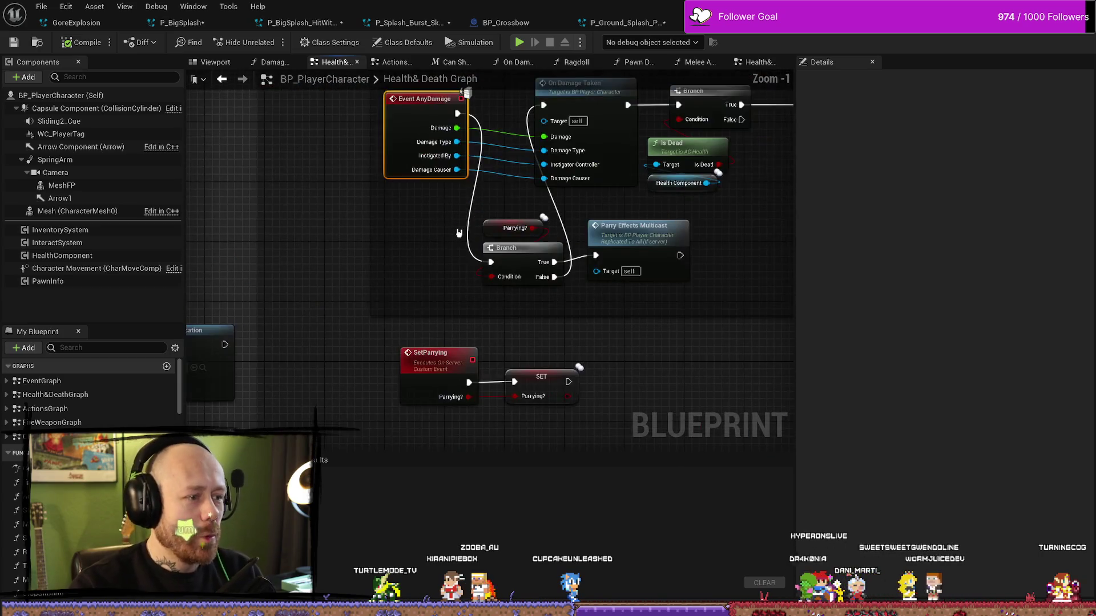
scroll(521, 267, down, 7)
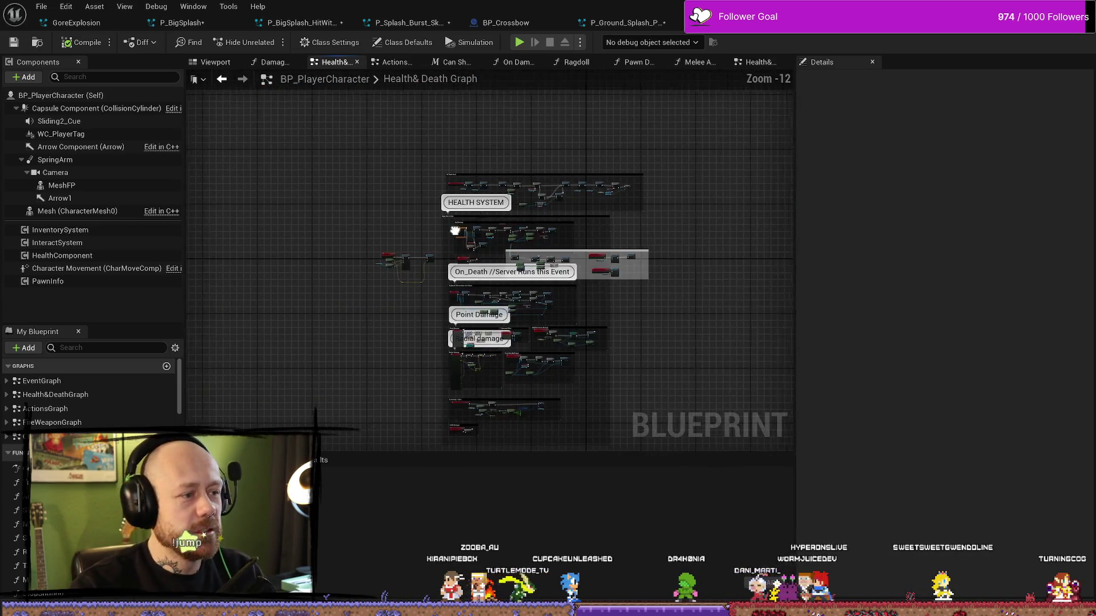
scroll(521, 267, up, 4)
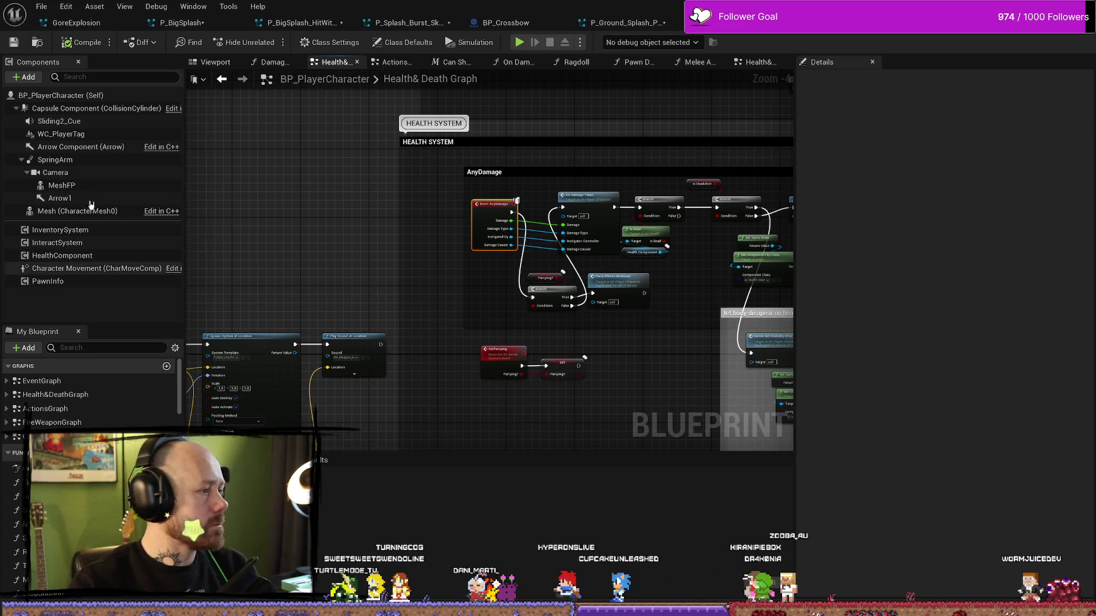
mouse_move(296, 171)
mouse_down()
mouse_move(386, 189)
mouse_move(388, 223)
mouse_up()
Step: Add a Niagara Particle System Component under the Capsule Component, keeping its default name
click(57, 95)
click(26, 77)
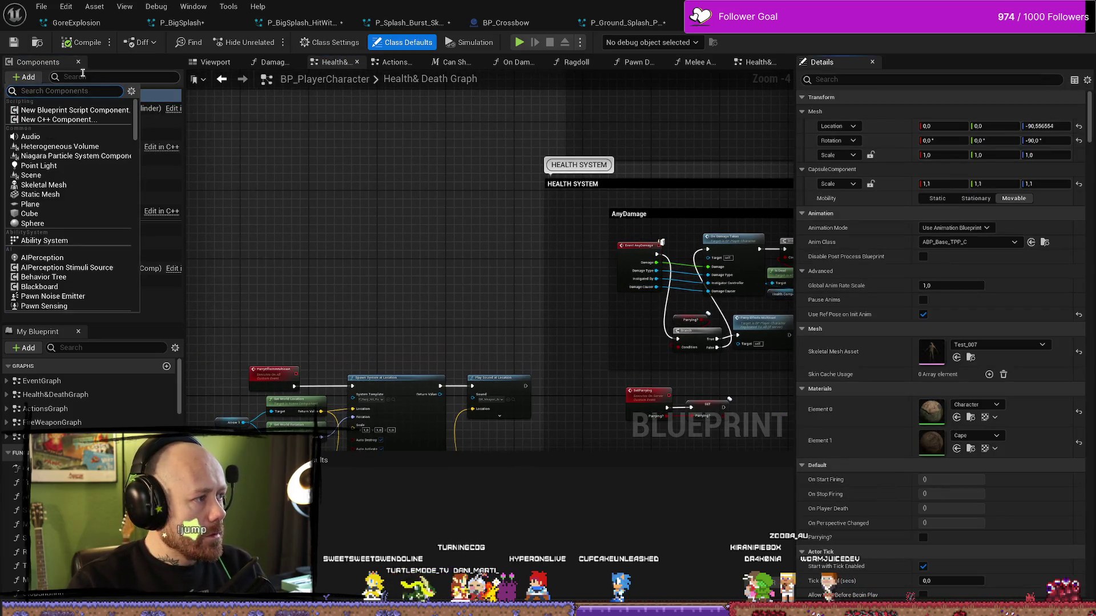
key(Escape)
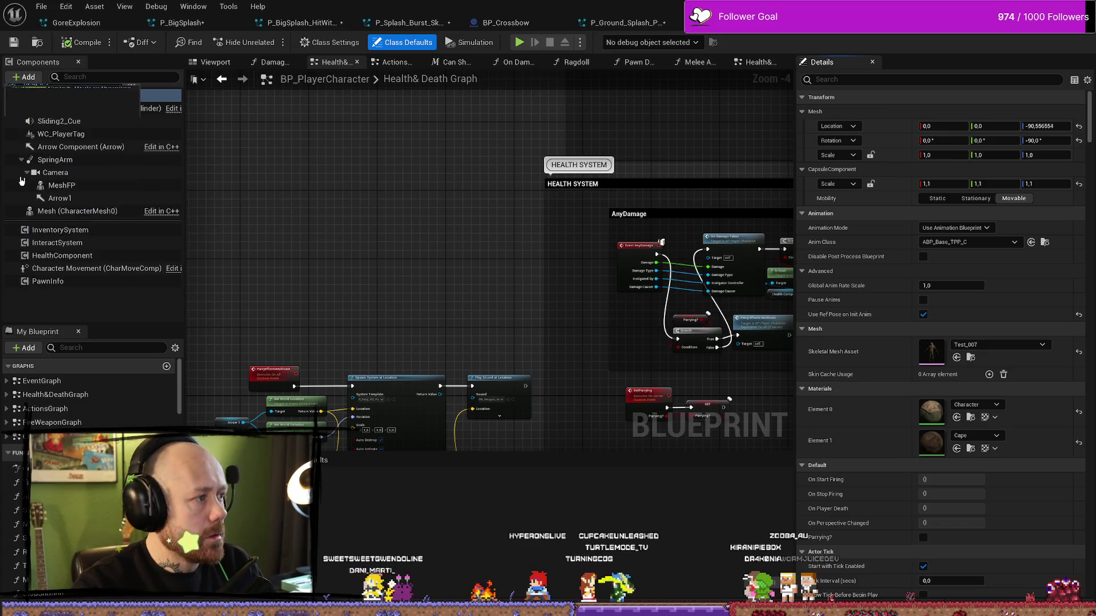
click(103, 119)
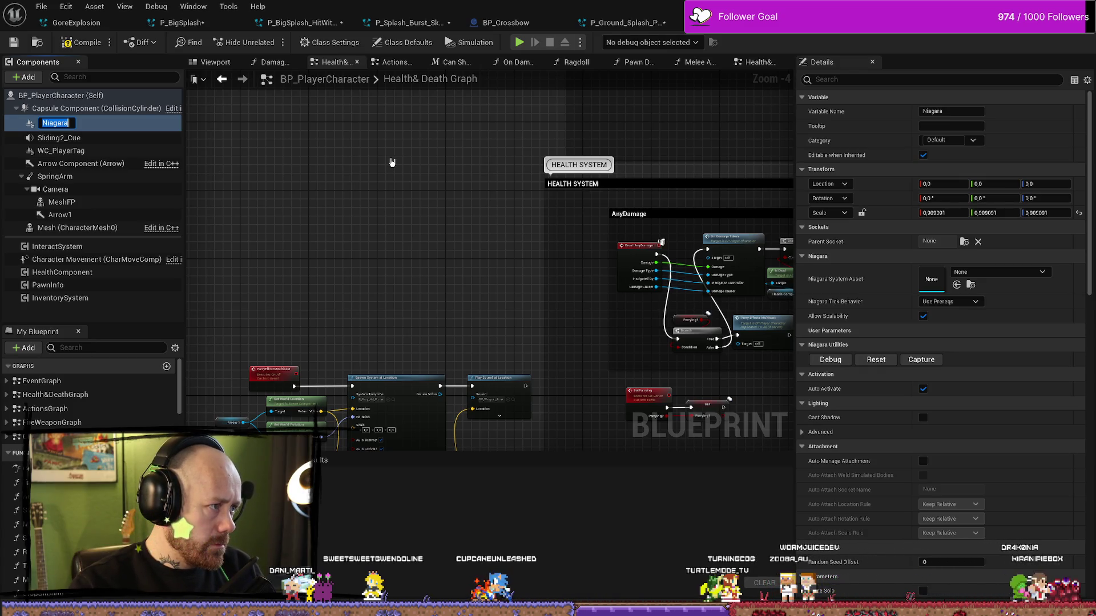
key(Return)
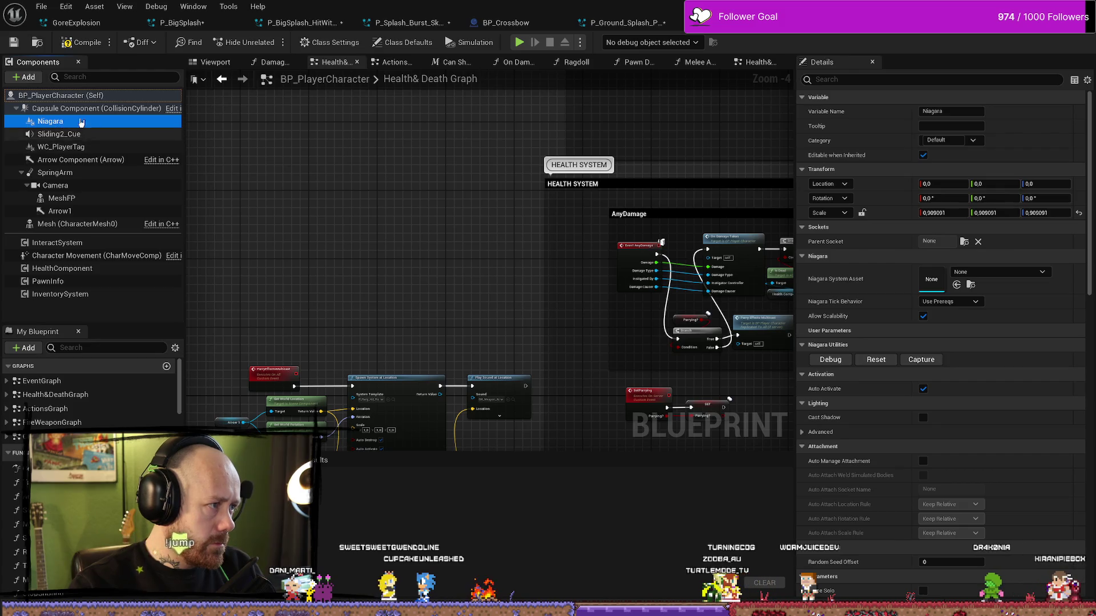
click(82, 109)
click(81, 121)
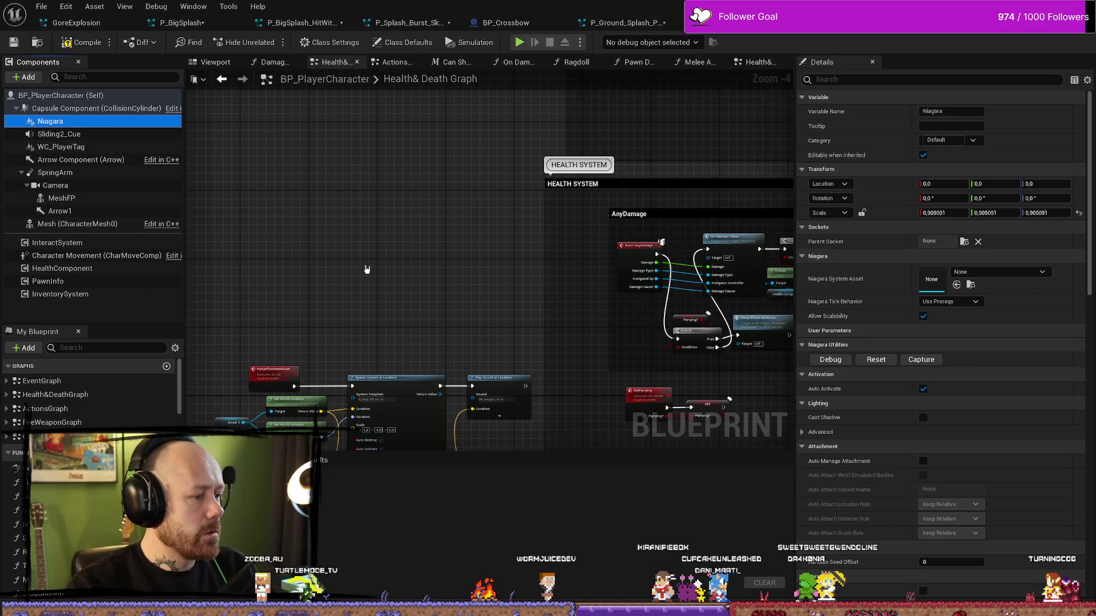
Step: Compile the BP_PlayerCharacter blueprint
drag(367, 269, 418, 214)
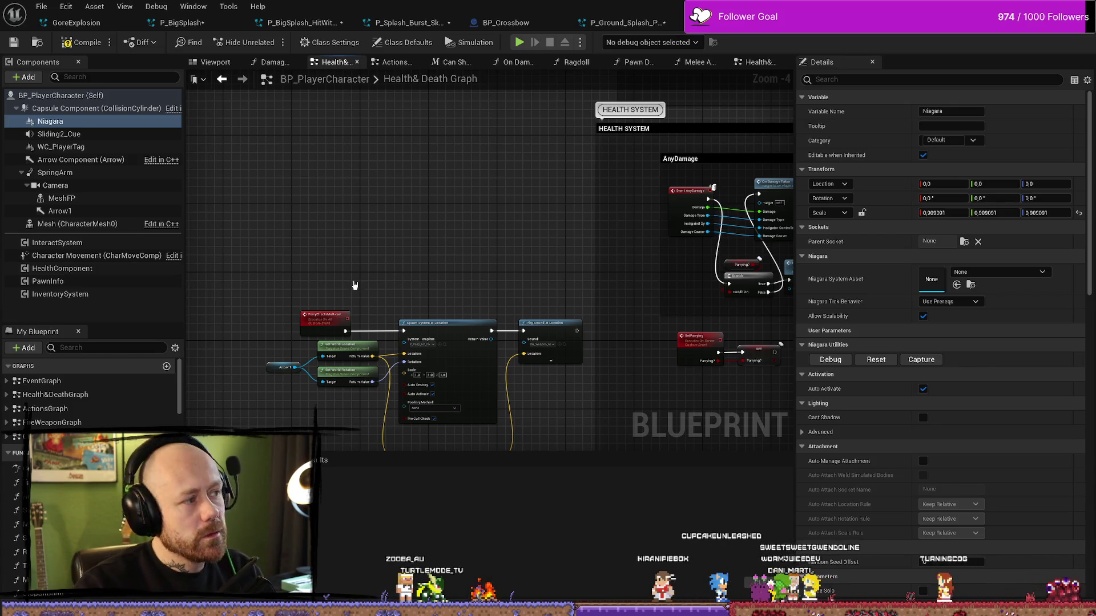
click(82, 42)
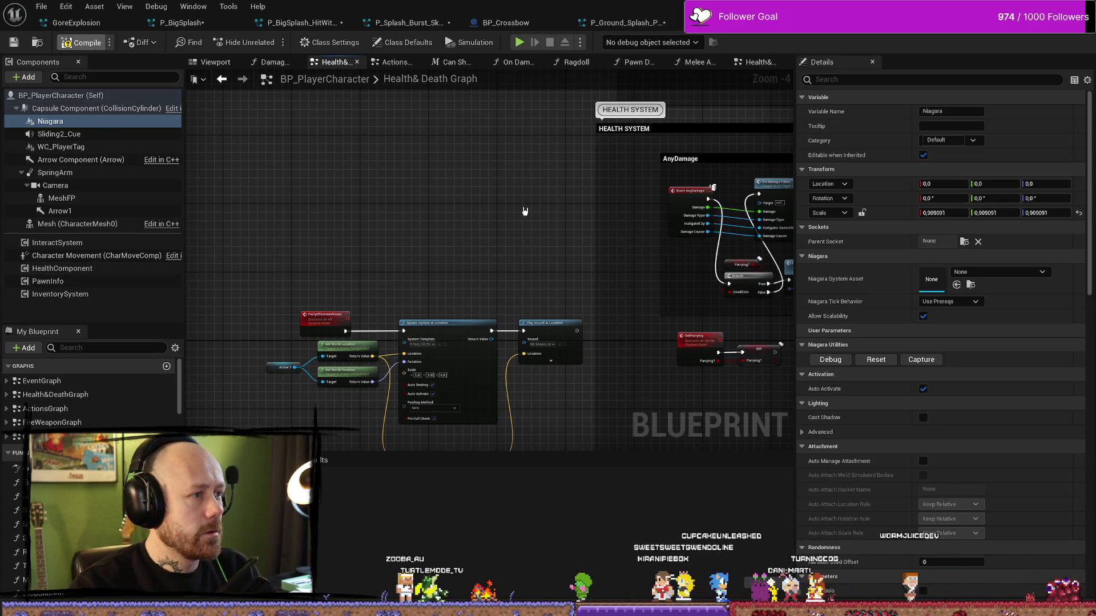
drag(504, 235, 420, 224)
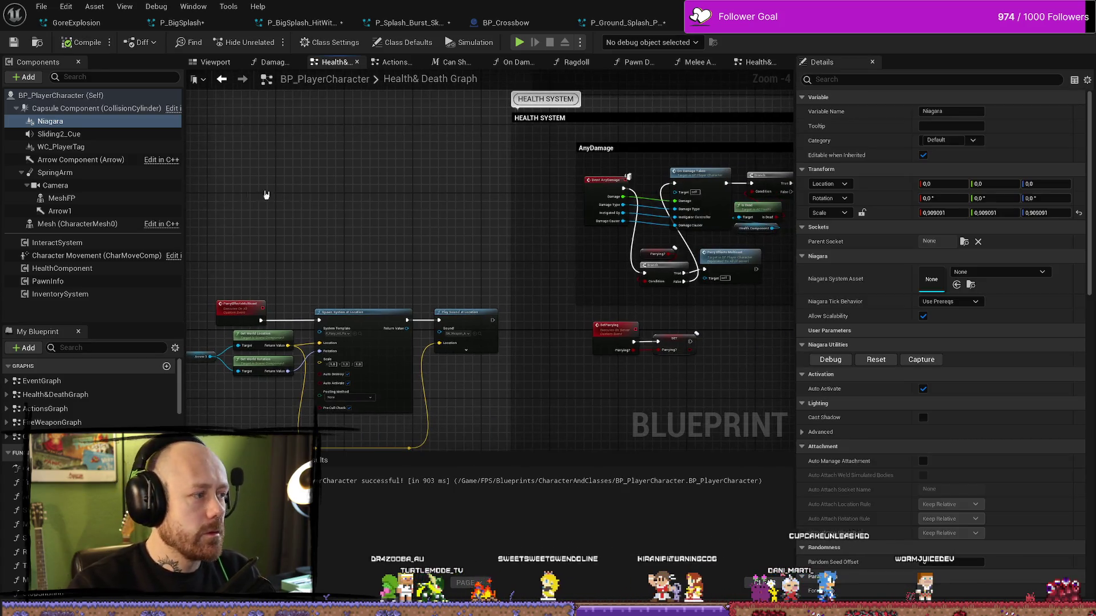
Step: Rename the Niagara component to BloodDecal
right_click(58, 122)
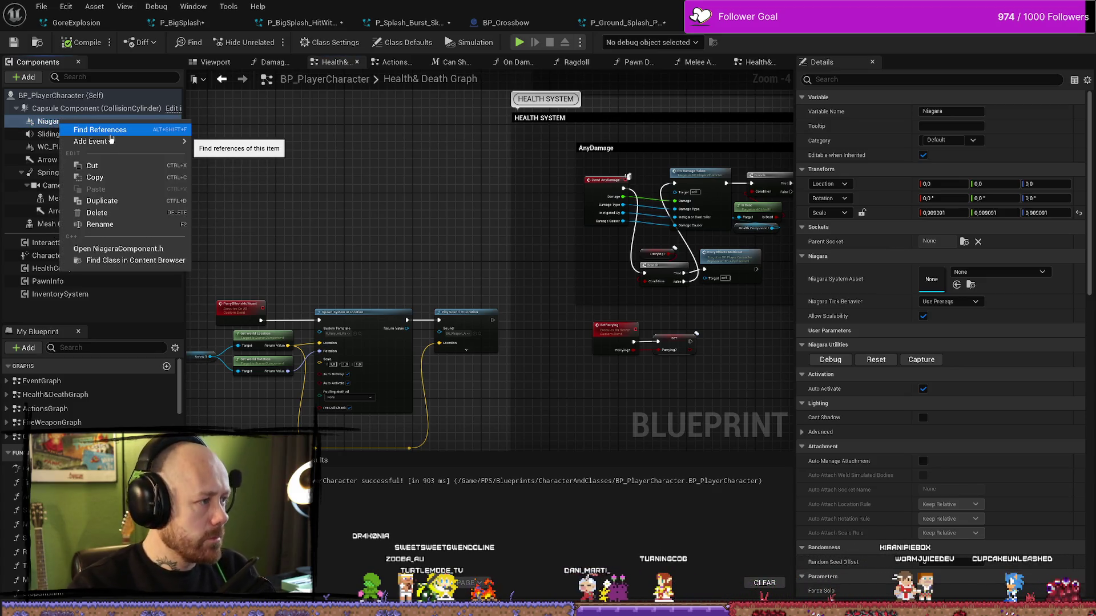
click(125, 225)
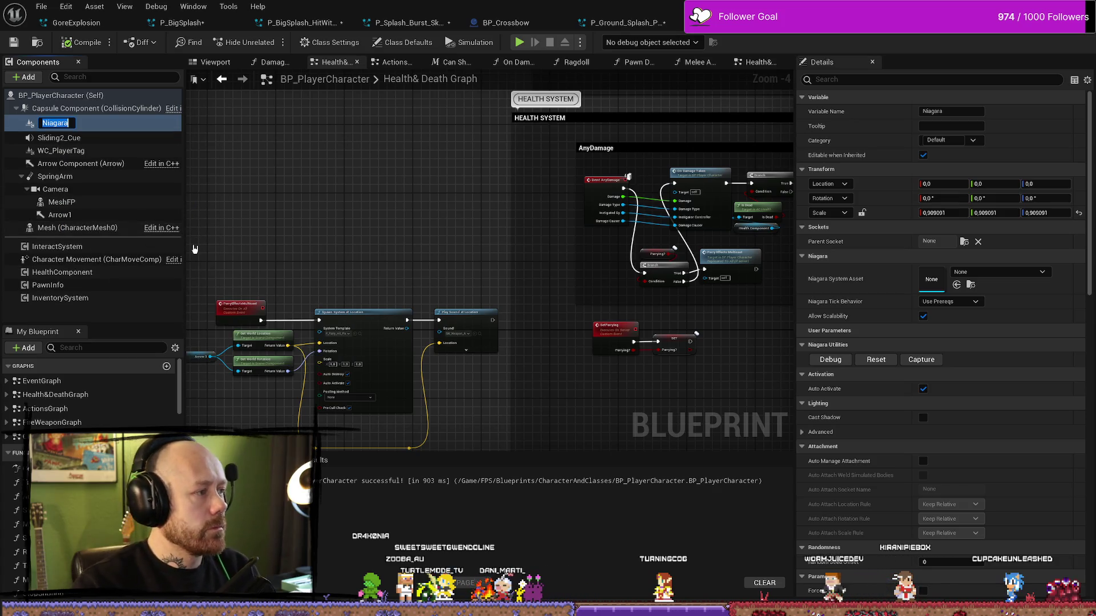
text(BloodDecal)
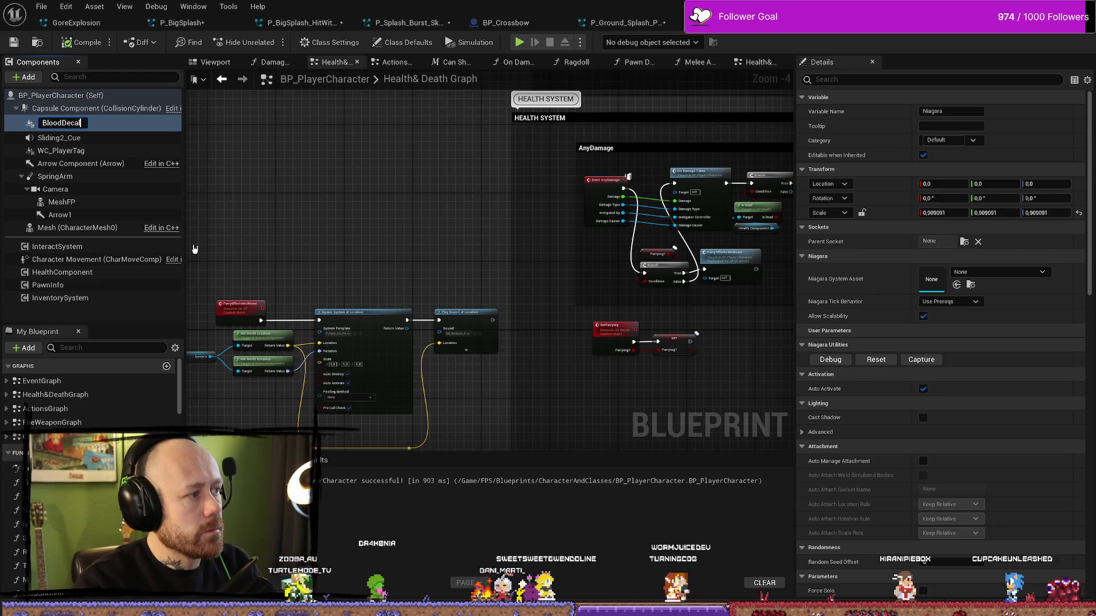
key(Return)
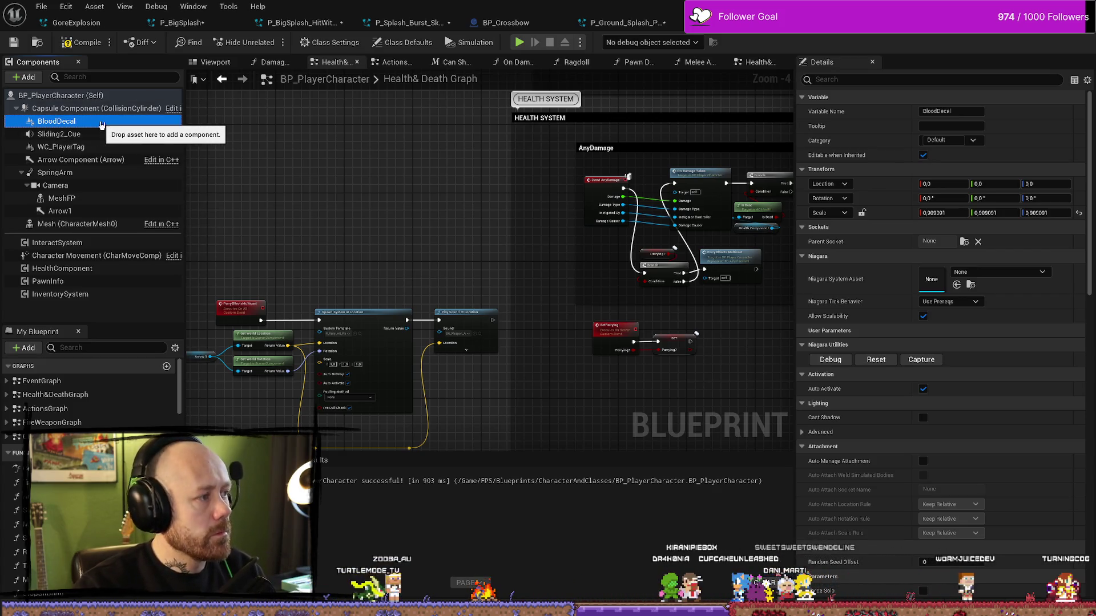
Step: In the Viewport, drag BloodDecal down to the character's feet, around Z -61.8
click(214, 62)
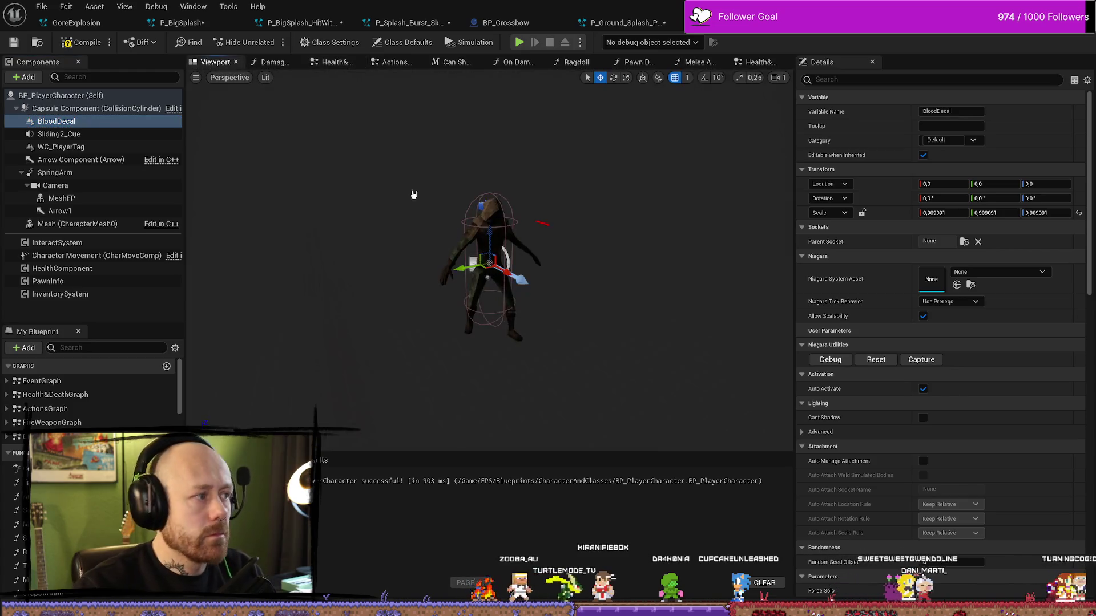
drag(489, 233, 490, 284)
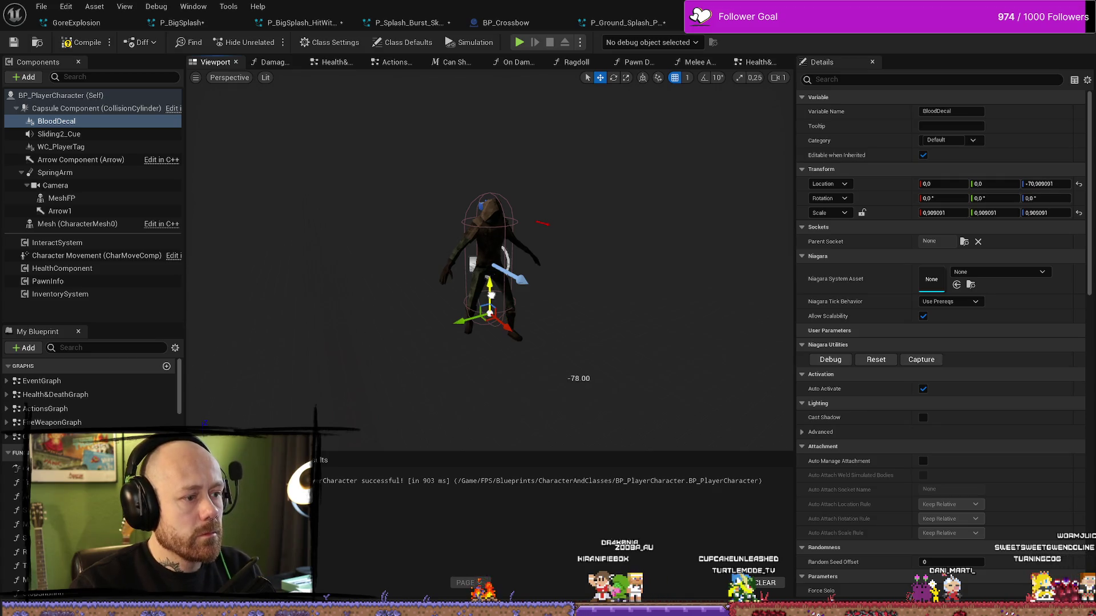
scroll(577, 374, up, 3)
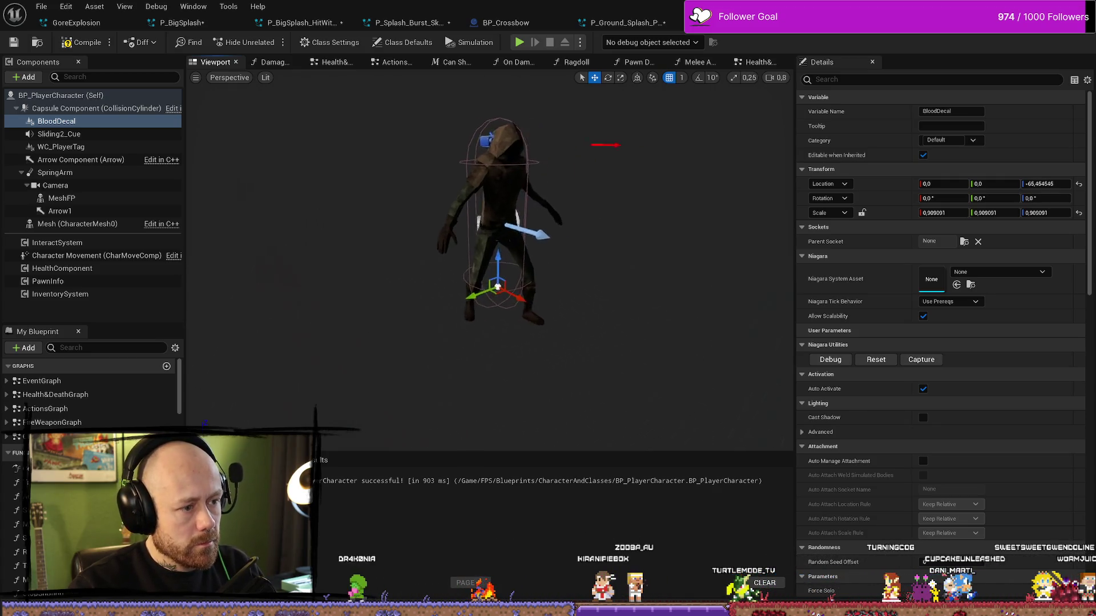
mouse_move(476, 252)
mouse_down()
mouse_move(525, 211)
mouse_move(475, 246)
mouse_up()
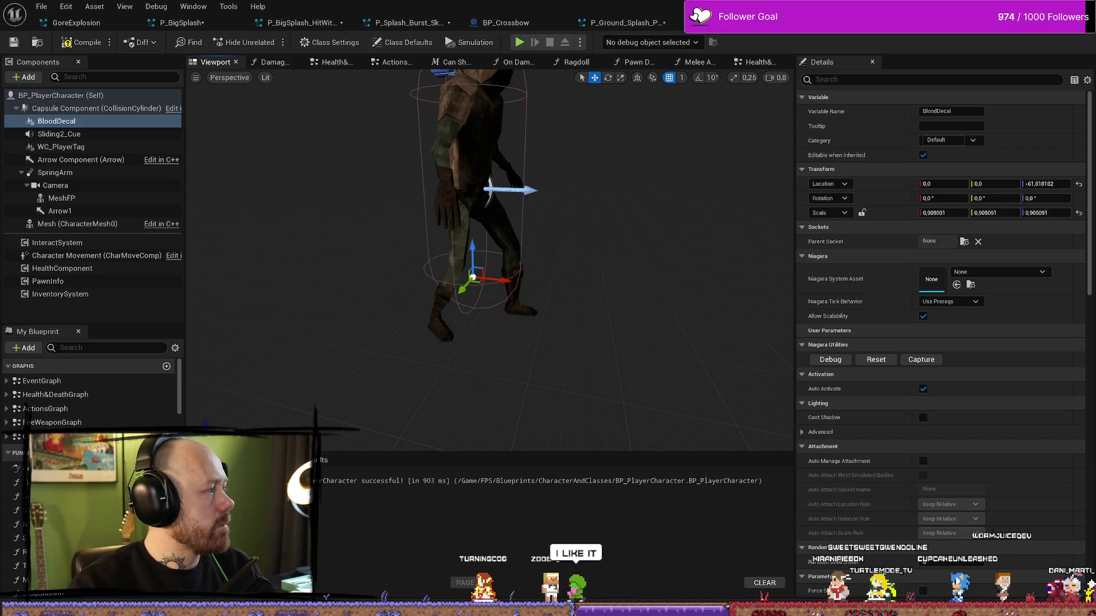
Step: Select BloodDecal, then switch to Spotify and maximize its window
click(56, 121)
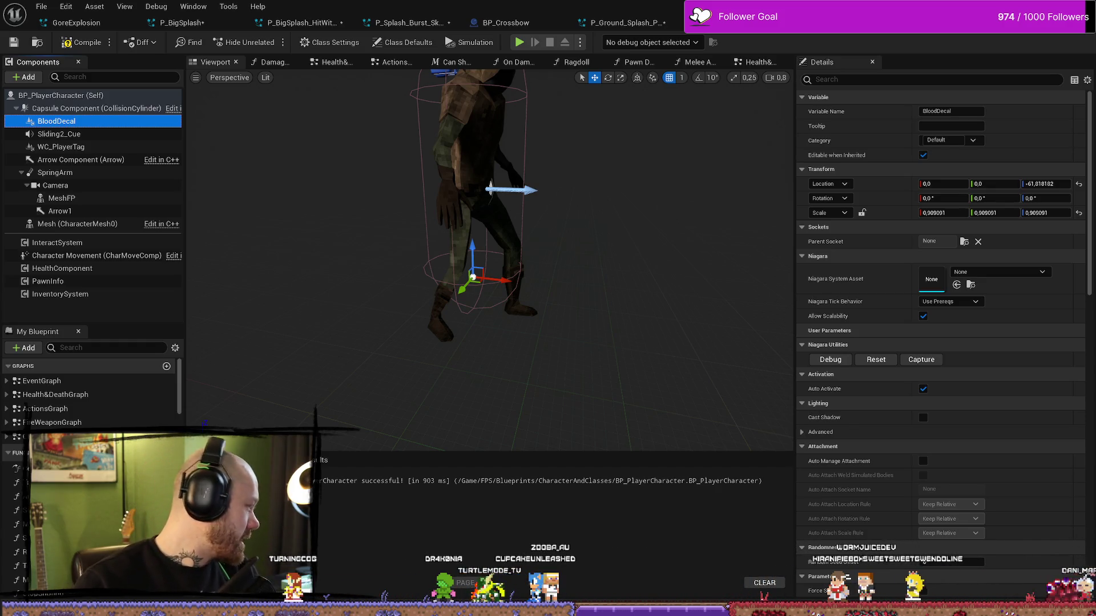
key(alt+Tab)
double_click(326, 99)
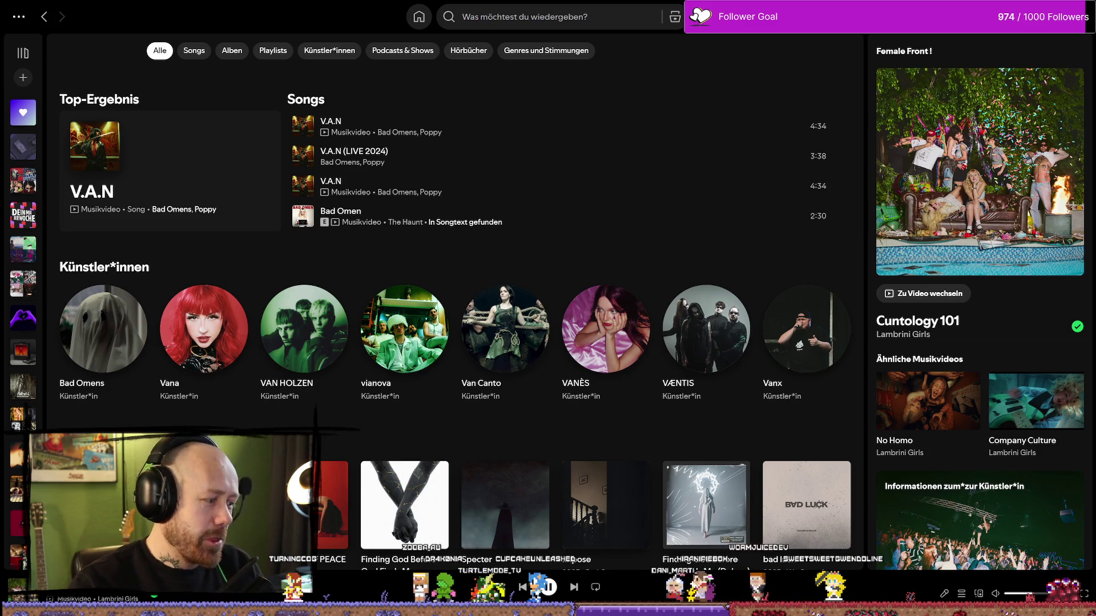
Step: Minimize Spotify with Super+Down to reveal the BP_PlayerCharacter preview again
key(super+Down)
key(super+Down)
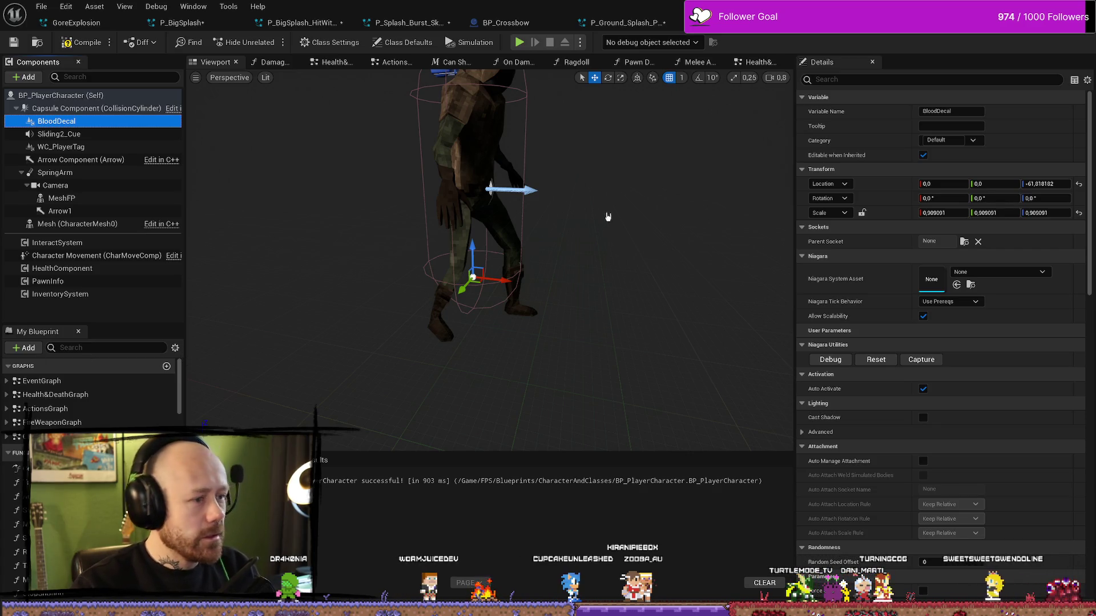
Step: Save BP_PlayerCharacter after orbiting the viewport to face the character
drag(607, 217, 474, 160)
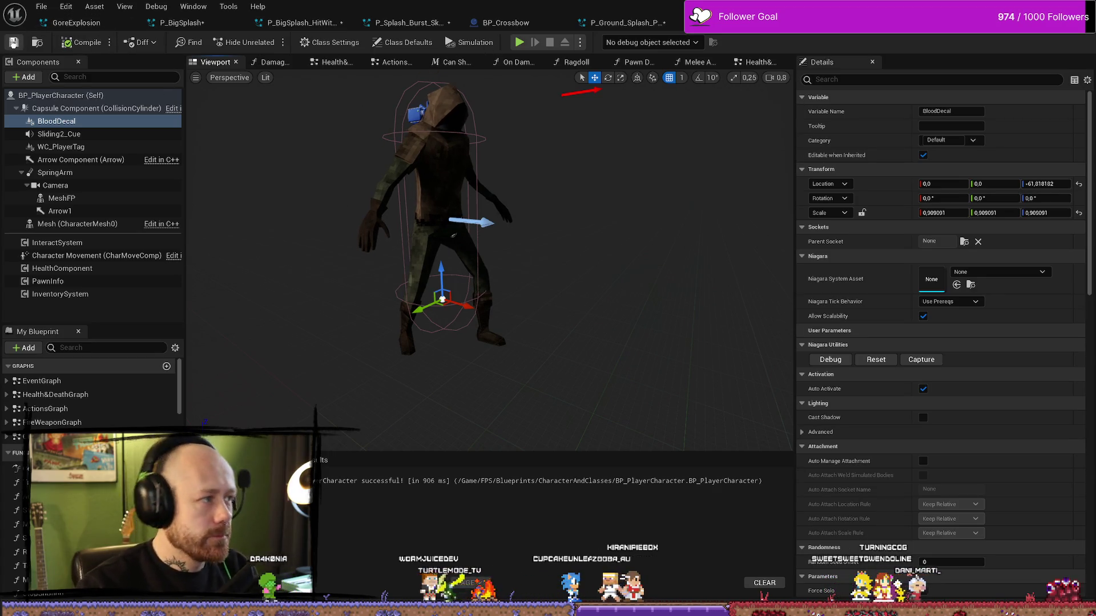
click(13, 43)
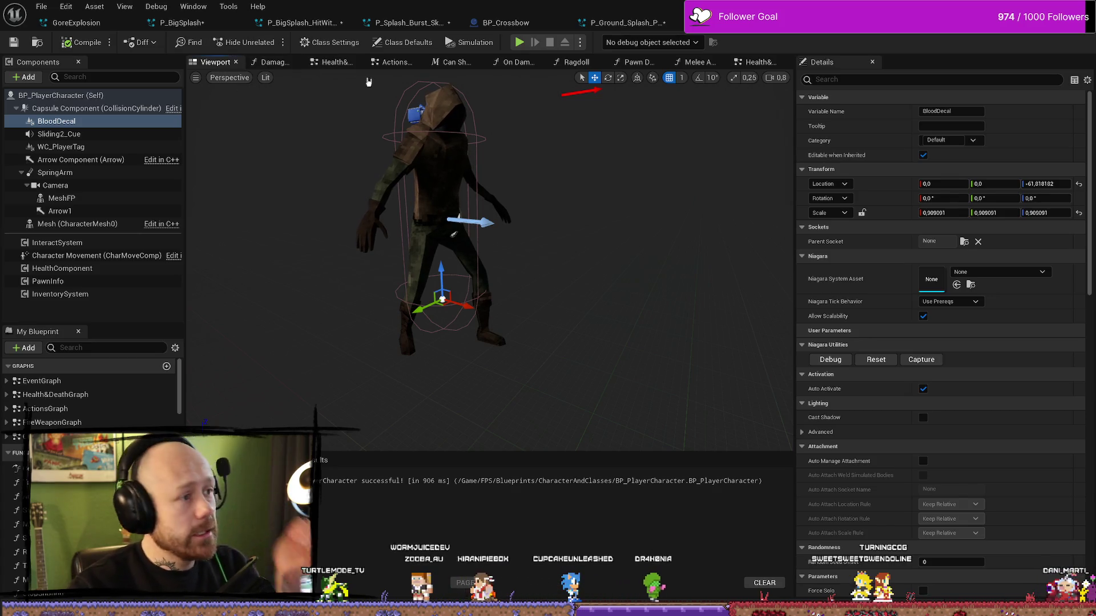
click(258, 64)
click(214, 61)
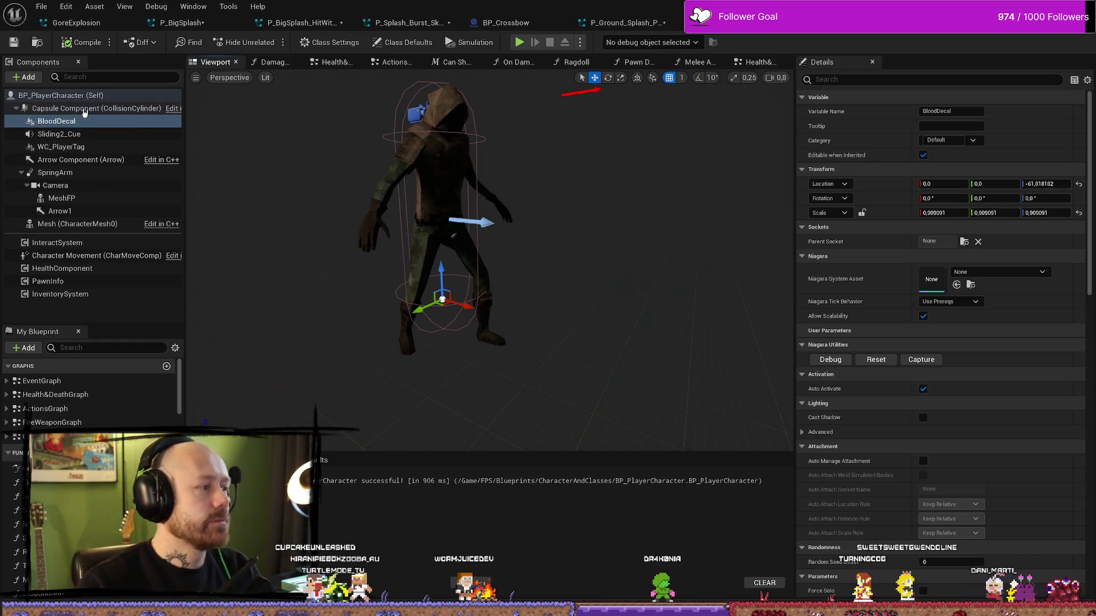
click(85, 108)
Step: Assign the P_Ground_Splash_Pix_Decal Niagara system to the BloodDecal component
click(57, 121)
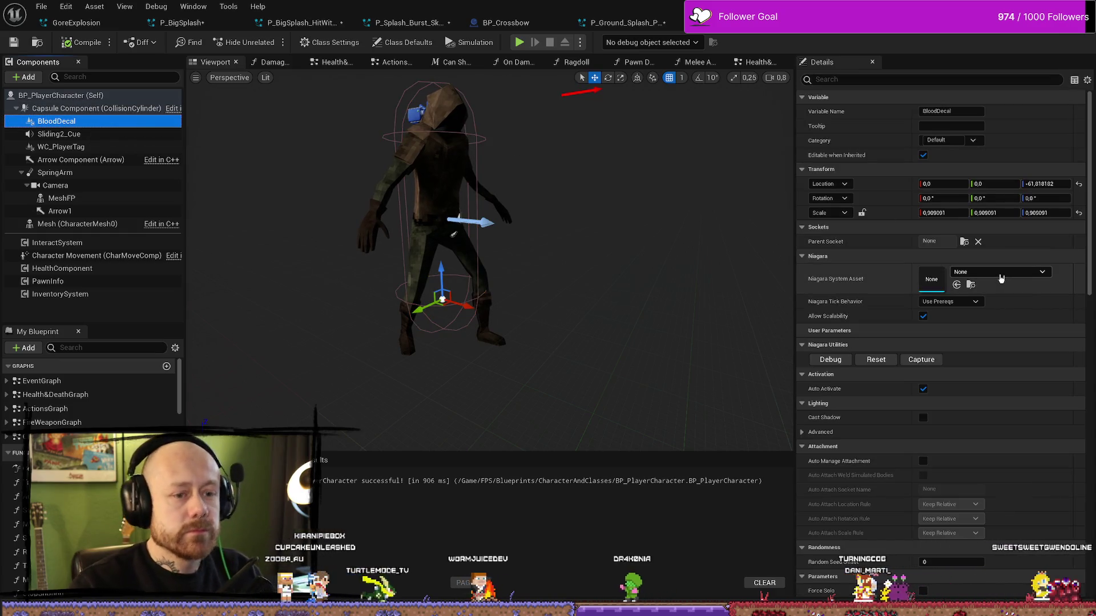
click(1020, 274)
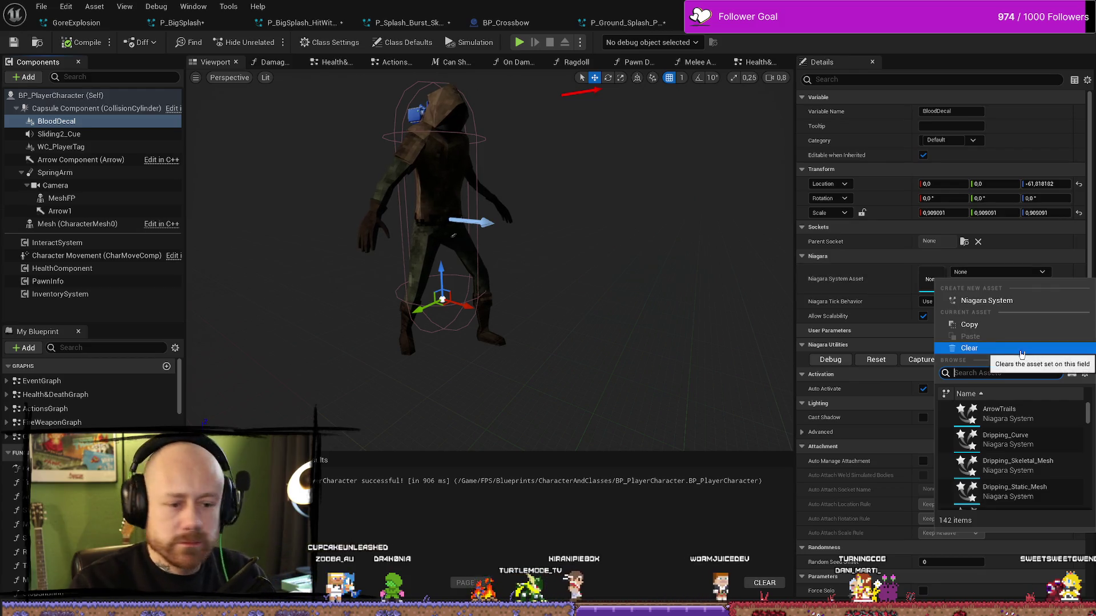
drag(632, 321, 645, 303)
key(ctrl+space)
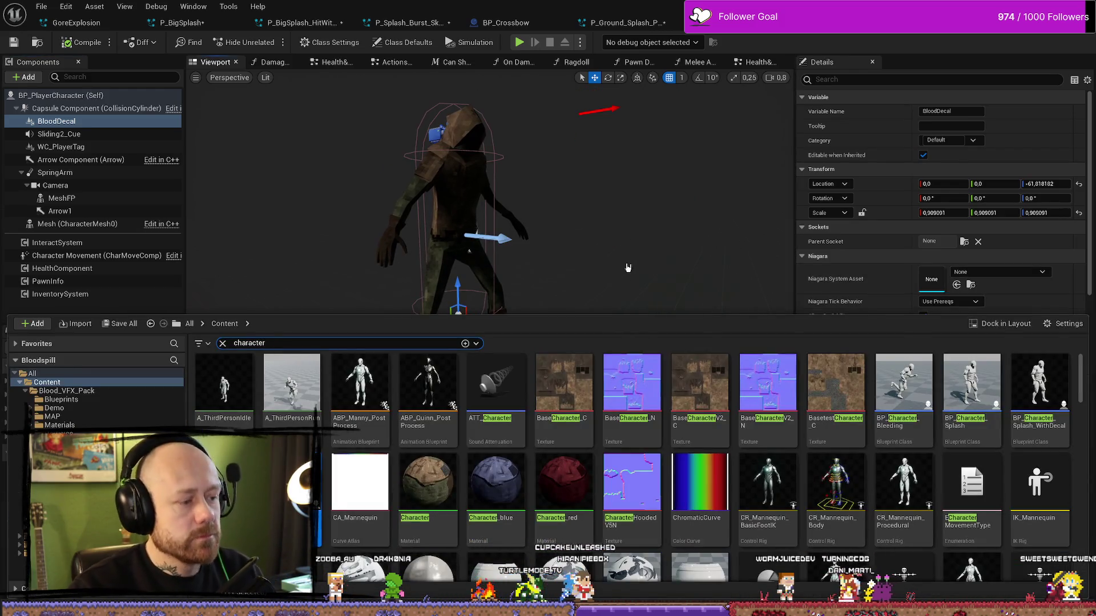
click(628, 268)
click(1034, 273)
text(decal)
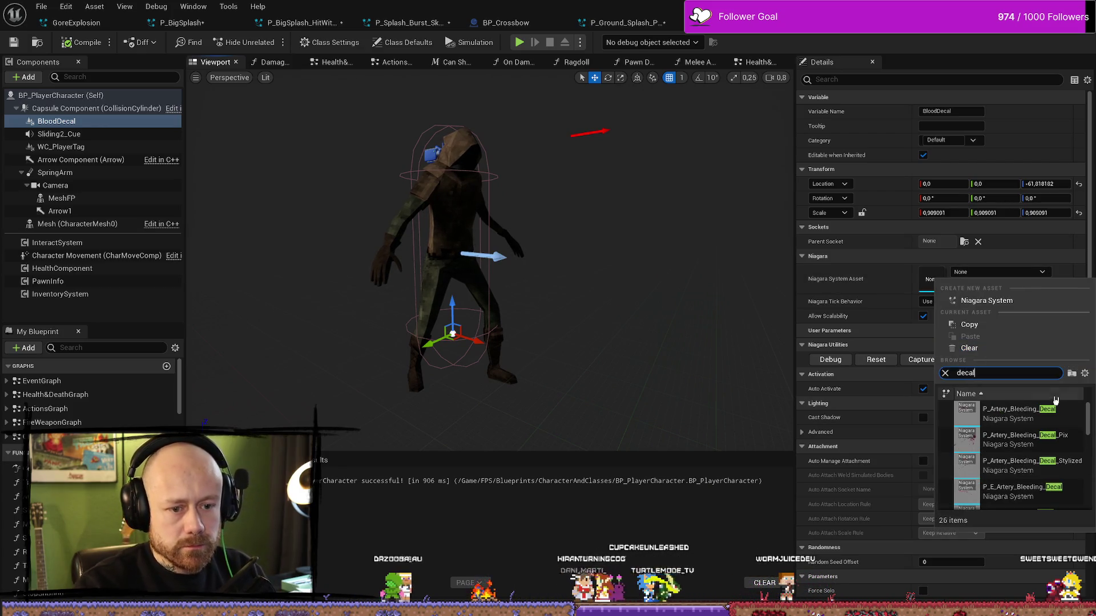
scroll(1039, 462, down, 3)
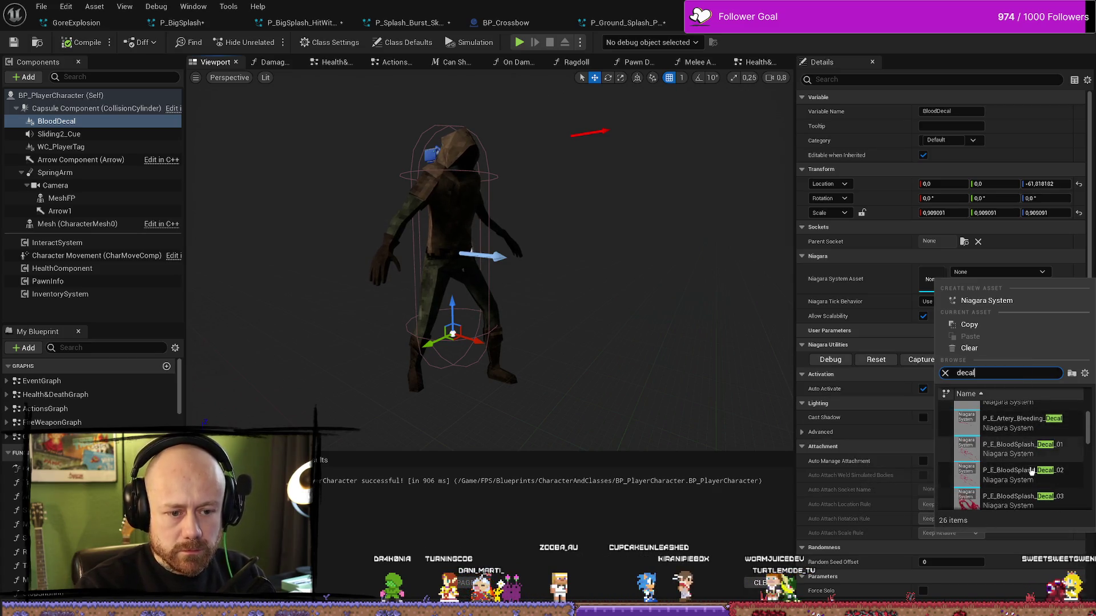
scroll(1022, 463, down, 3)
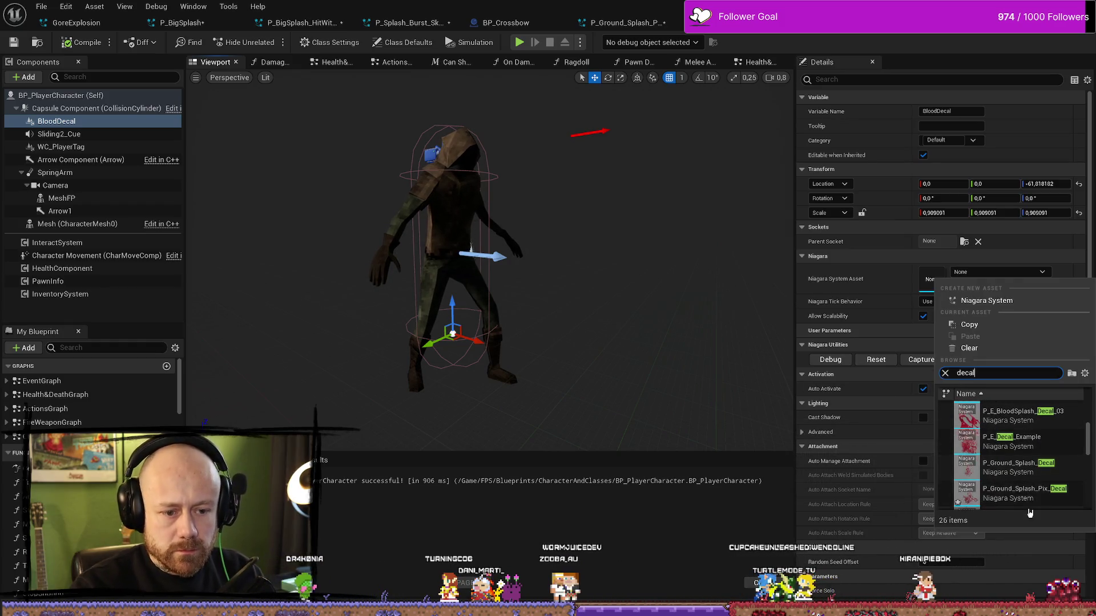
scroll(1039, 503, down, 1)
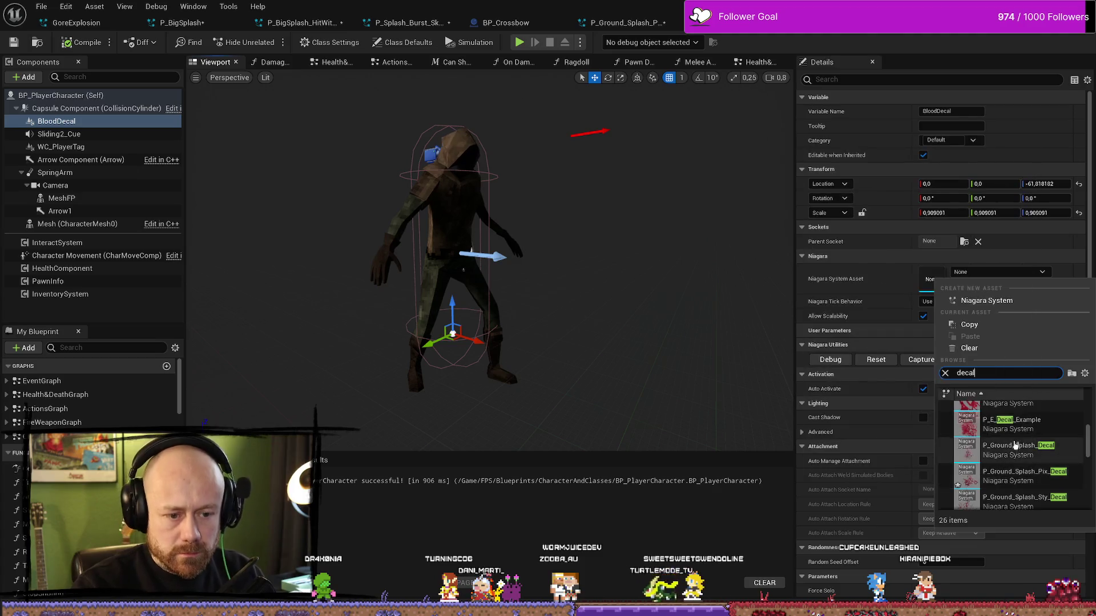
click(1030, 481)
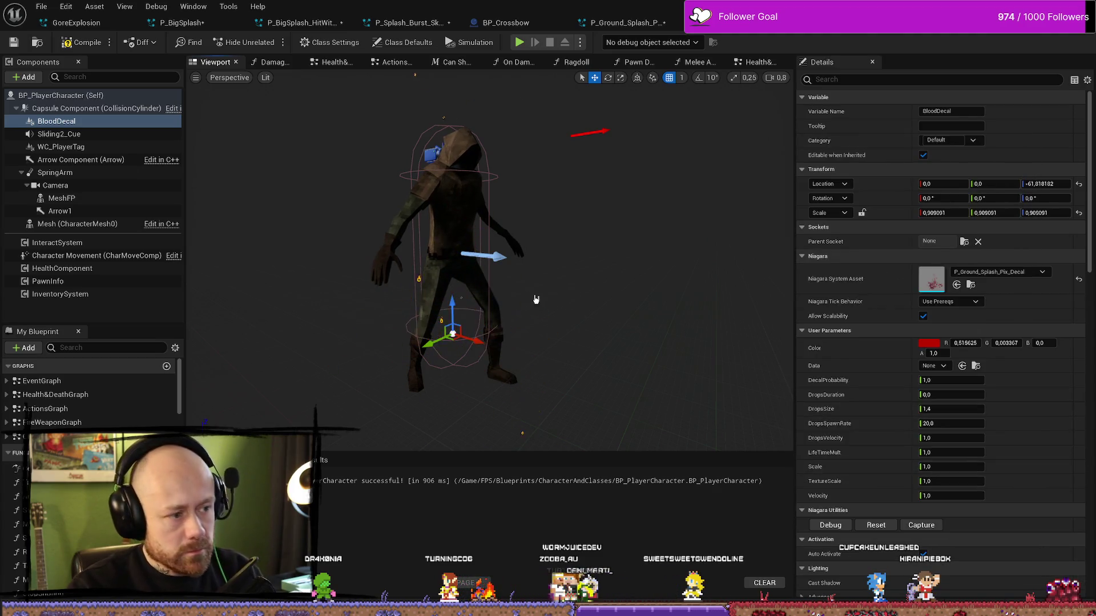
Step: Compile and save BP_PlayerCharacter
click(80, 42)
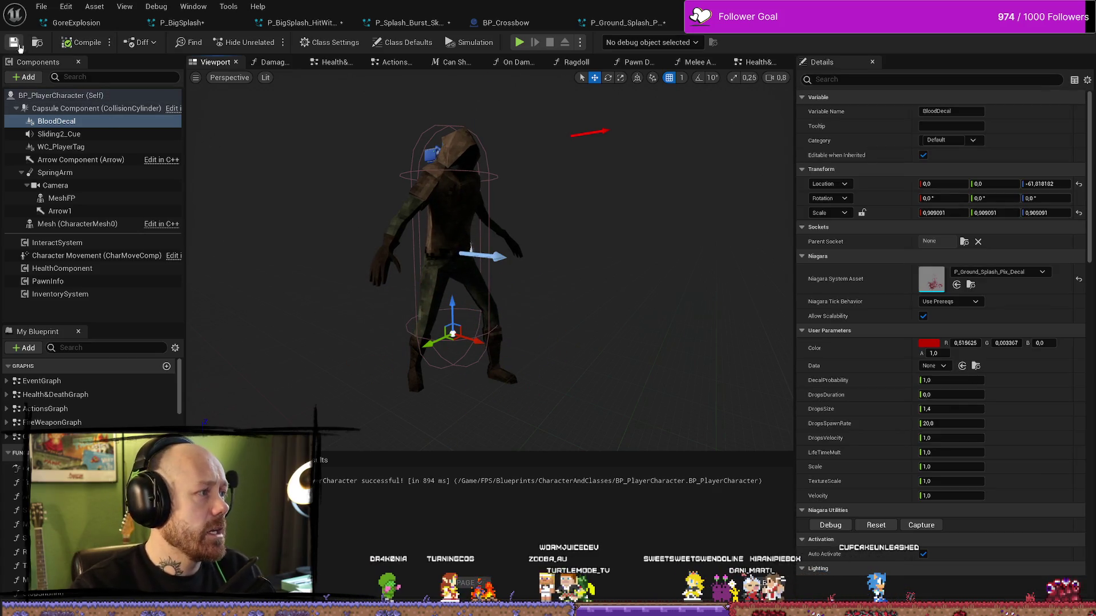
key(ctrl+s)
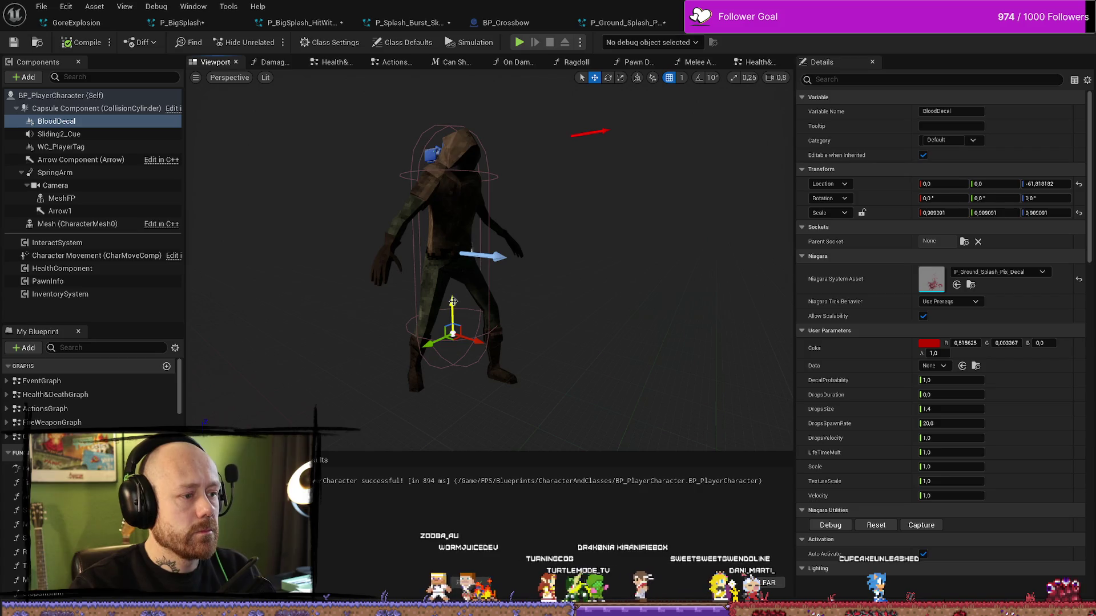
click(14, 43)
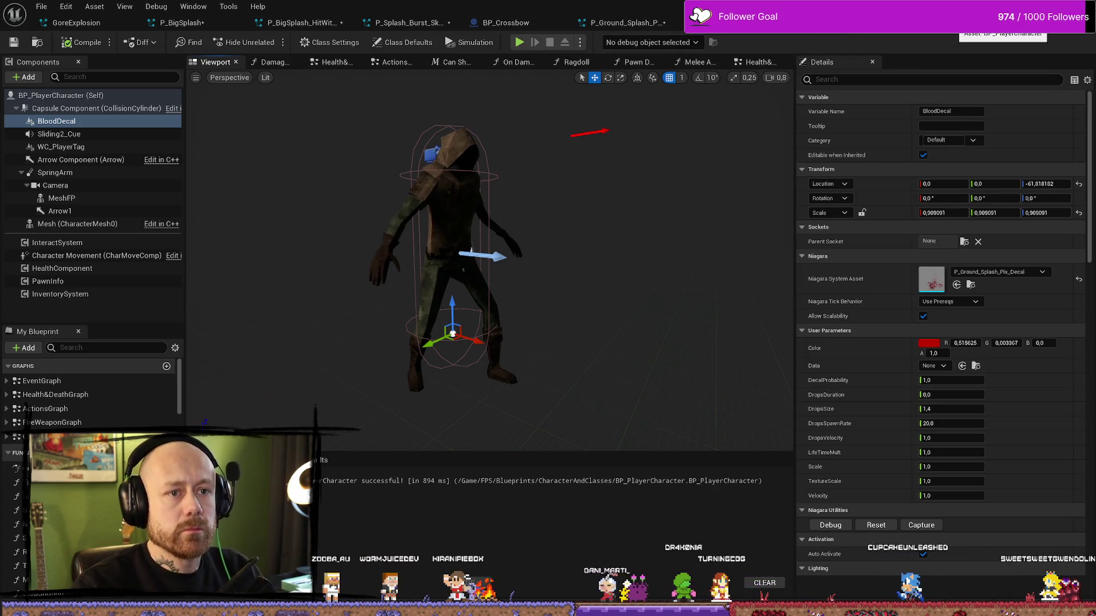
scroll(1014, 22, up, 5)
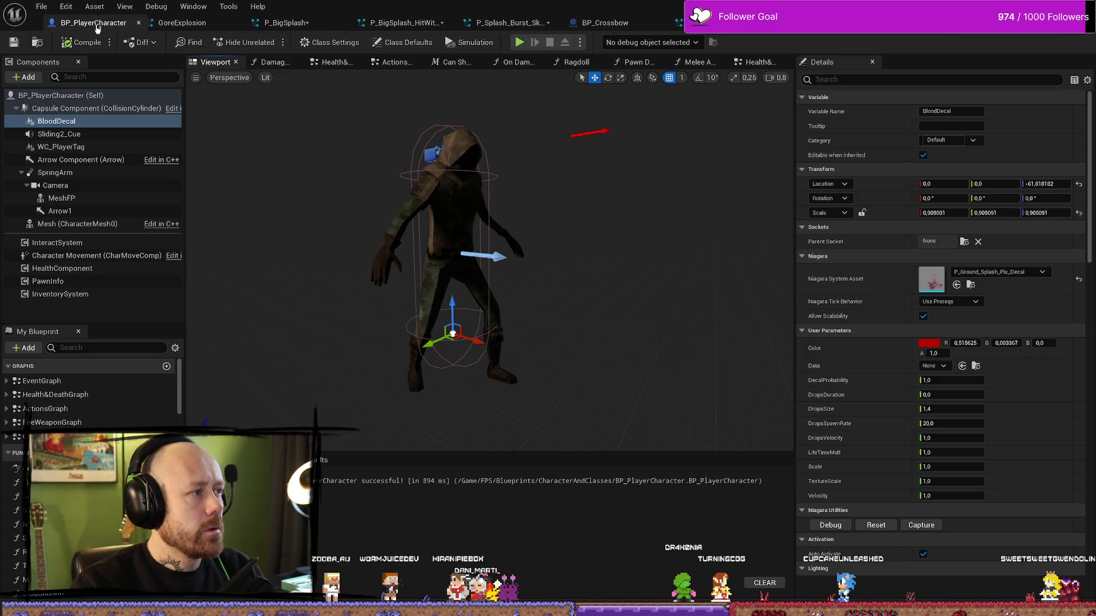
Step: Select the Set Niagara Variable nodes in BP_Character_Splash_WithDecal's event graph
click(1014, 23)
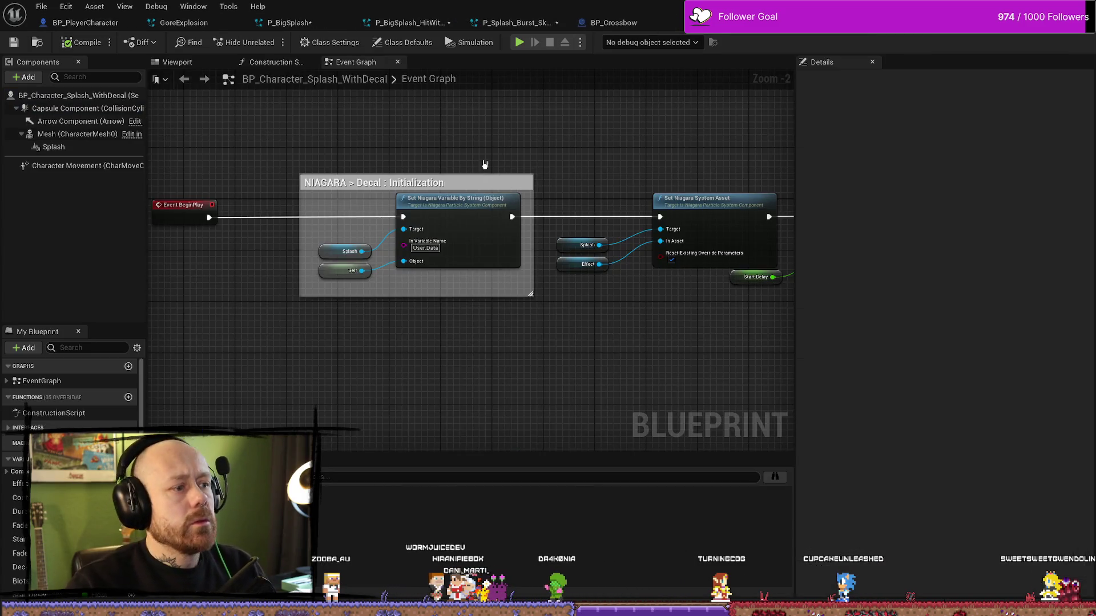
drag(531, 360, 331, 234)
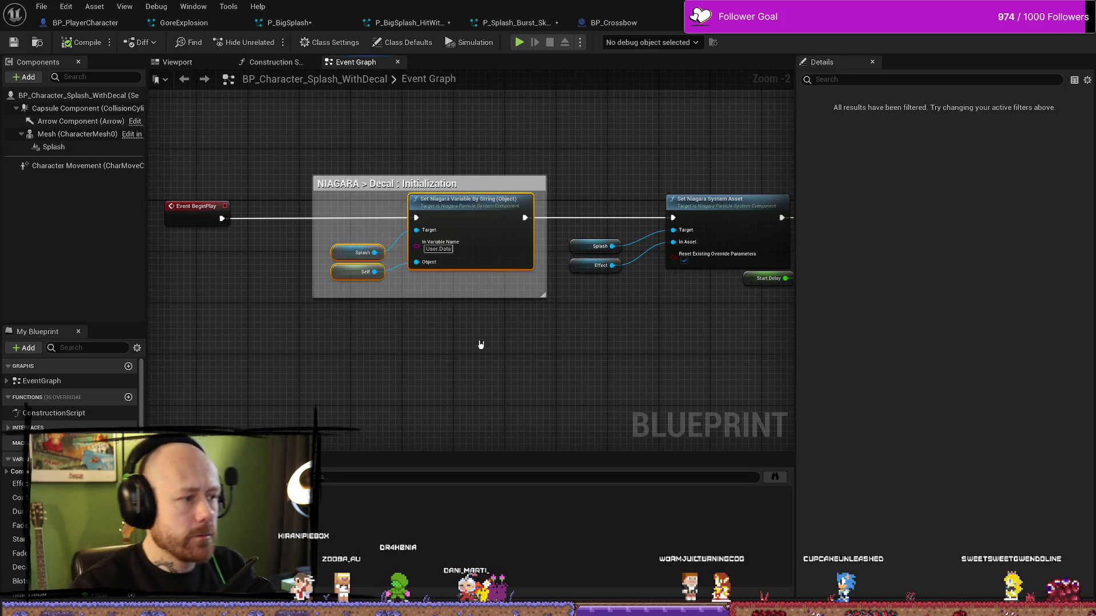
click(85, 23)
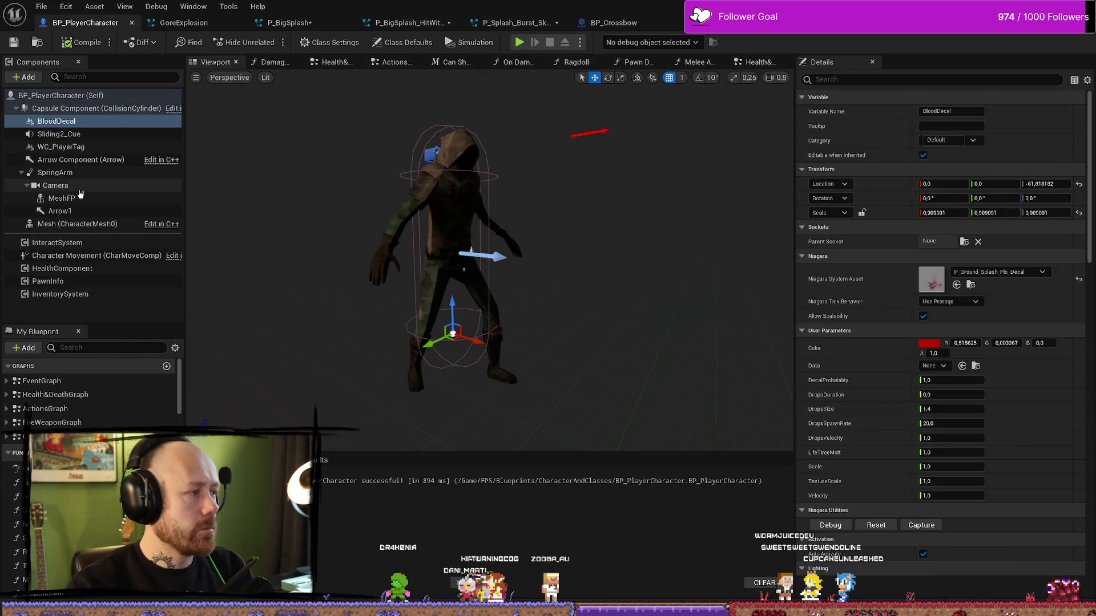
Step: Open BP_PlayerCharacter's EventGraph and widen the BEGIN PLAY comment box to the left
double_click(45, 387)
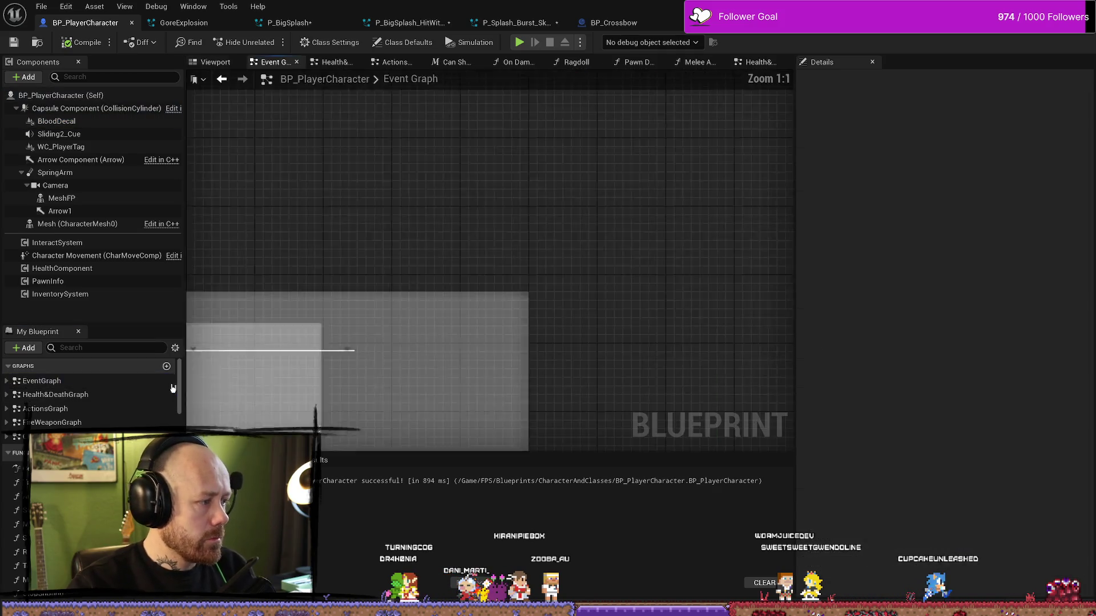
scroll(391, 195, up, 9)
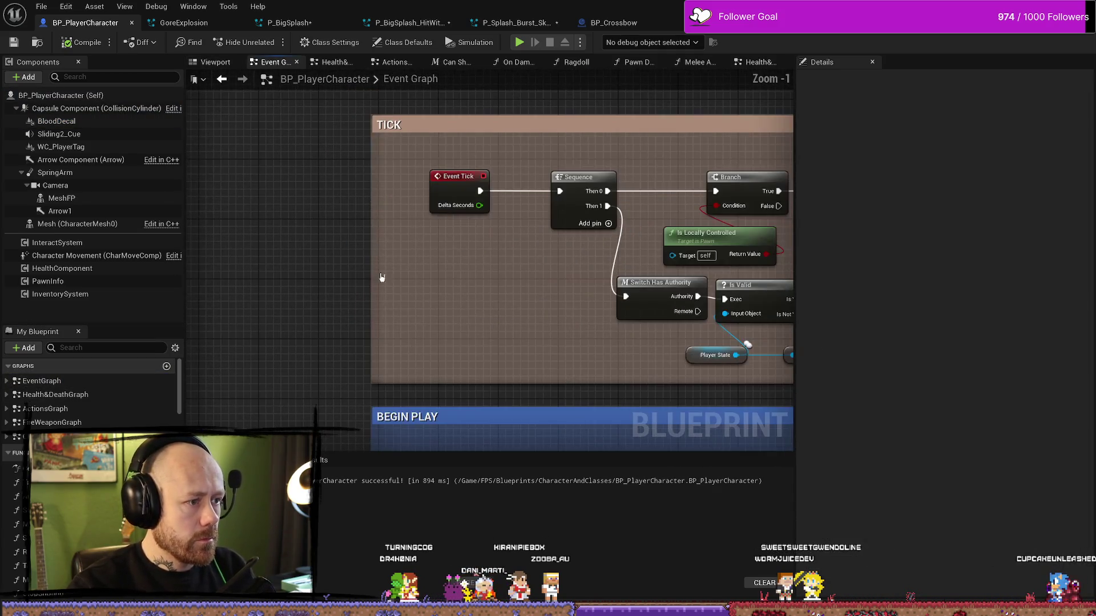
drag(446, 337, 256, 334)
scroll(257, 334, down, 1)
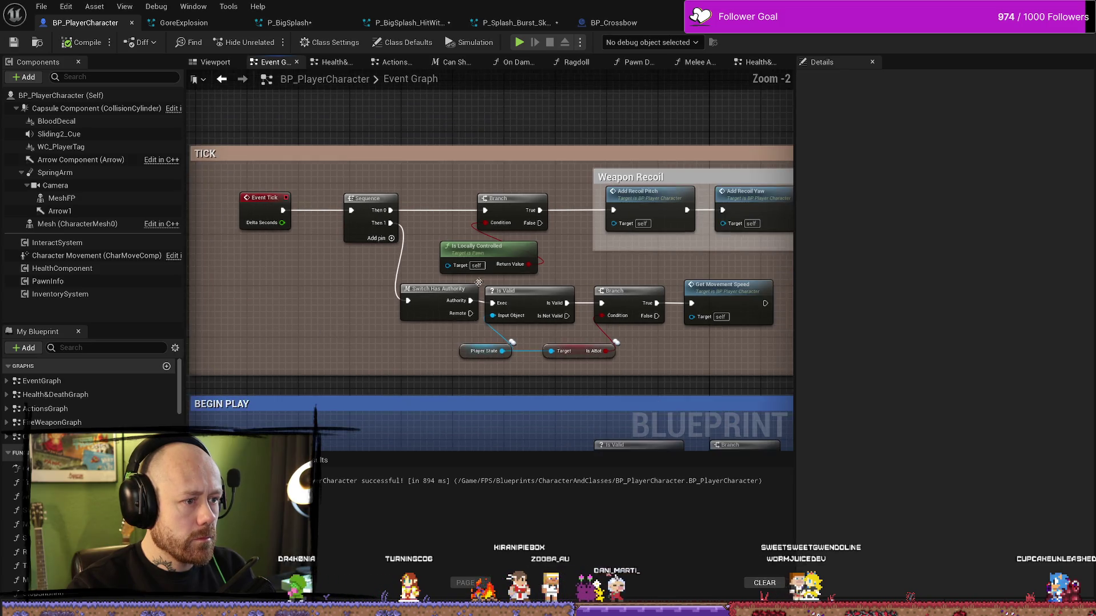
mouse_move(615, 230)
mouse_down()
mouse_move(493, 205)
mouse_move(461, 176)
mouse_up()
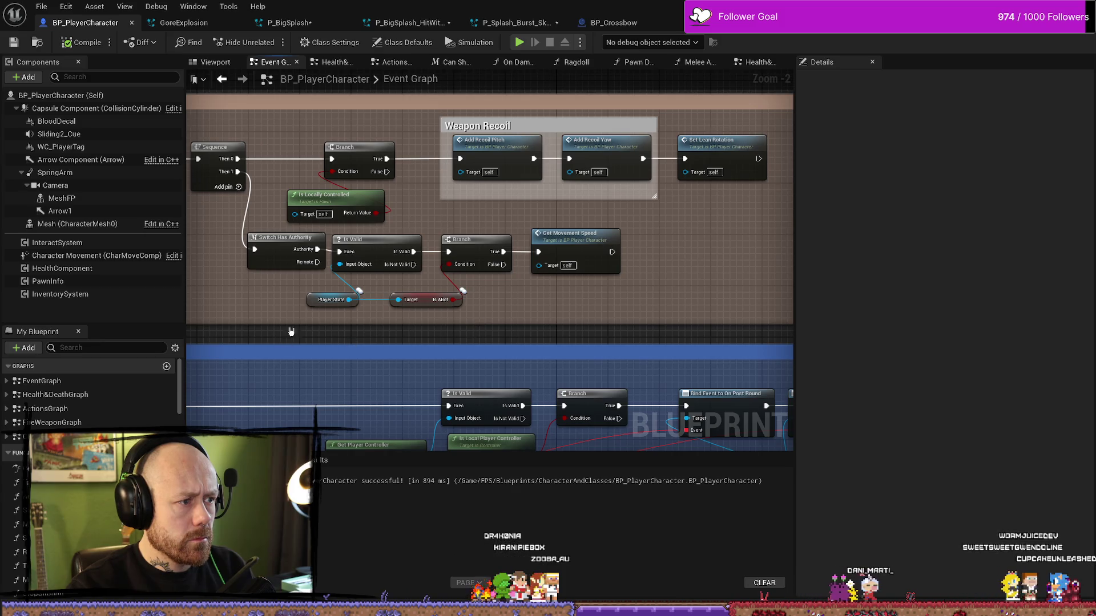
scroll(478, 320, down, 5)
scroll(399, 210, up, 4)
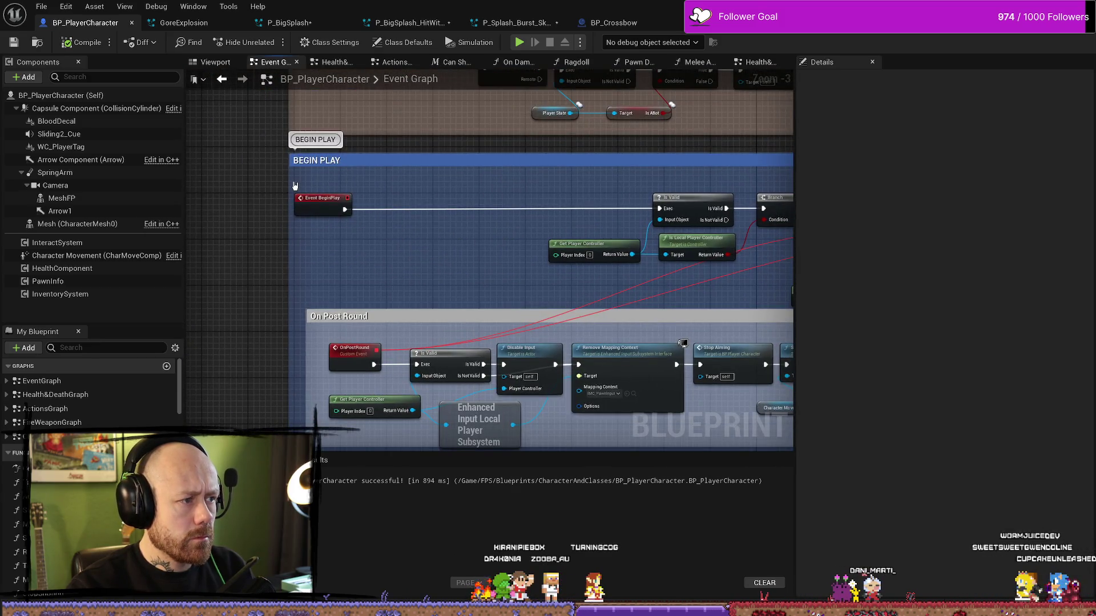
scroll(415, 183, down, 2)
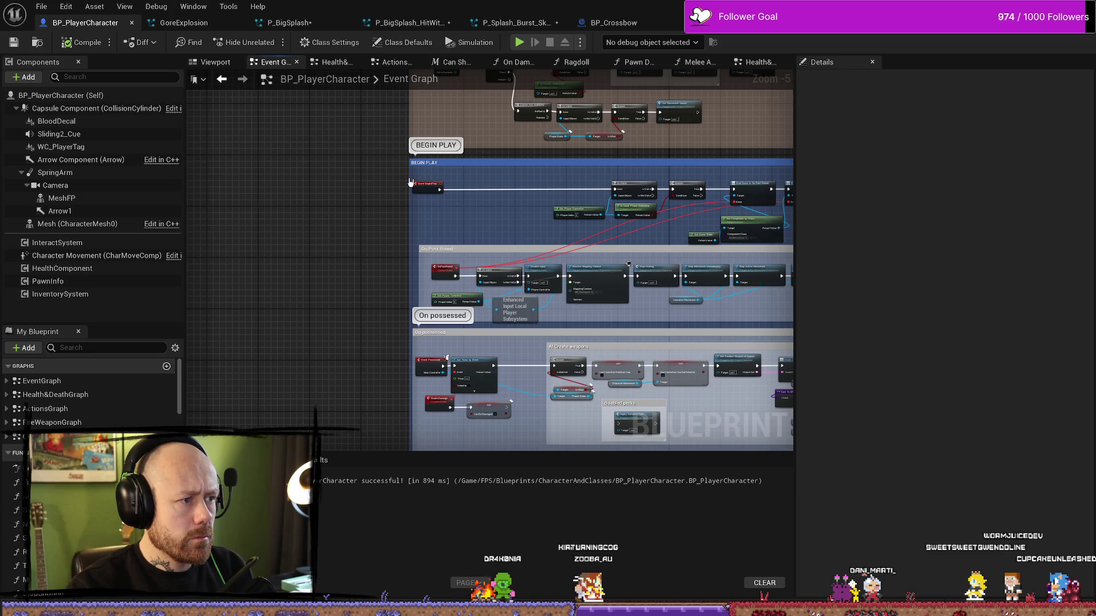
drag(411, 179, 294, 179)
scroll(294, 183, up, 3)
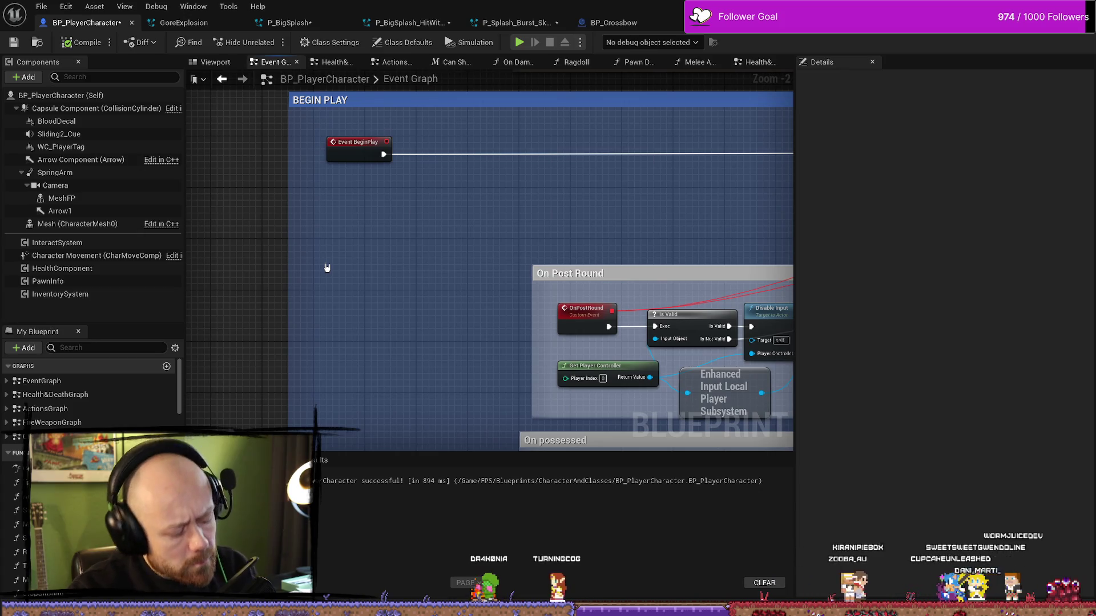
Step: Paste the Niagara nodes and chain Event BeginPlay through Set Niagara Variable into Is Valid
key(ctrl+v)
mouse_move(445, 242)
mouse_down()
mouse_move(605, 213)
mouse_move(539, 214)
mouse_up()
drag(681, 223, 450, 236)
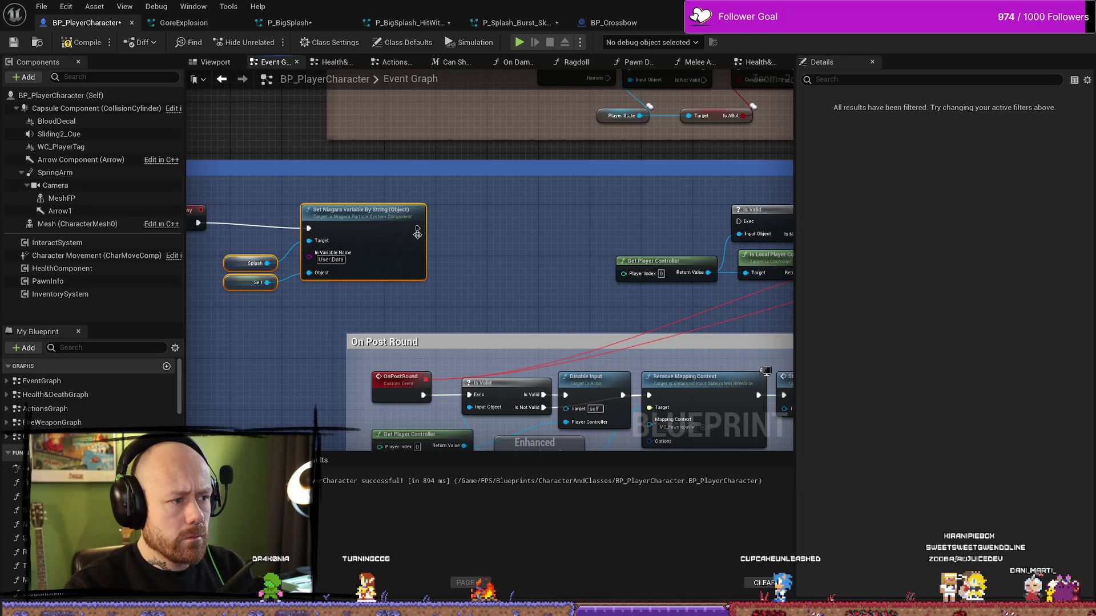
drag(651, 226, 739, 222)
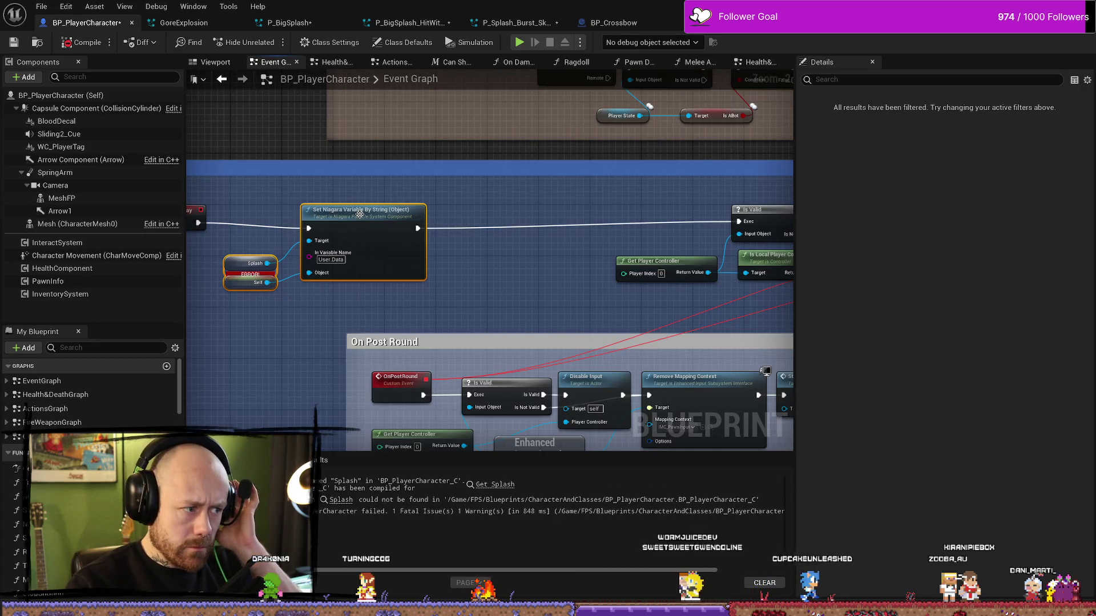
drag(360, 214, 359, 207)
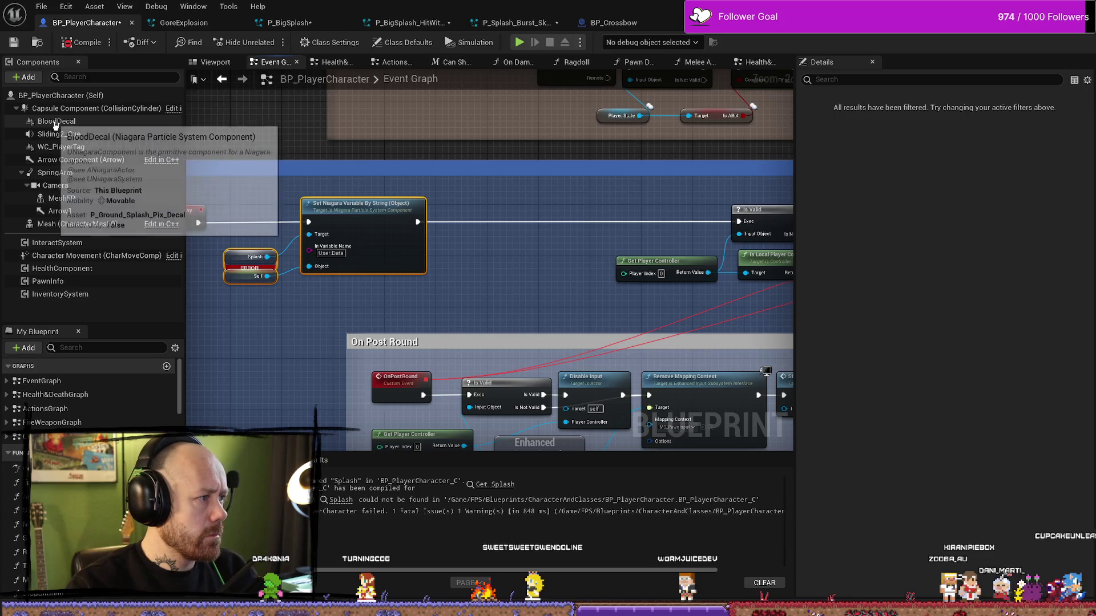
Step: Wire the BloodDecal component into Set Niagara Variable's Target and recompile without errors
mouse_move(90, 120)
mouse_down()
mouse_move(245, 268)
mouse_move(239, 260)
mouse_up()
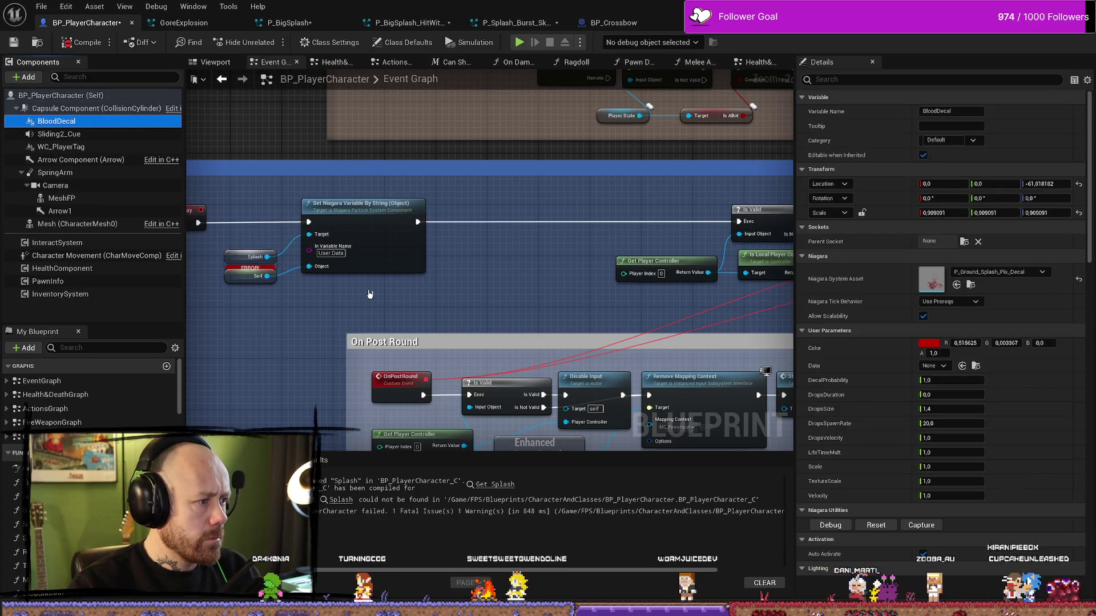
drag(178, 189, 314, 181)
click(80, 42)
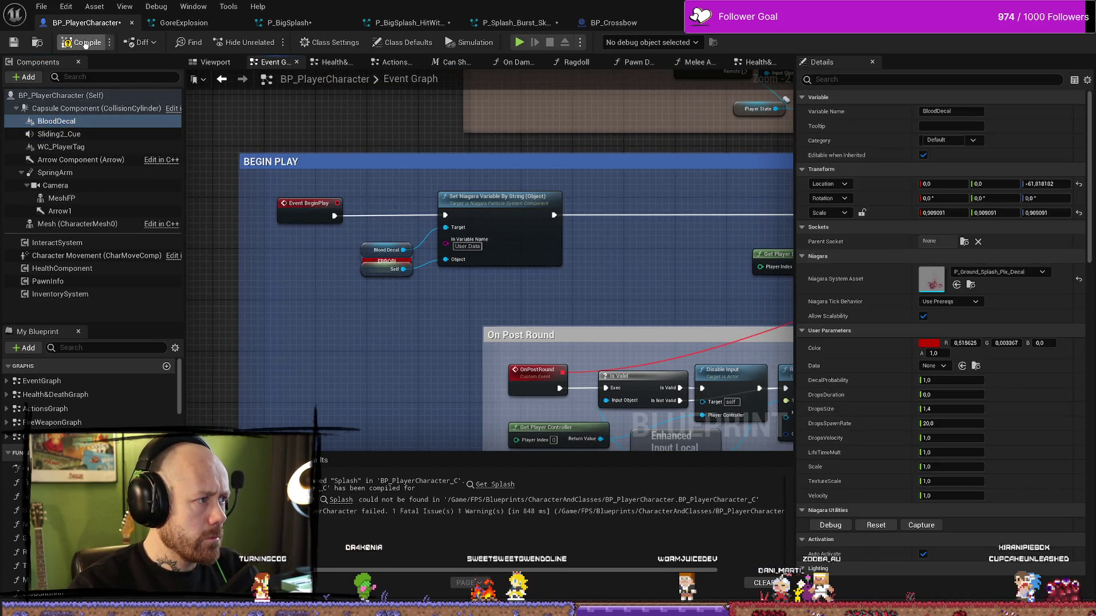
key(F7)
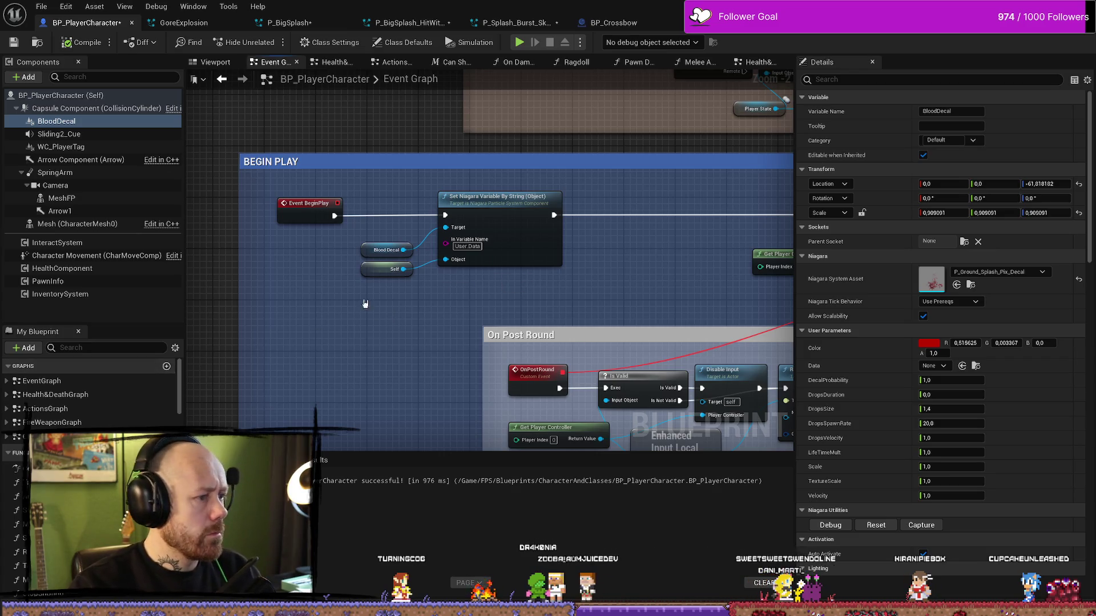
click(388, 269)
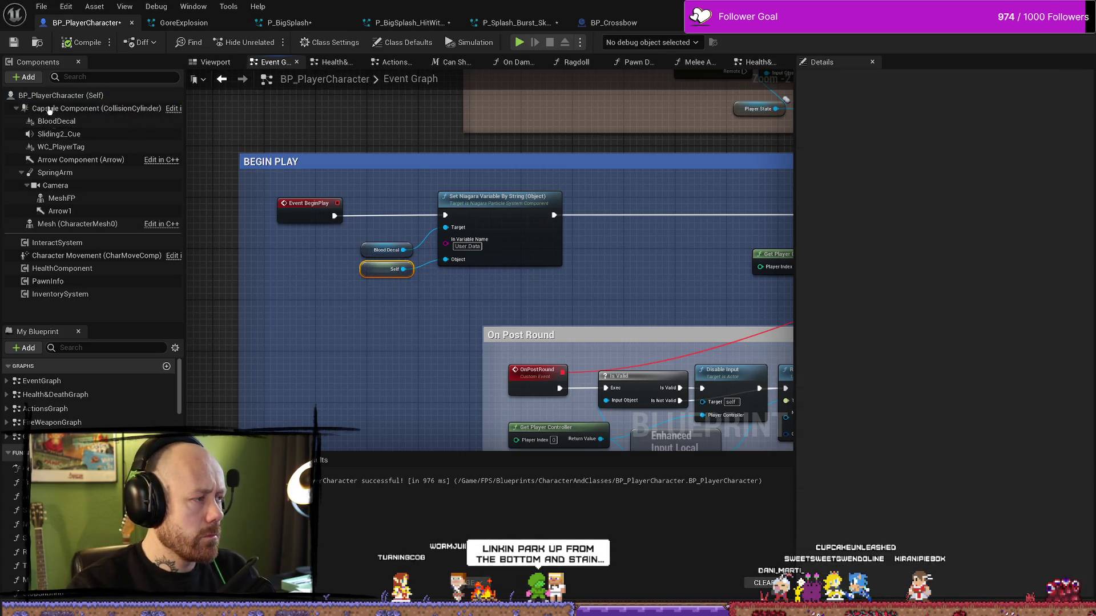
click(366, 379)
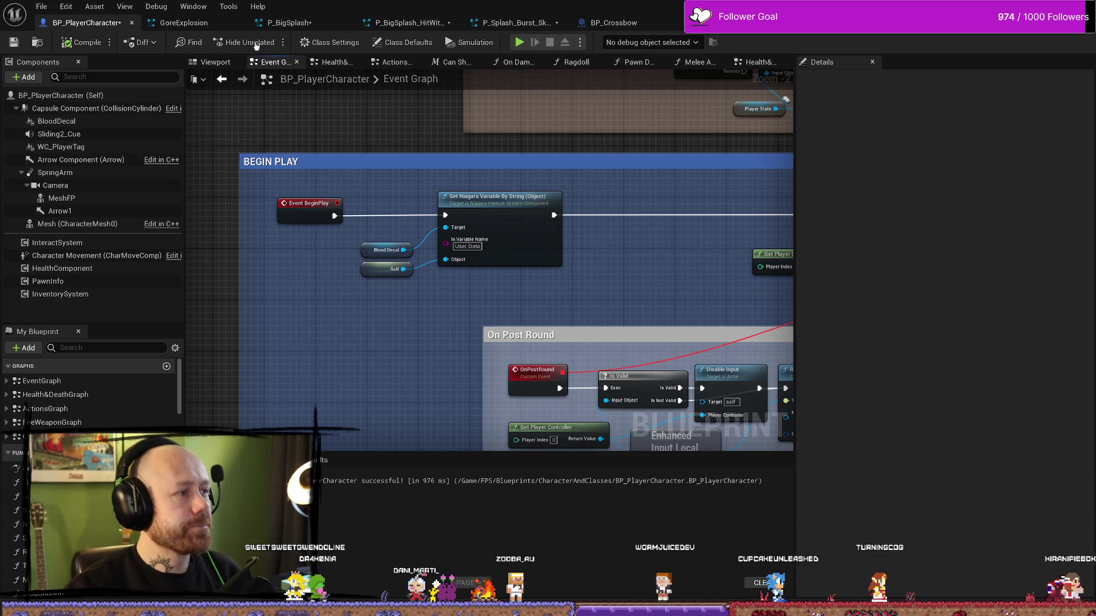
Step: Add NiagaraParticleCallbackHandler under Implemented Interfaces in Class Settings, then compile
click(334, 42)
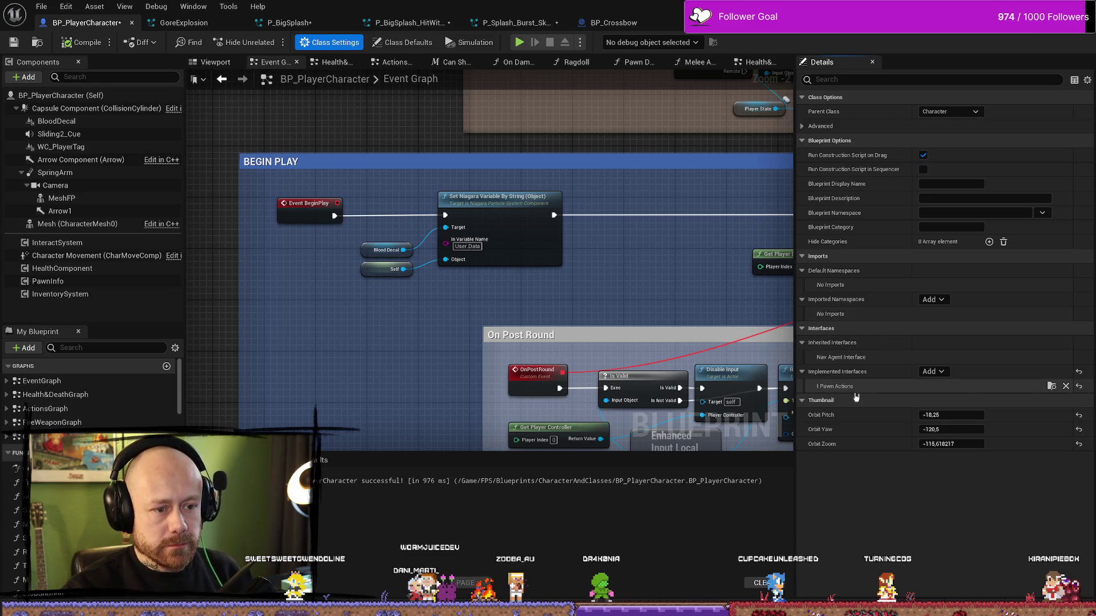
click(945, 374)
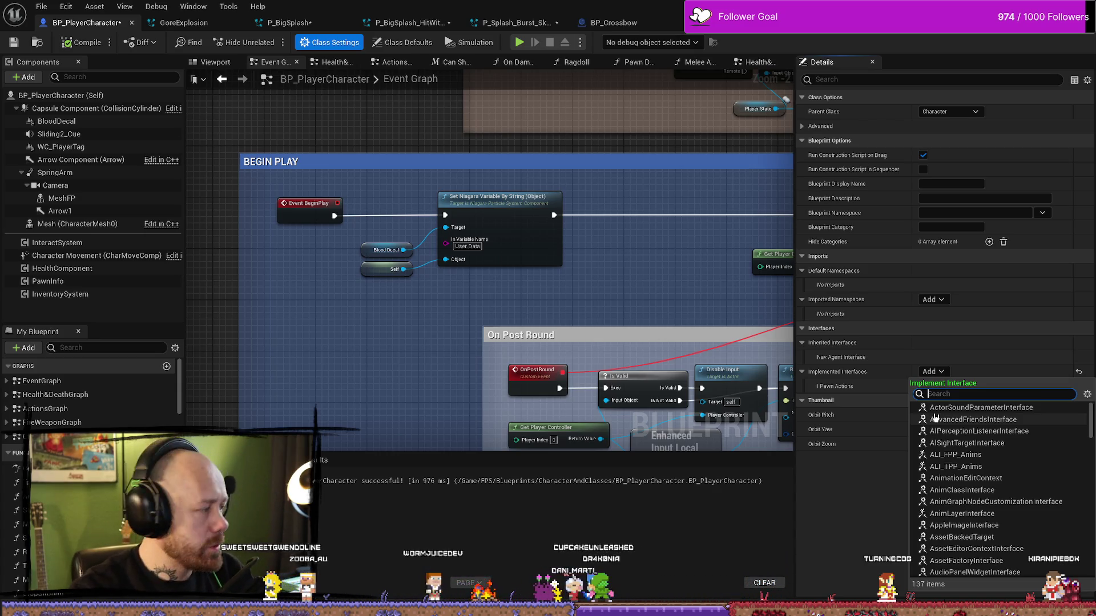
text(niagara)
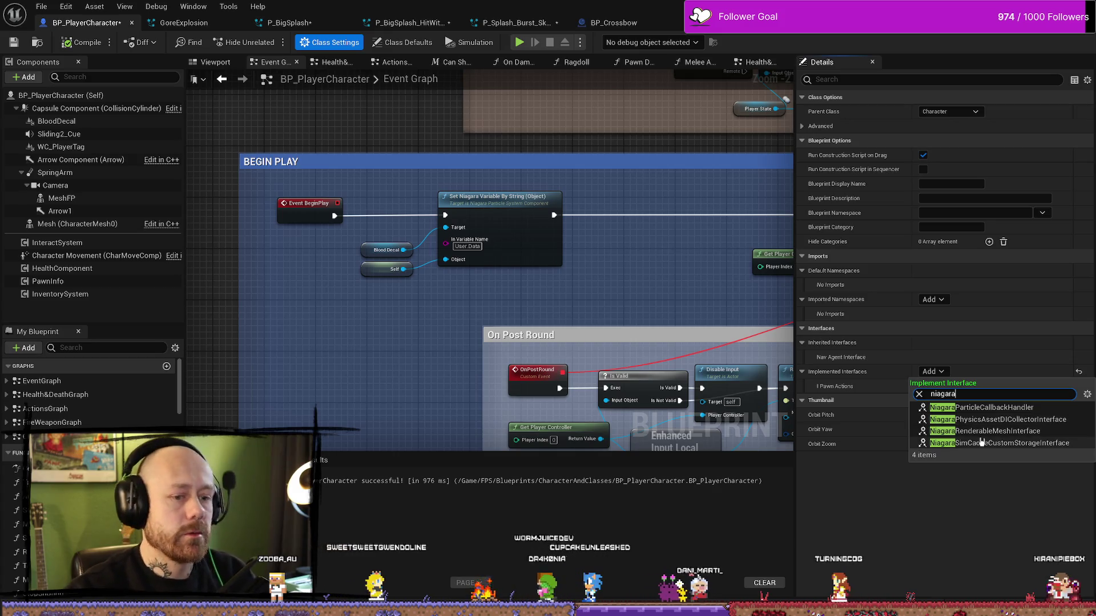
click(989, 409)
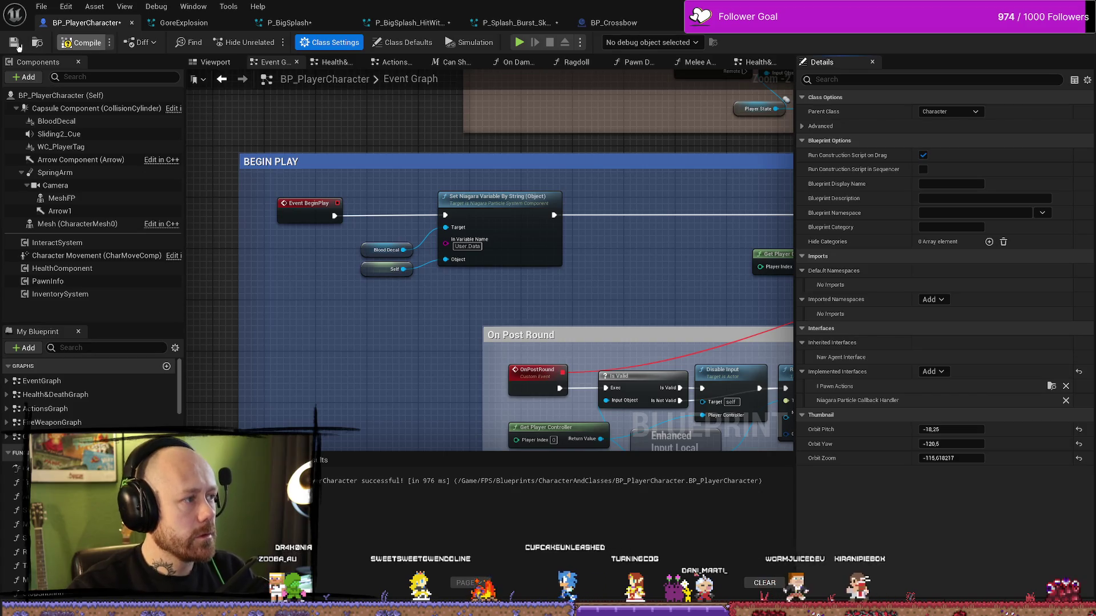
click(85, 44)
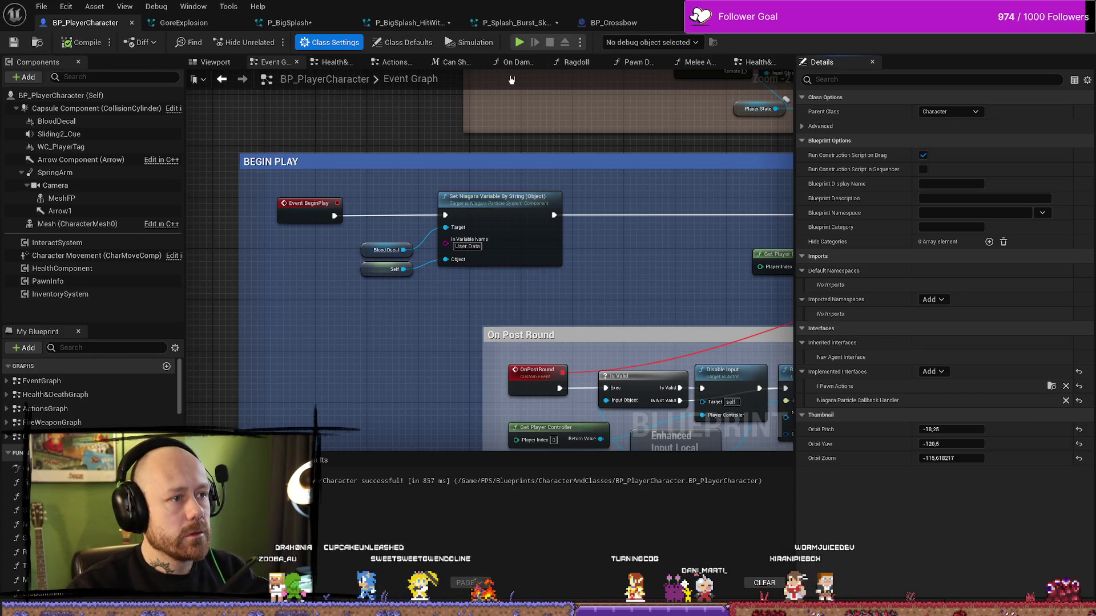
Step: Remove the Niagara Particle Callback Handler interface from BP_BaseWeapon's Class Settings, declining the function transfer
click(851, 33)
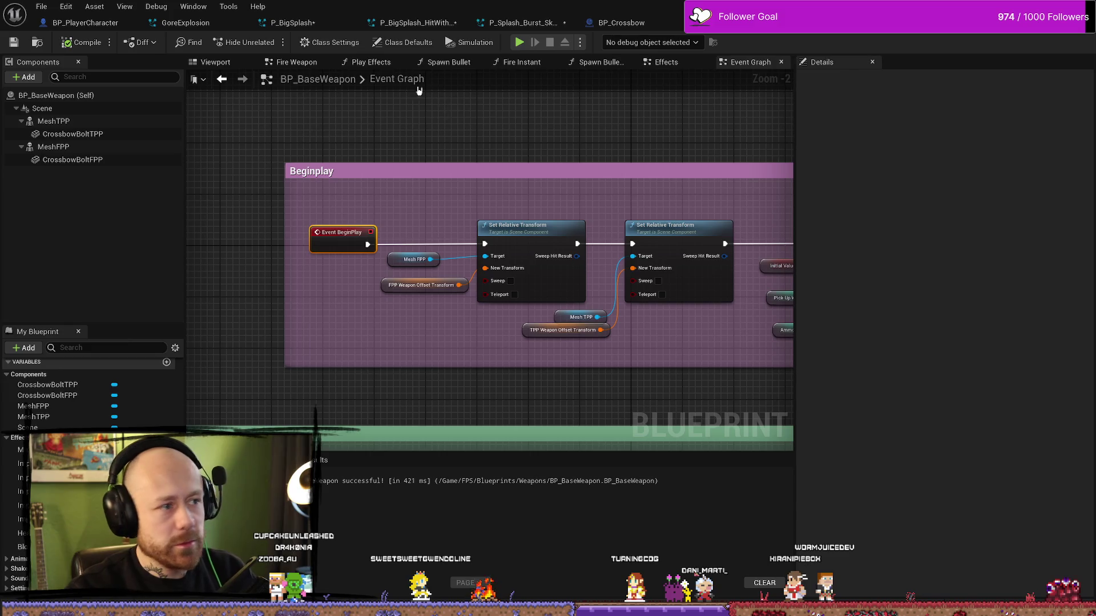
click(321, 41)
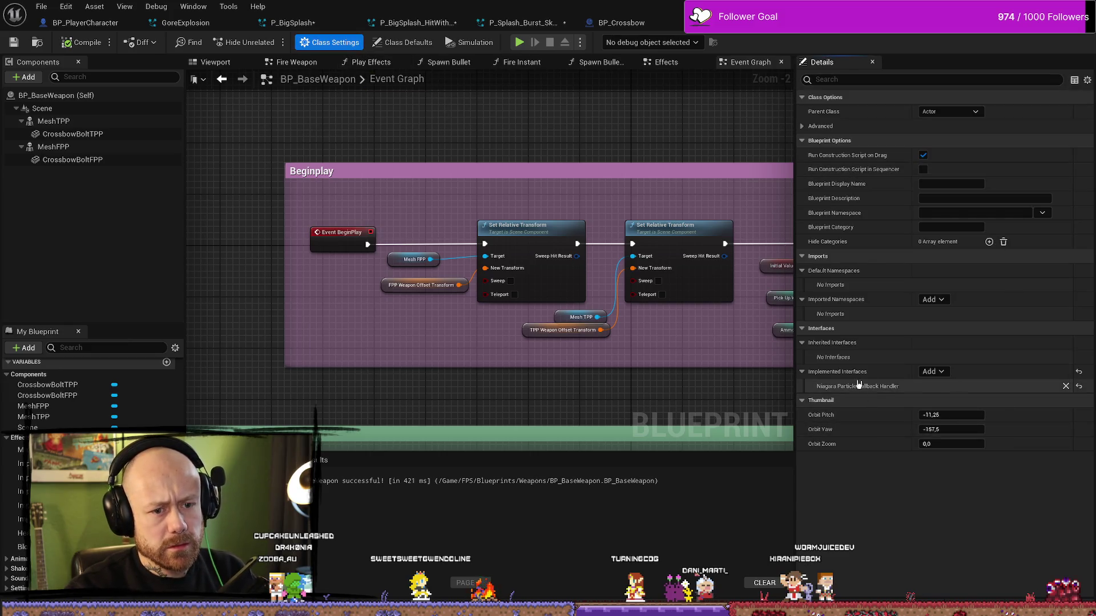
click(1066, 386)
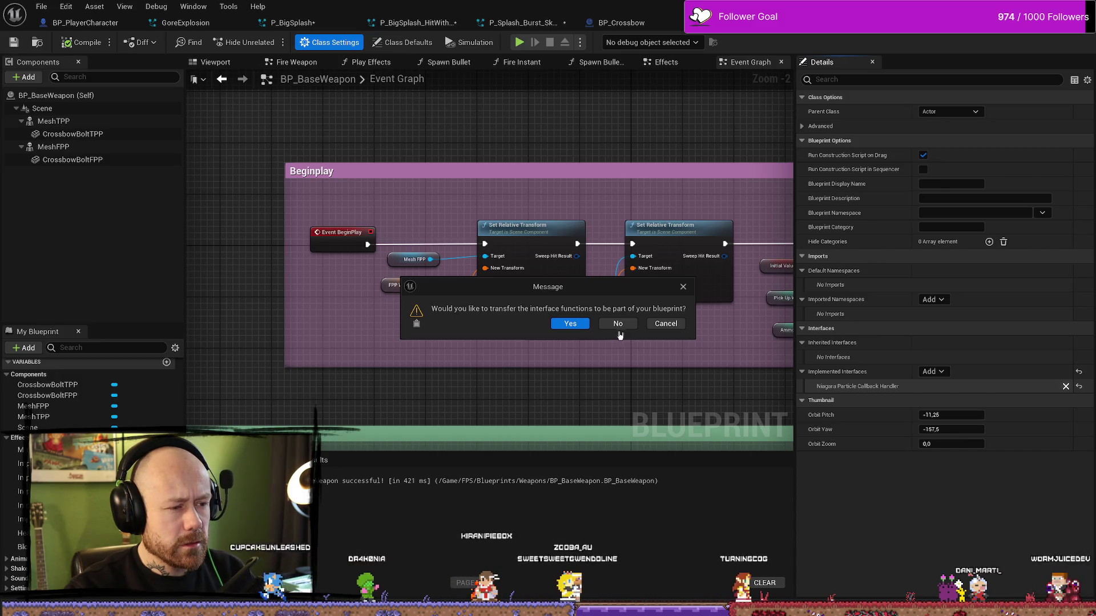
click(570, 324)
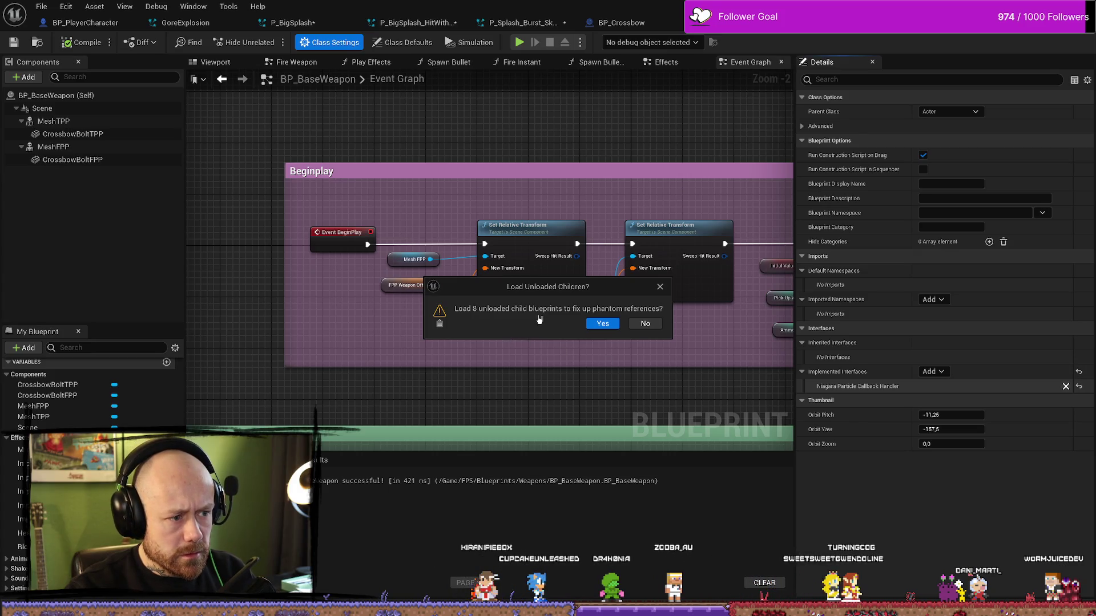
click(604, 324)
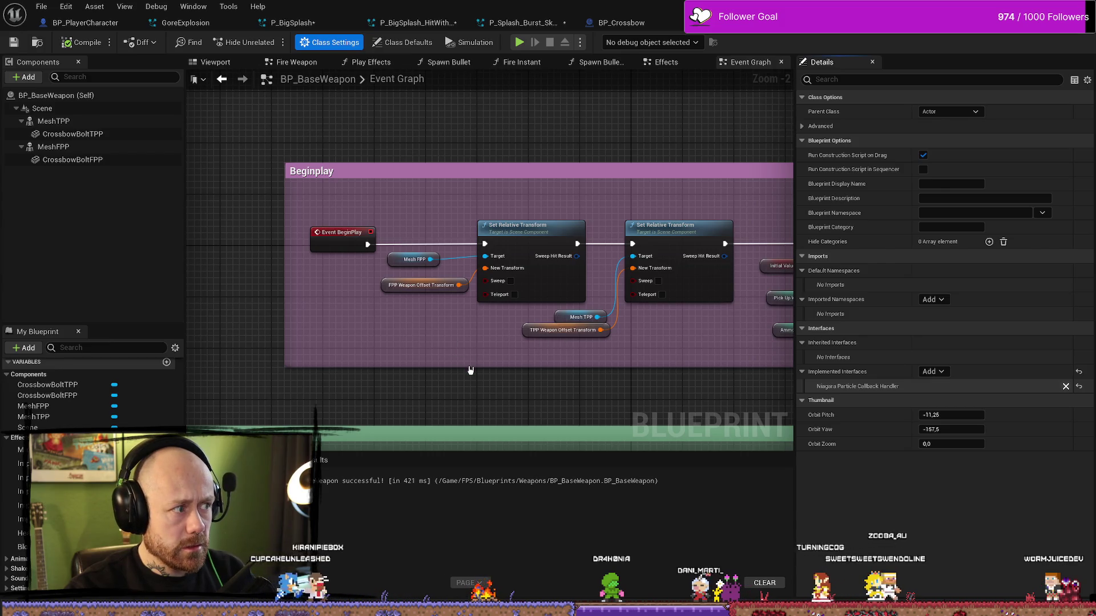
Step: Recompile BP_BaseWeapon and look over its graph's comment groups
right_click(424, 367)
key(Escape)
scroll(445, 359, down, 2)
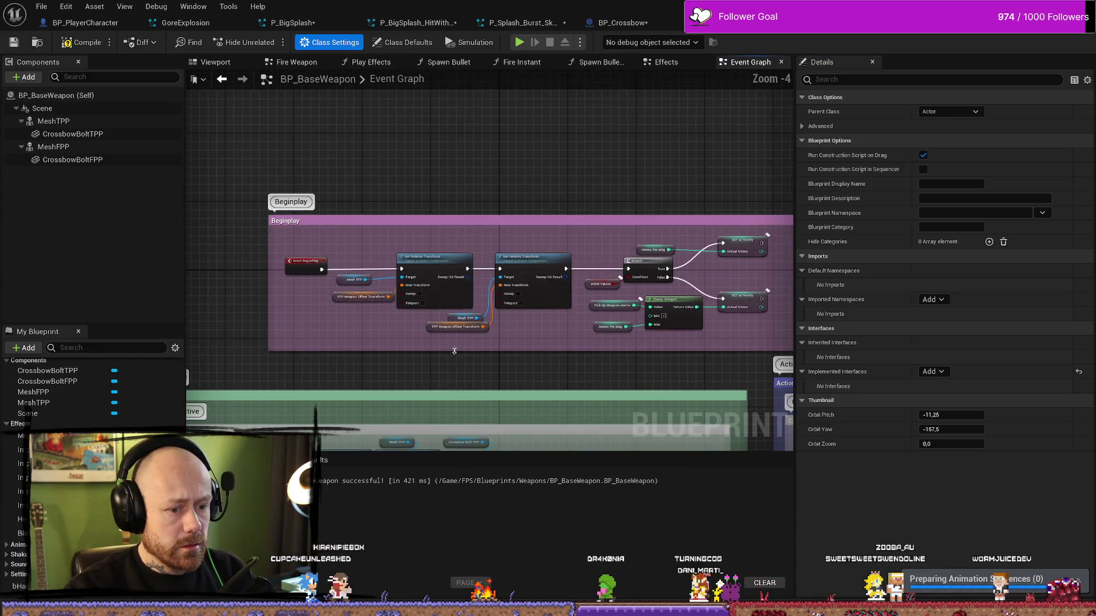
scroll(465, 356, down, 2)
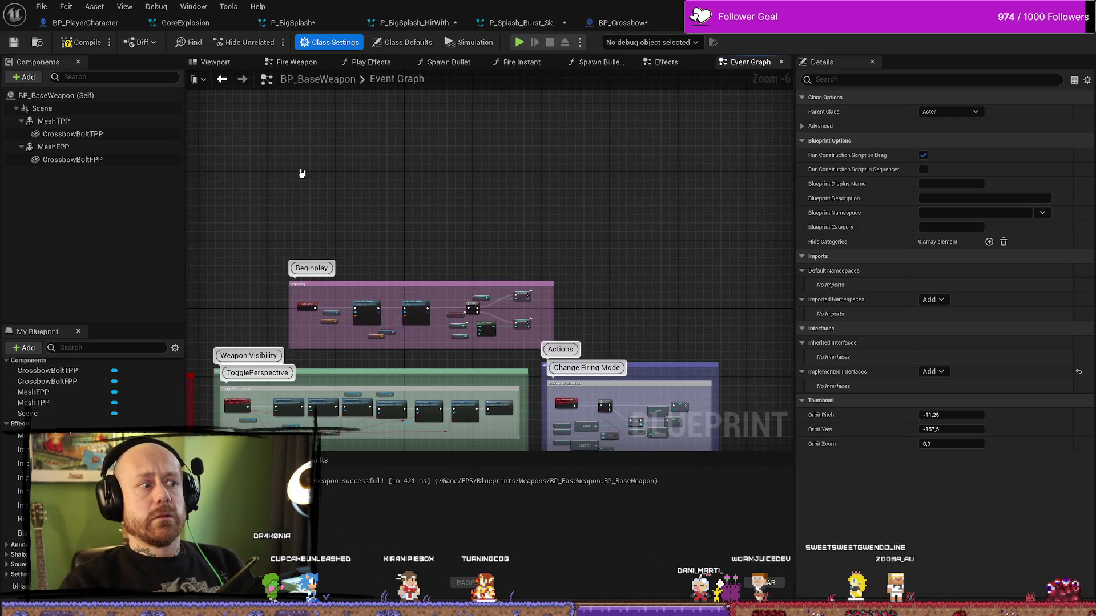
key(Home)
click(88, 49)
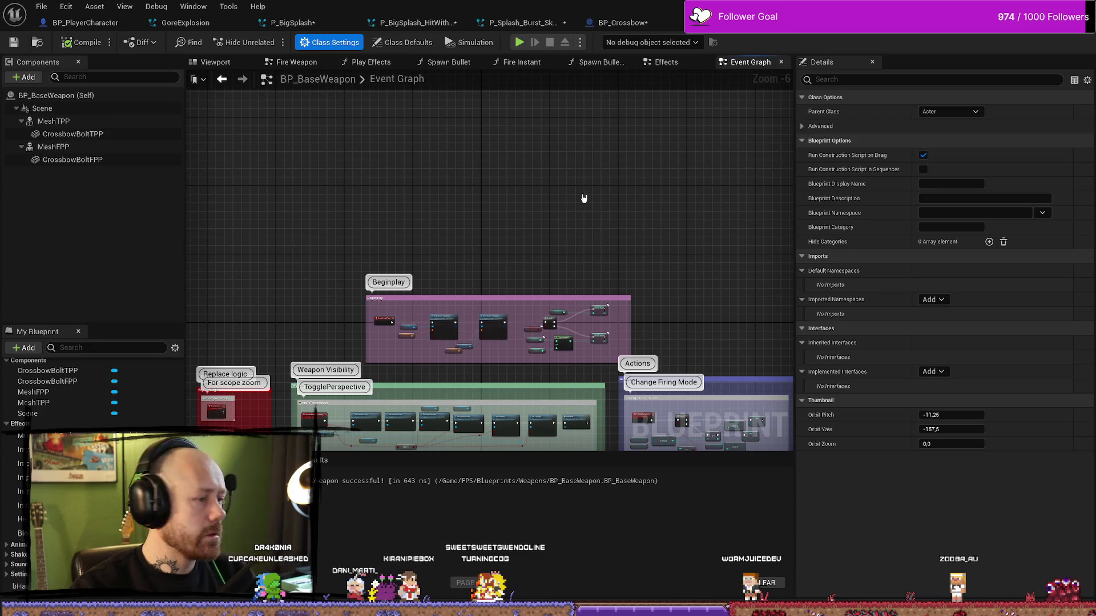
drag(582, 196, 614, 157)
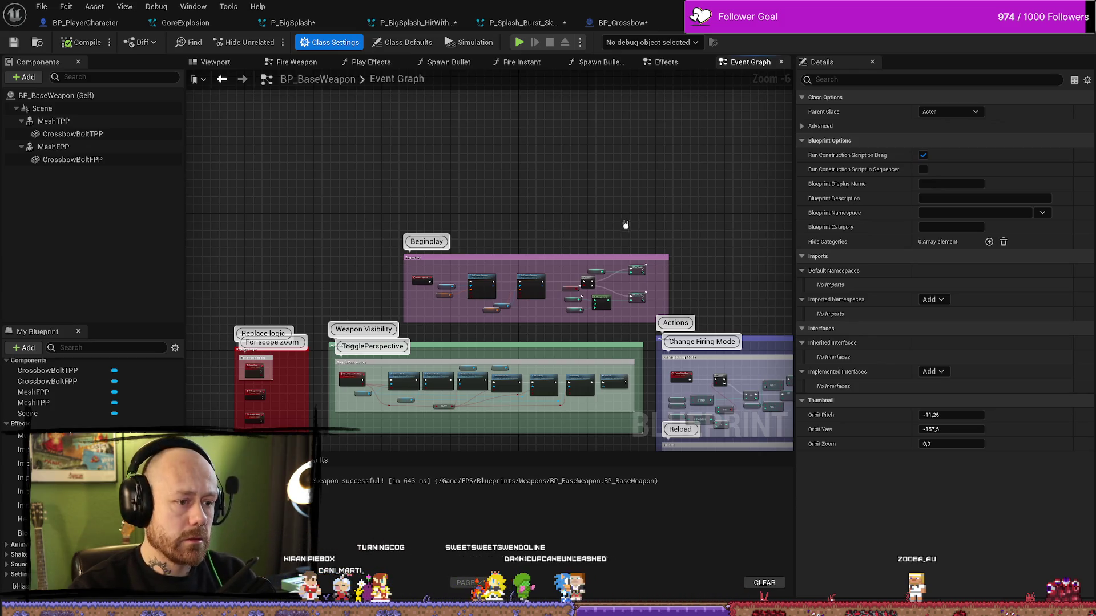
scroll(629, 206, down, 1)
Step: Save the P_Ground_Splash_Pix_Decal system, then go back to the BP_PlayerCharacter tab
key(alt+Tab)
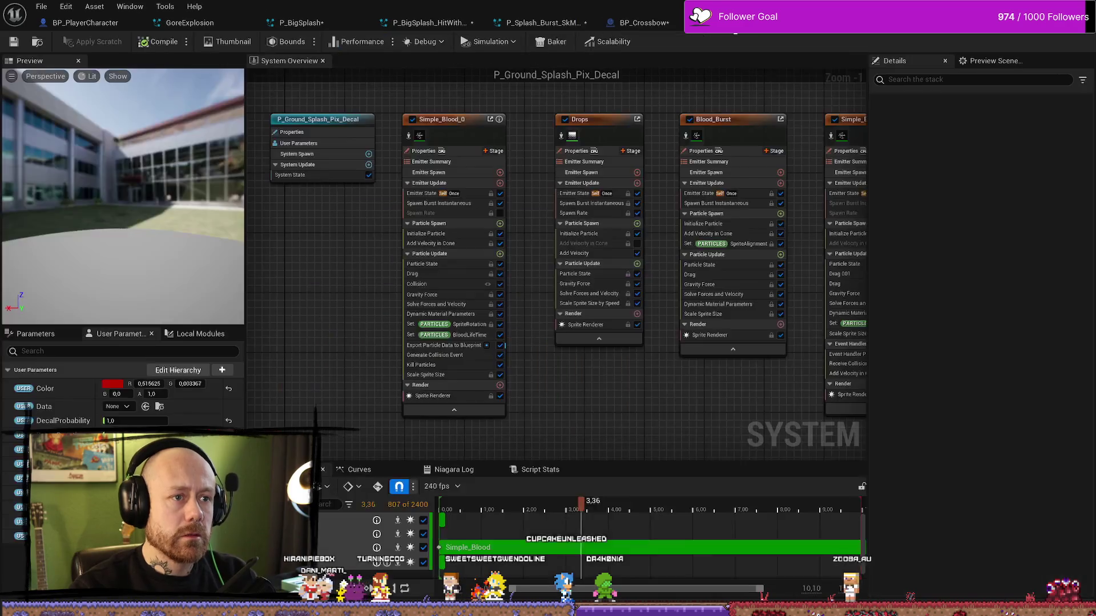
click(14, 41)
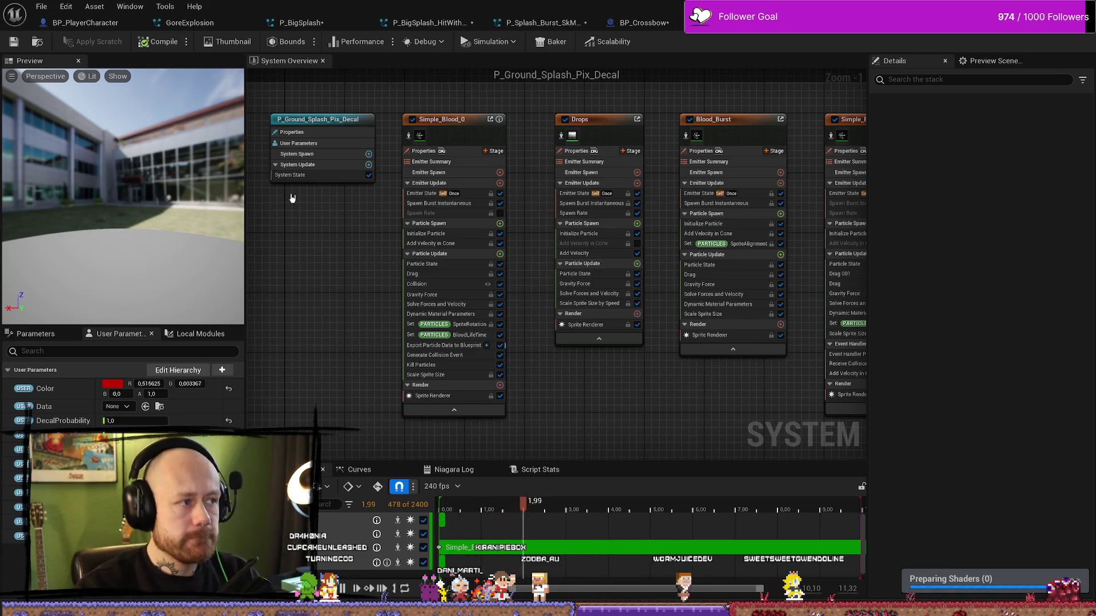
click(85, 22)
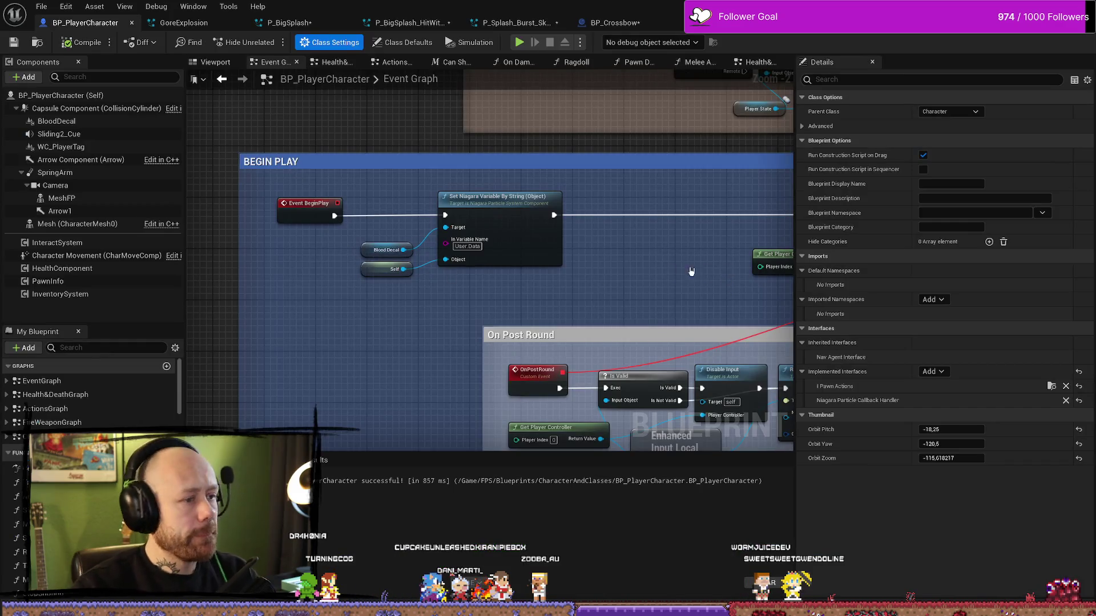
Step: Select the BloodDecal component to see its P_Ground_Splash_Pix_Decal asset and user parameters
drag(686, 288, 617, 283)
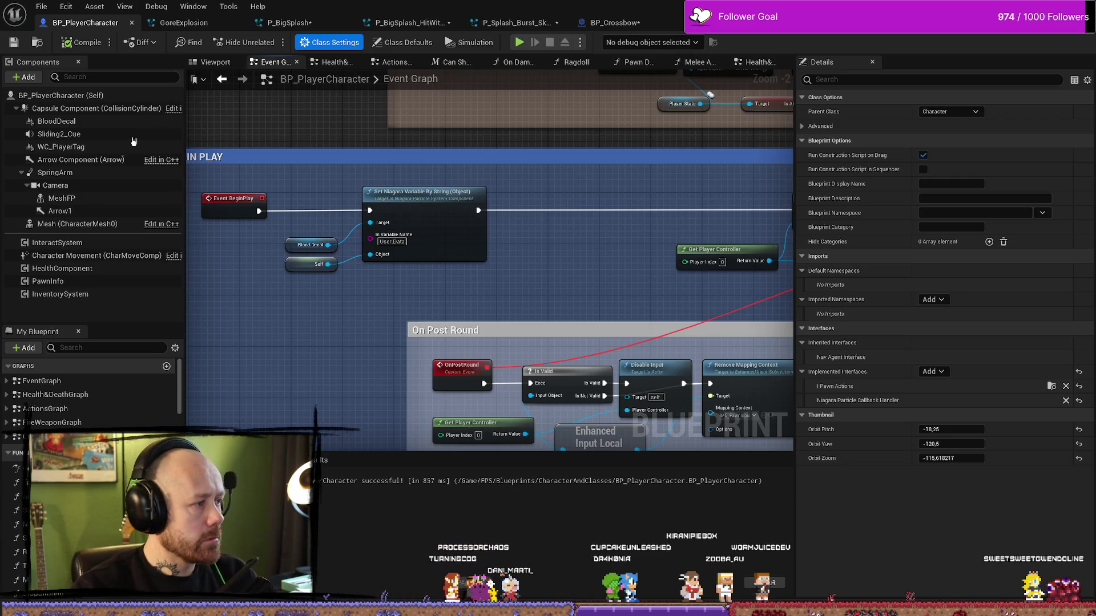
click(74, 122)
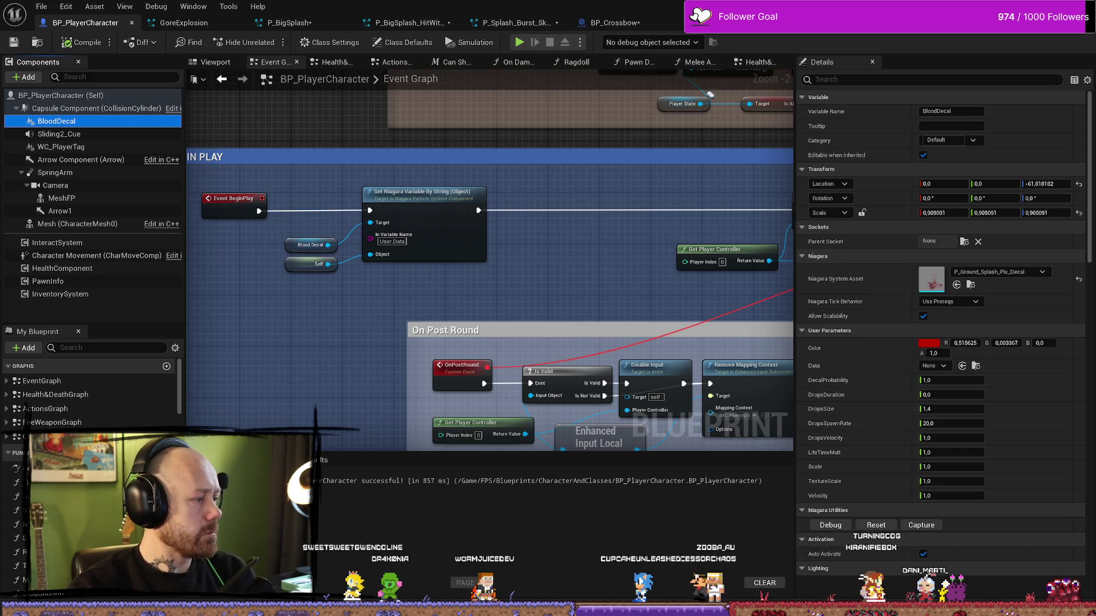
scroll(10, 387, down, 3)
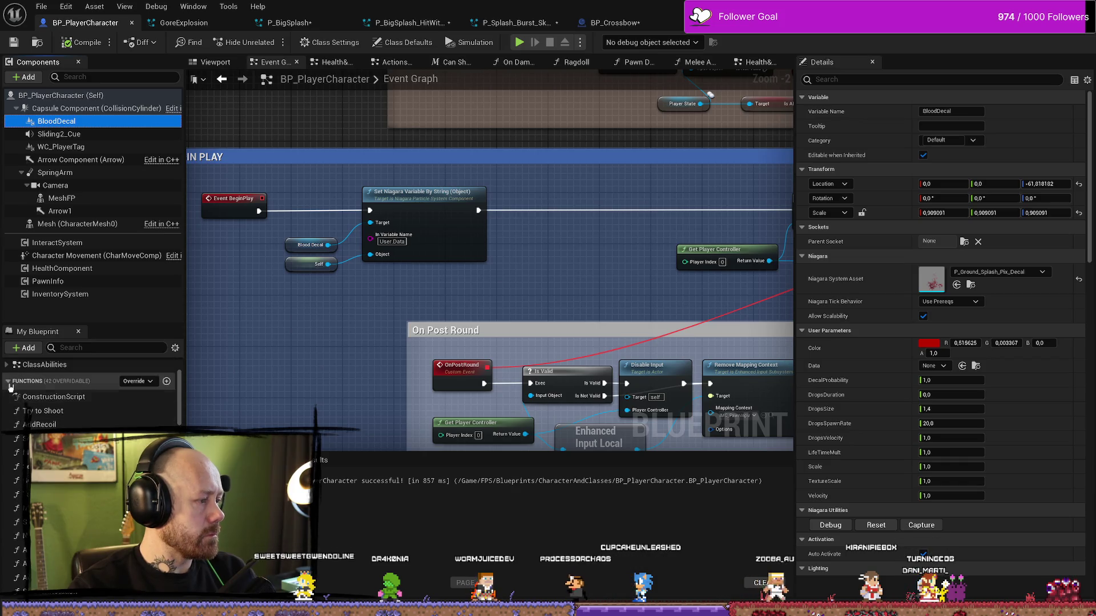
click(10, 387)
scroll(10, 385, down, 1)
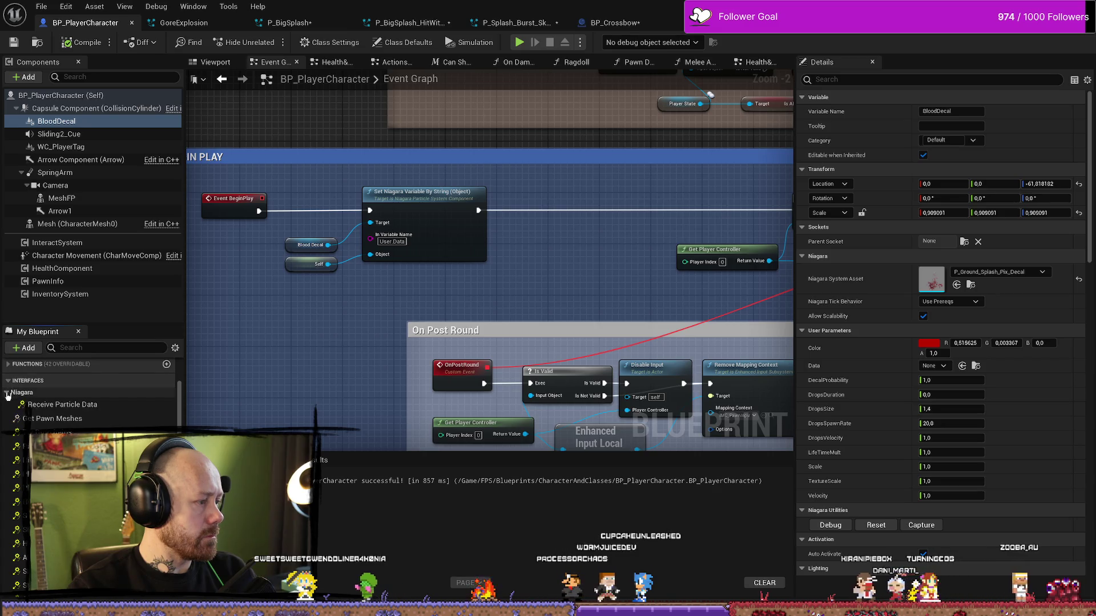
scroll(23, 409, down, 5)
scroll(23, 409, up, 2)
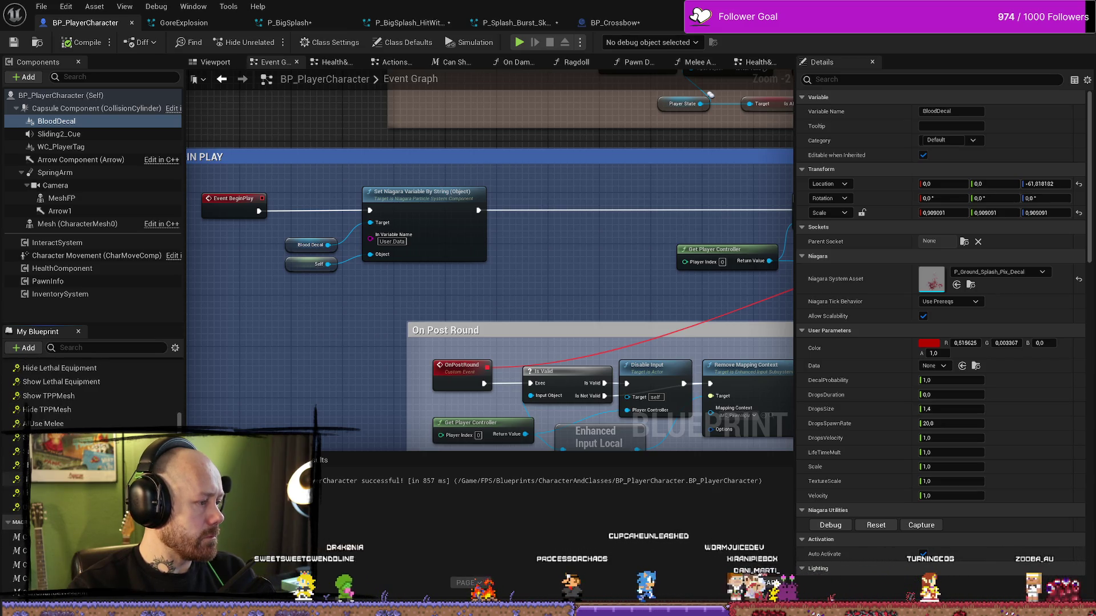
scroll(23, 409, up, 5)
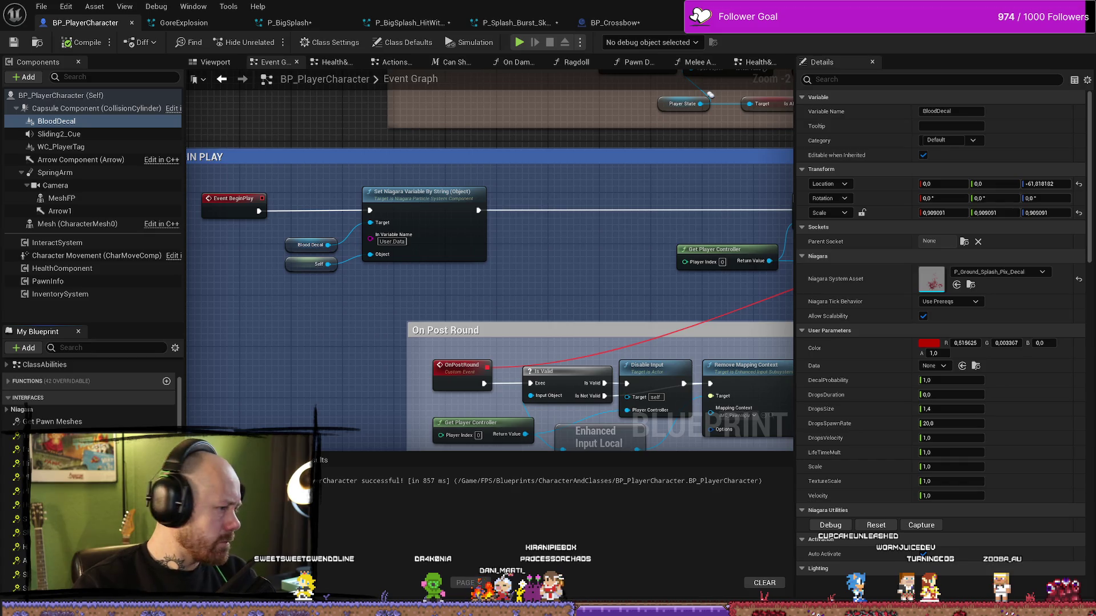
click(22, 410)
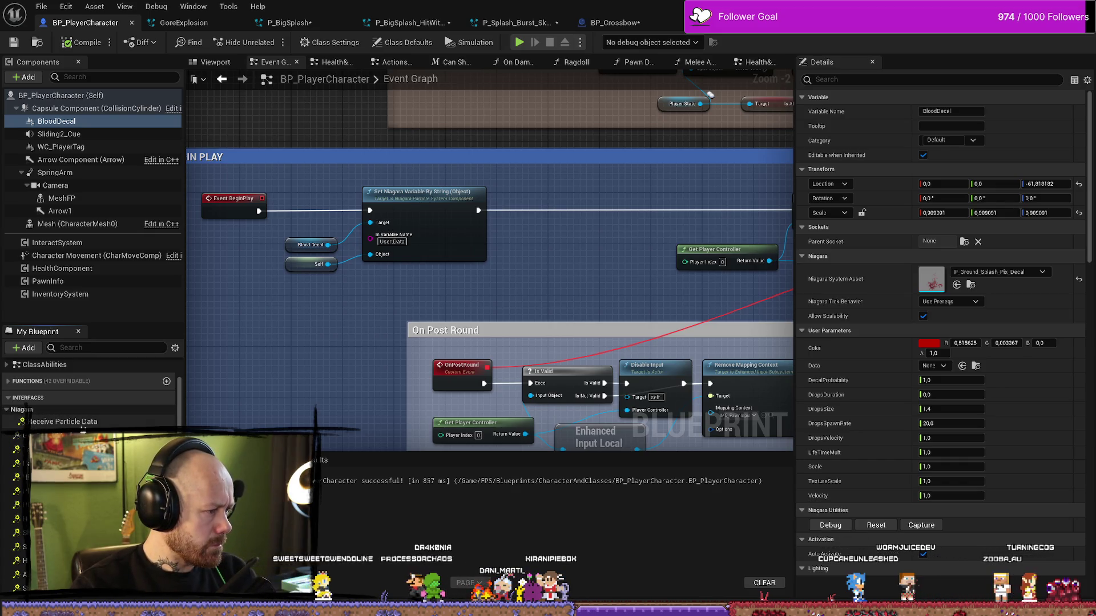
click(23, 409)
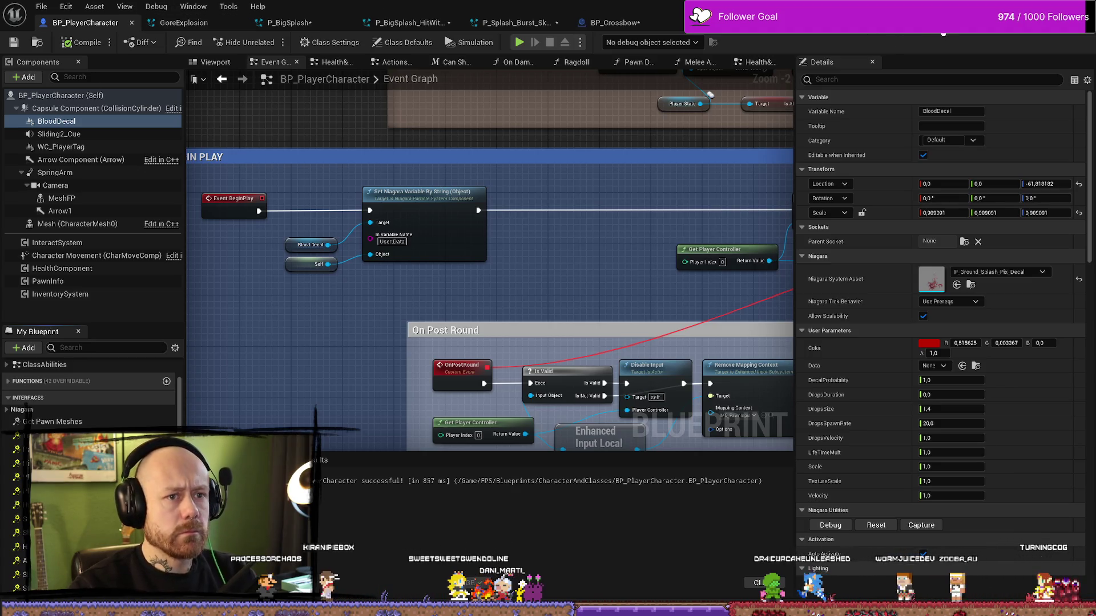
click(669, 22)
click(91, 23)
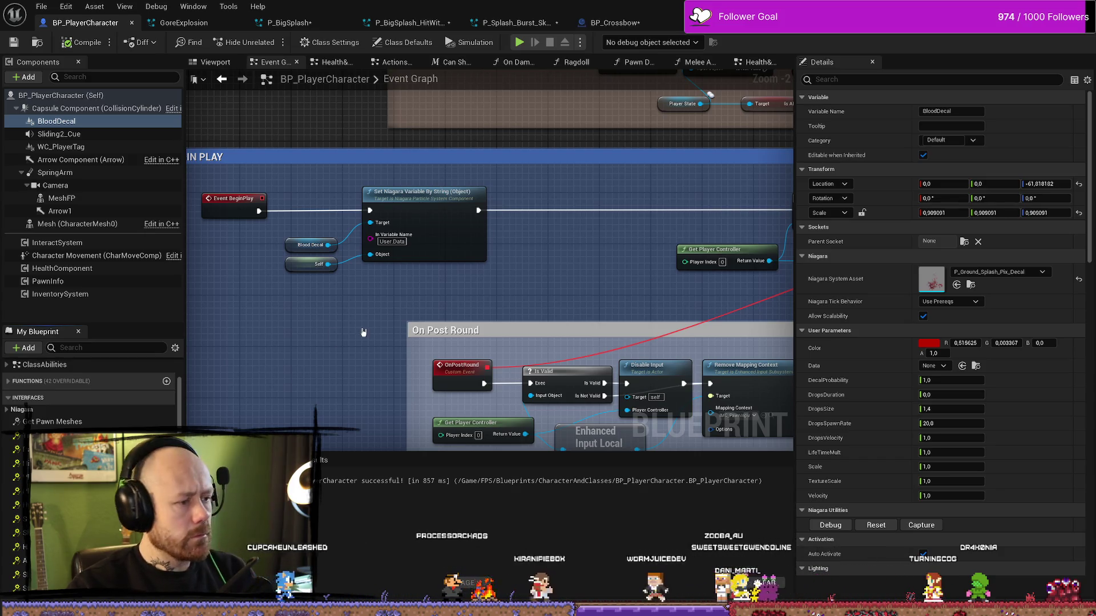
scroll(363, 331, down, 5)
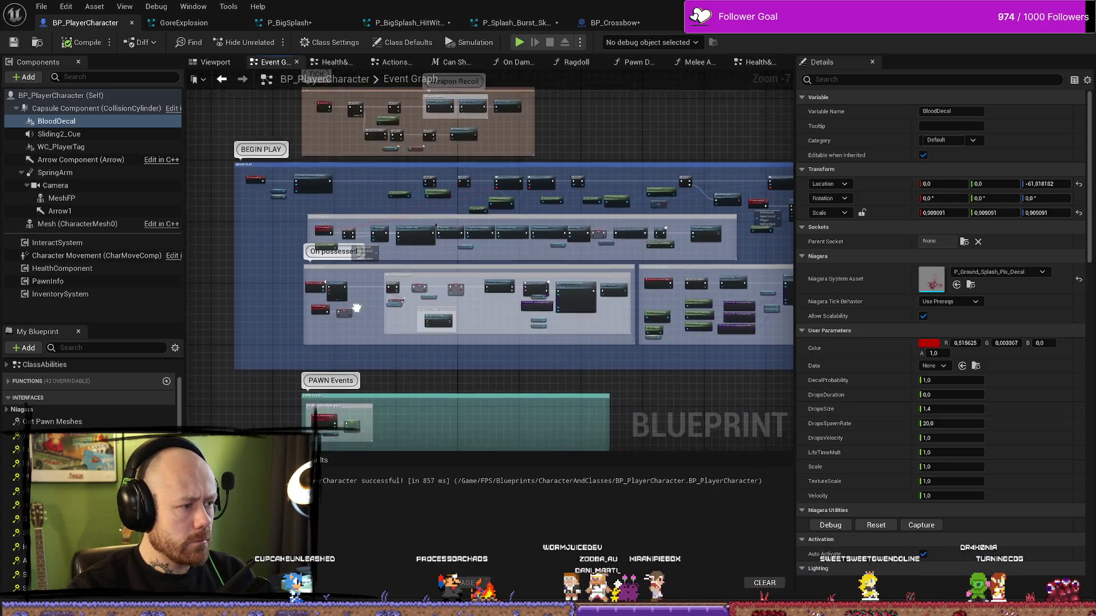
Step: Select the NIAGARA Spawn a Decal node group in BP_Character_Splash_WithDecal
scroll(356, 308, up, 2)
click(964, 34)
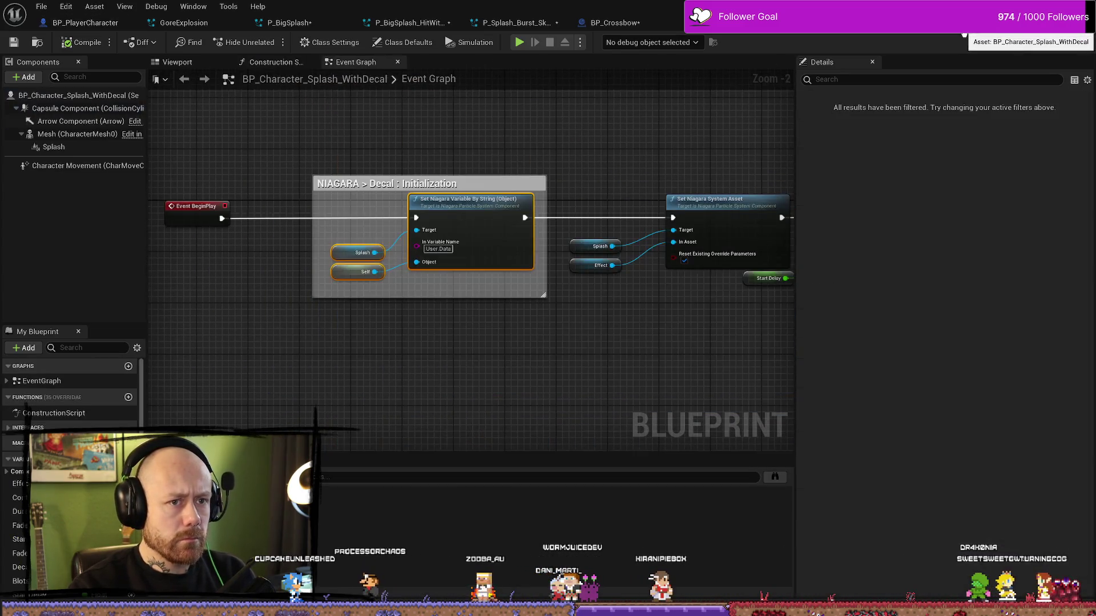
scroll(558, 234, down, 5)
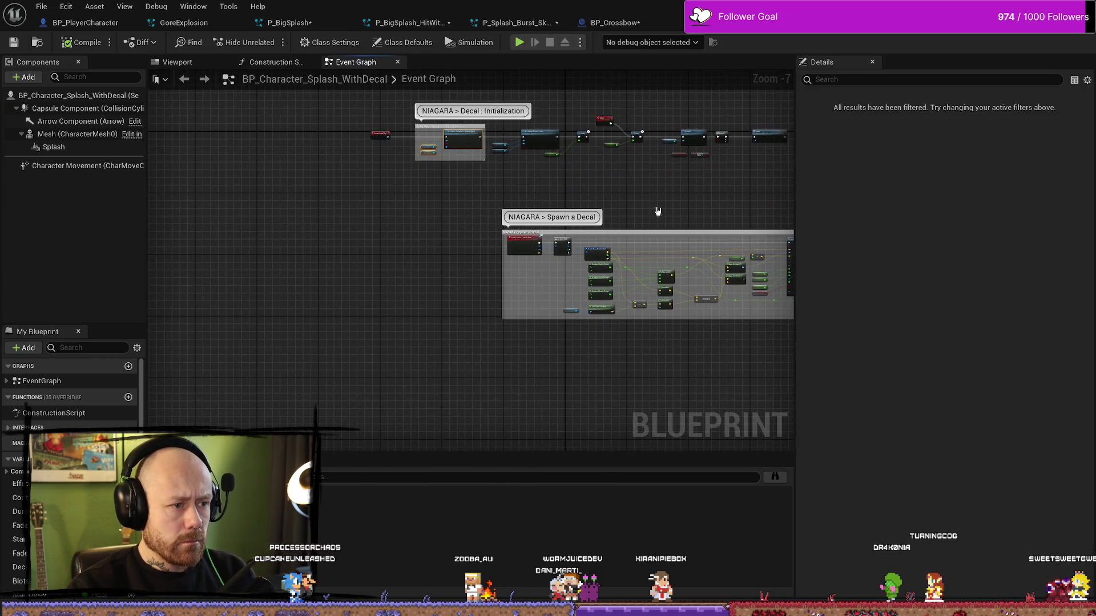
drag(658, 212, 367, 182)
drag(388, 228, 671, 348)
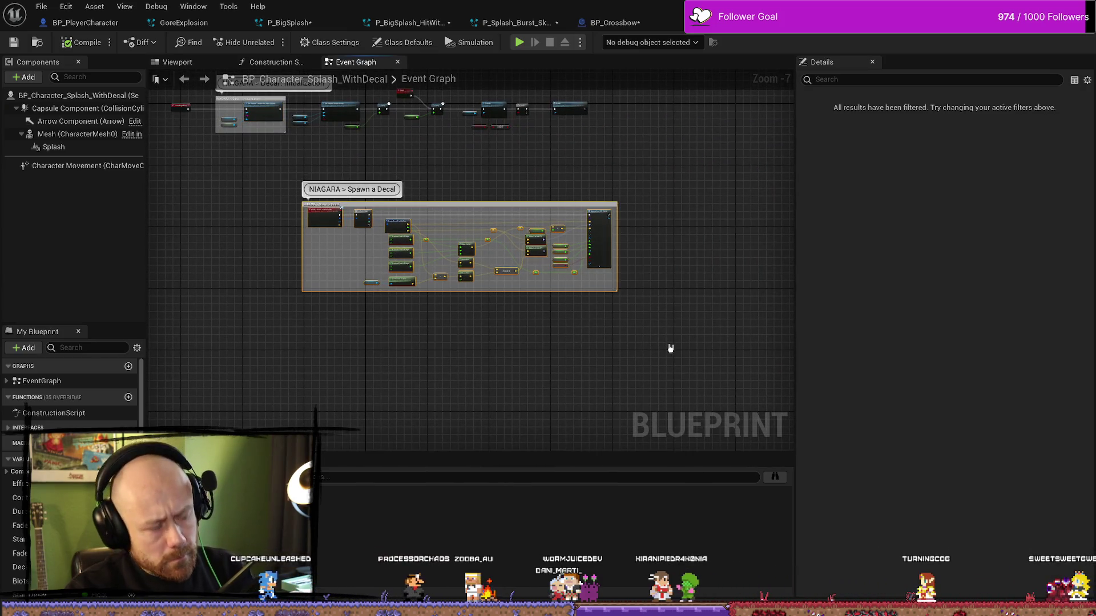
Step: Paste the Spawn a Decal group below PAWN Events in BP_PlayerCharacter and widen its comment box
click(85, 22)
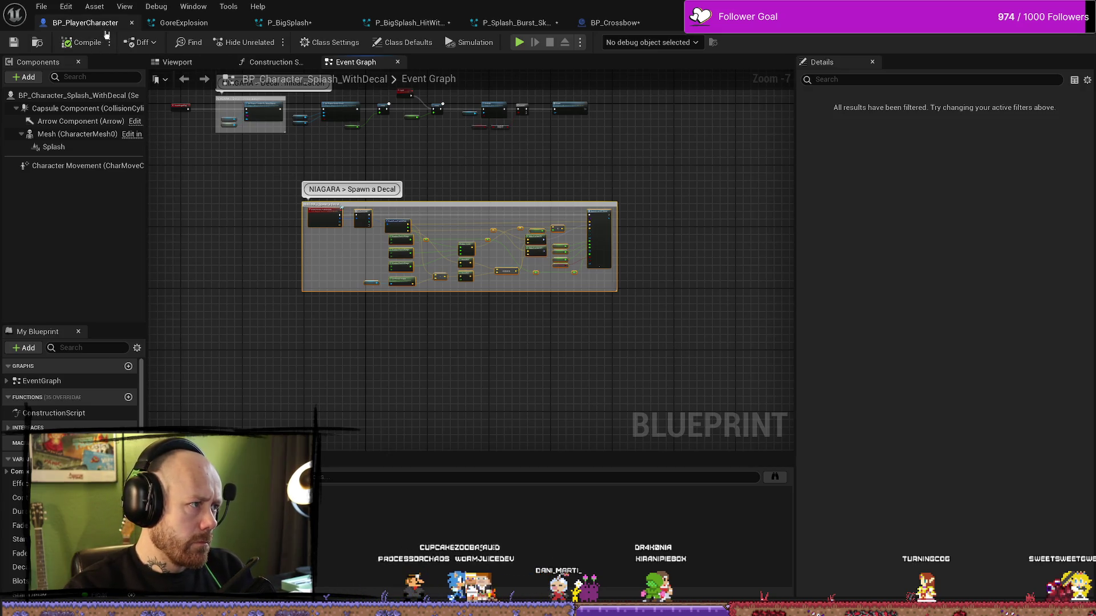
scroll(450, 348, down, 3)
drag(449, 348, 399, 194)
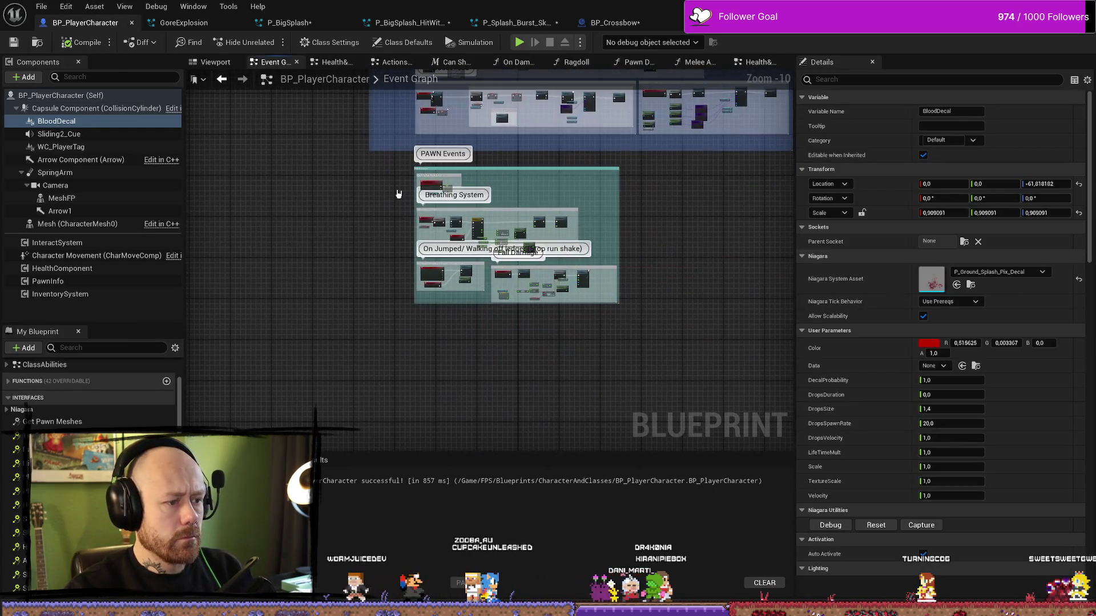
key(ctrl+v)
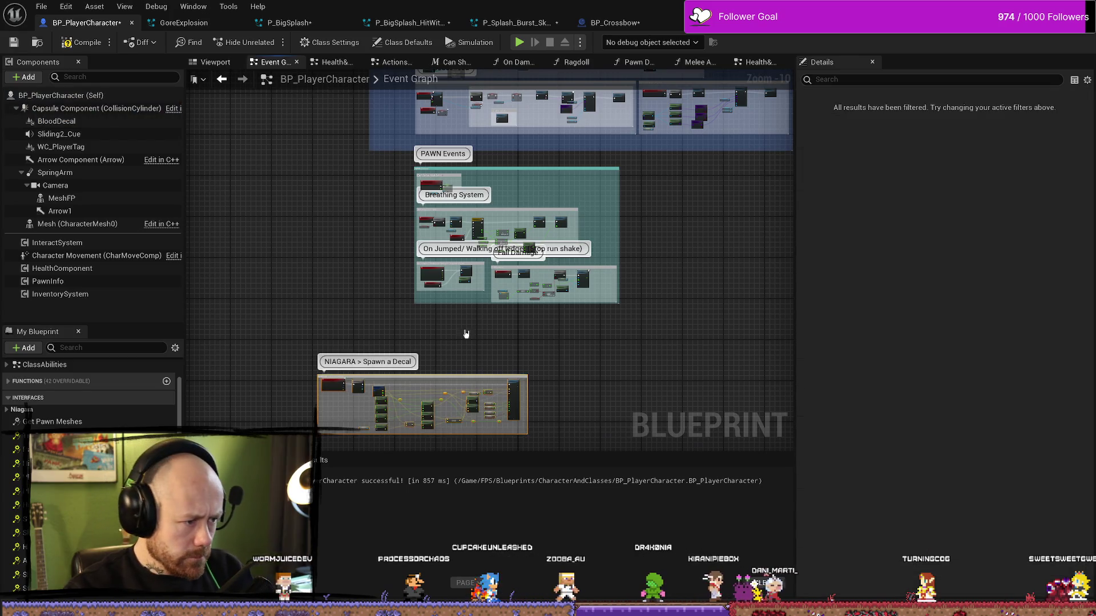
scroll(466, 333, up, 5)
mouse_move(451, 303)
mouse_down()
mouse_move(489, 247)
mouse_move(532, 217)
mouse_move(317, 231)
mouse_up()
drag(583, 235, 651, 234)
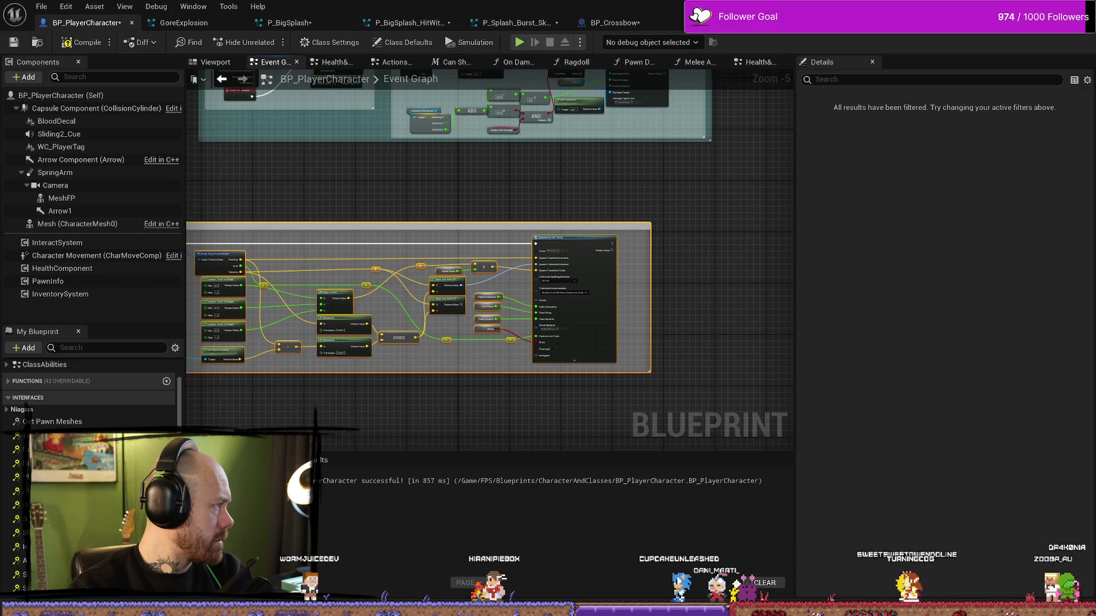
Step: Replace the Splash getter with the BloodDecal component in the pasted nodes
drag(355, 391, 336, 332)
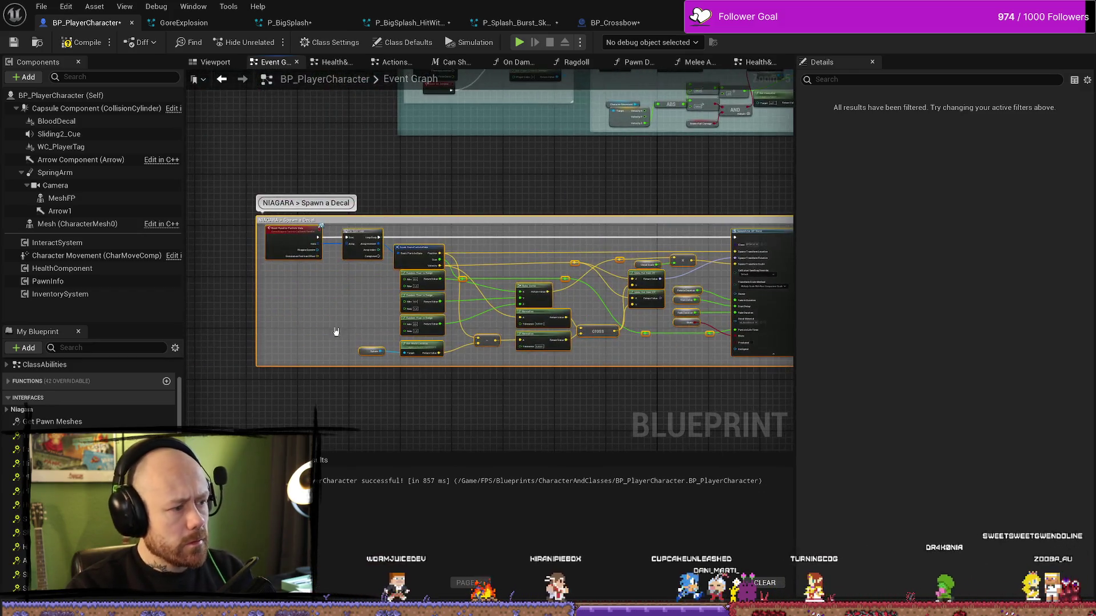
scroll(336, 331, up, 5)
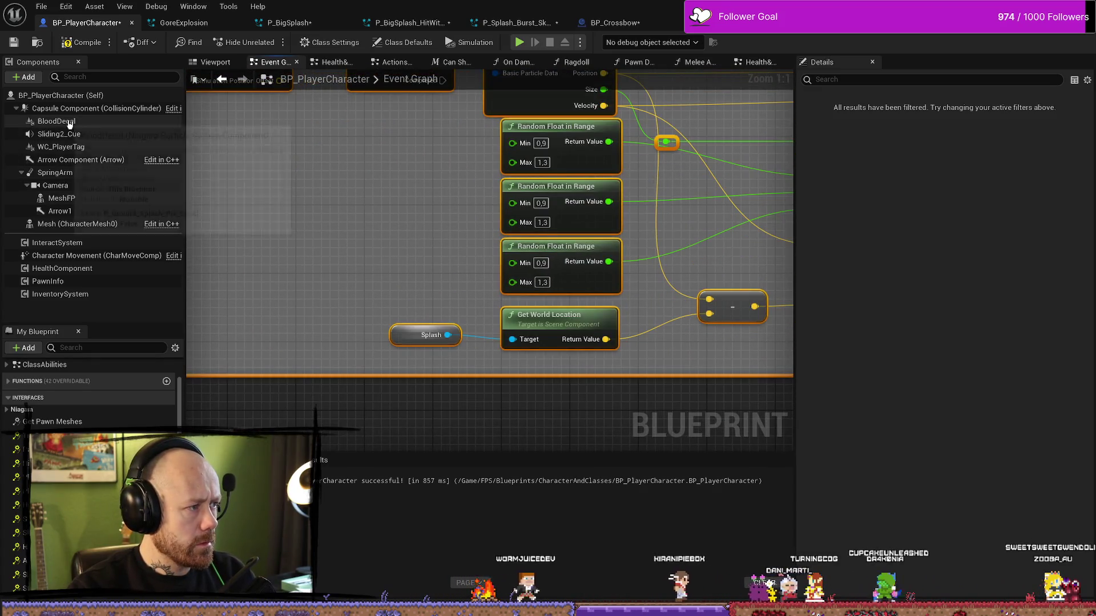
mouse_move(69, 125)
mouse_down()
mouse_move(343, 297)
mouse_move(428, 336)
mouse_up()
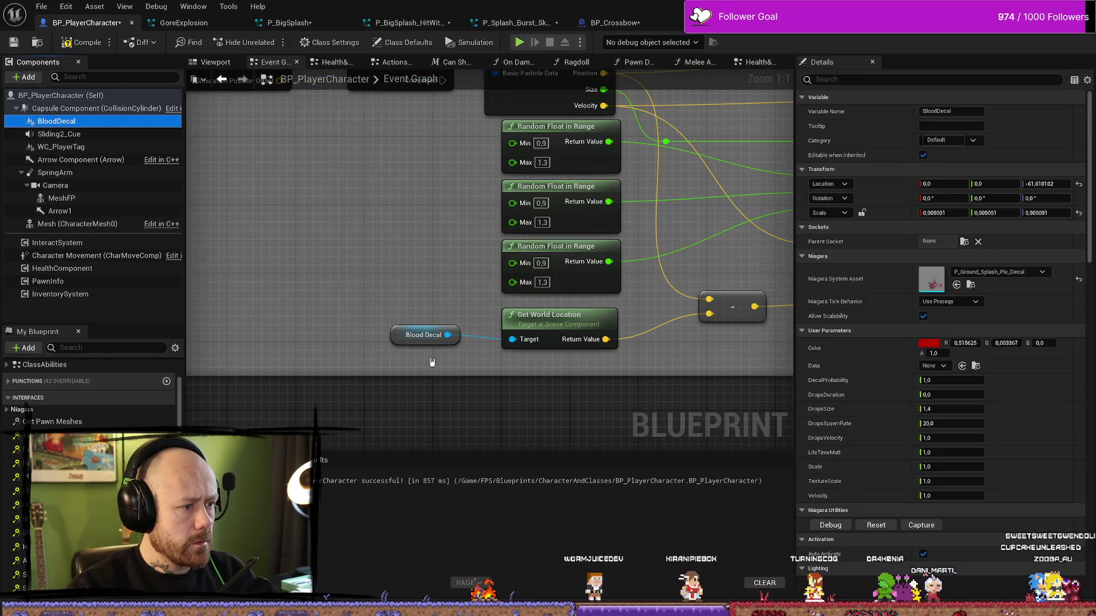
Step: Compile the blueprint and inspect the erroring Decal Scale and SpawnActor BP Decal nodes
drag(439, 186, 273, 164)
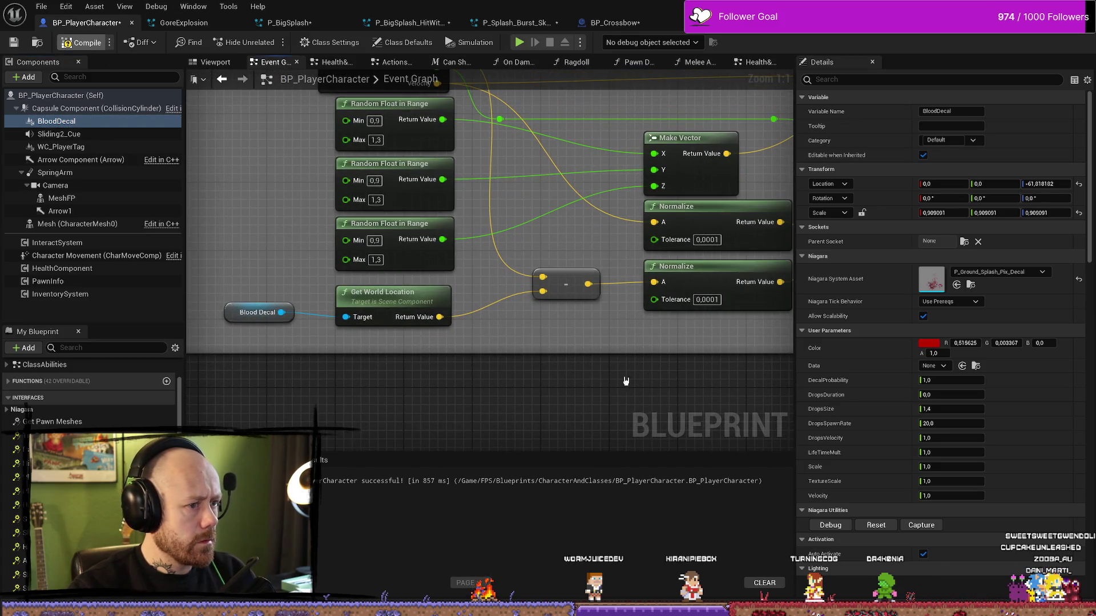
key(F7)
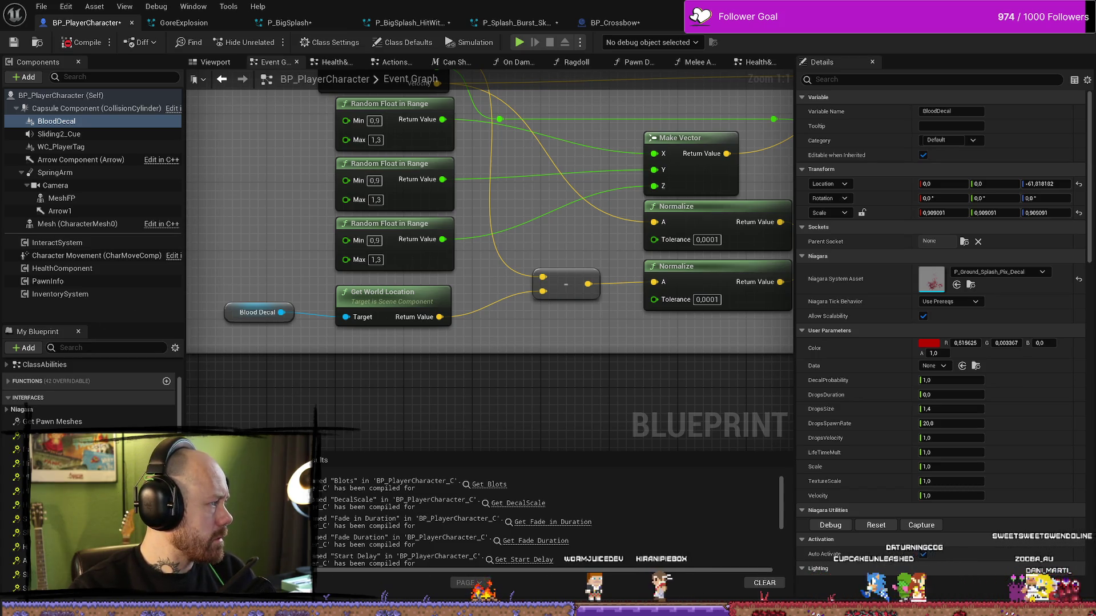
mouse_move(482, 367)
mouse_down()
mouse_move(612, 286)
mouse_move(446, 329)
mouse_up()
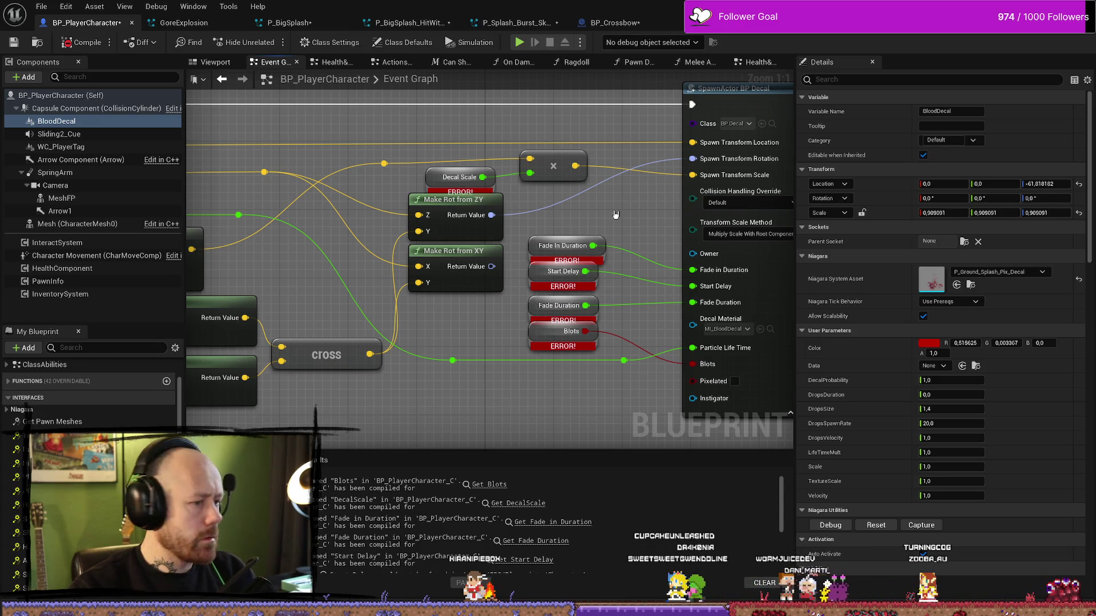
drag(436, 175, 444, 218)
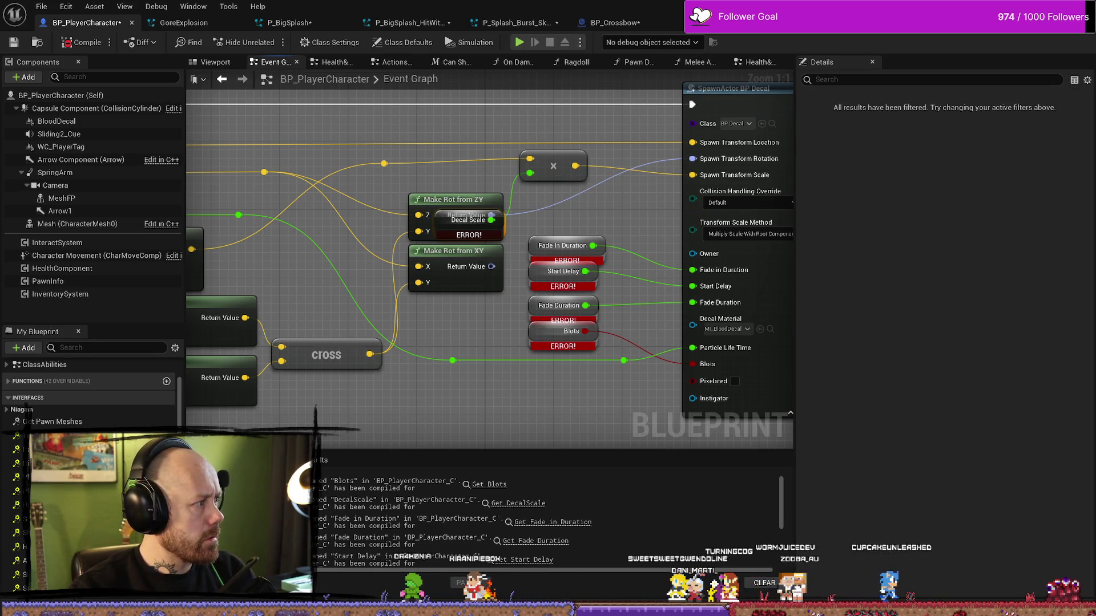
click(577, 233)
Step: Check the Decal Scale and Fade In Duration nodes and create the missing Start Delay variable
drag(444, 219, 446, 181)
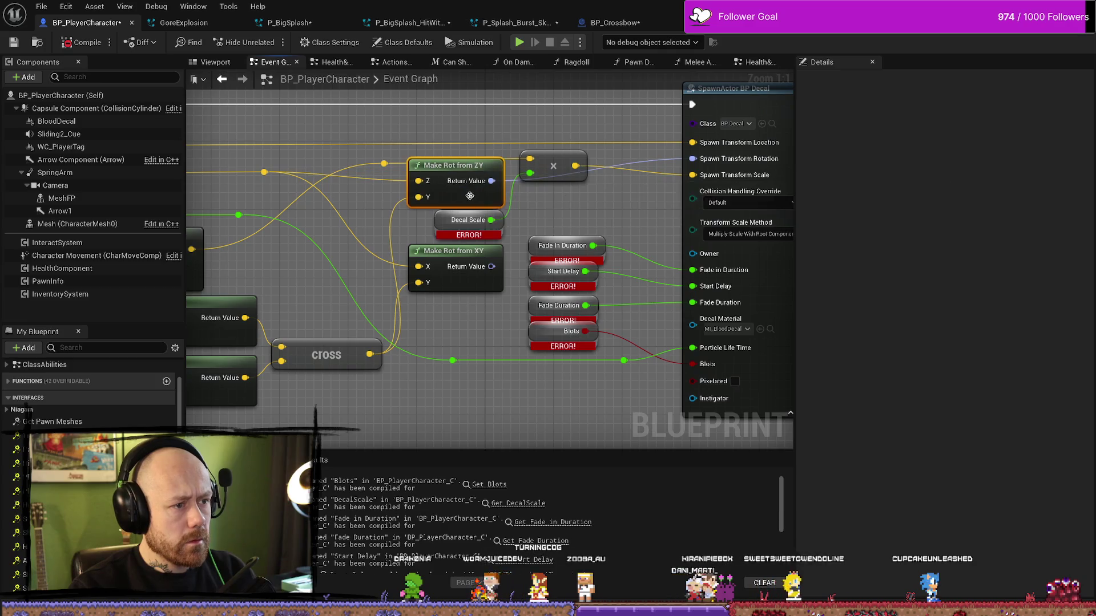
click(446, 223)
right_click(446, 223)
key(Escape)
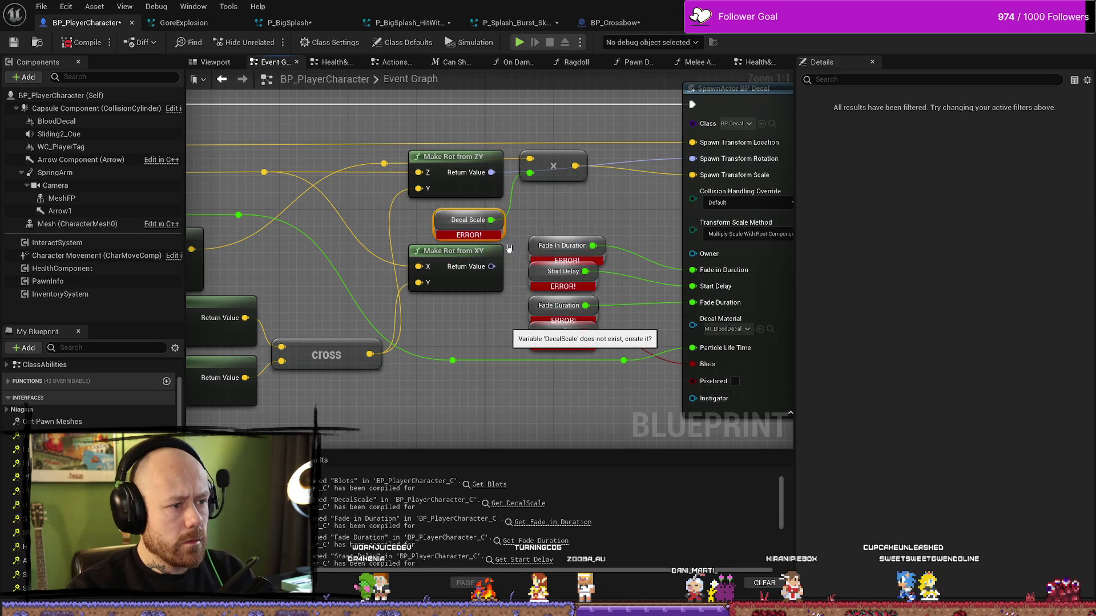
click(534, 247)
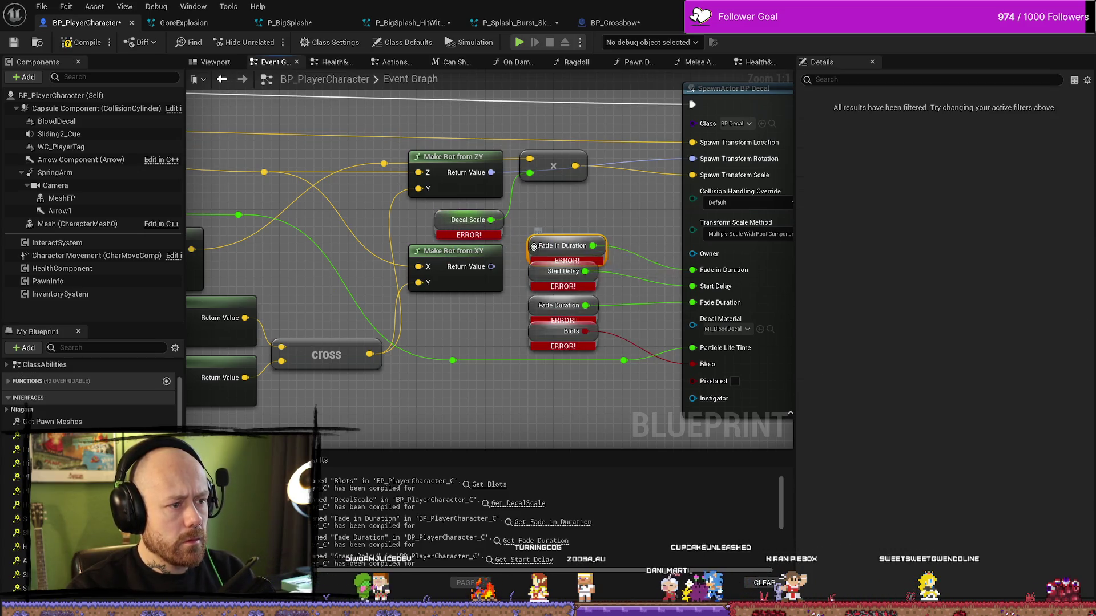
right_click(535, 248)
click(569, 273)
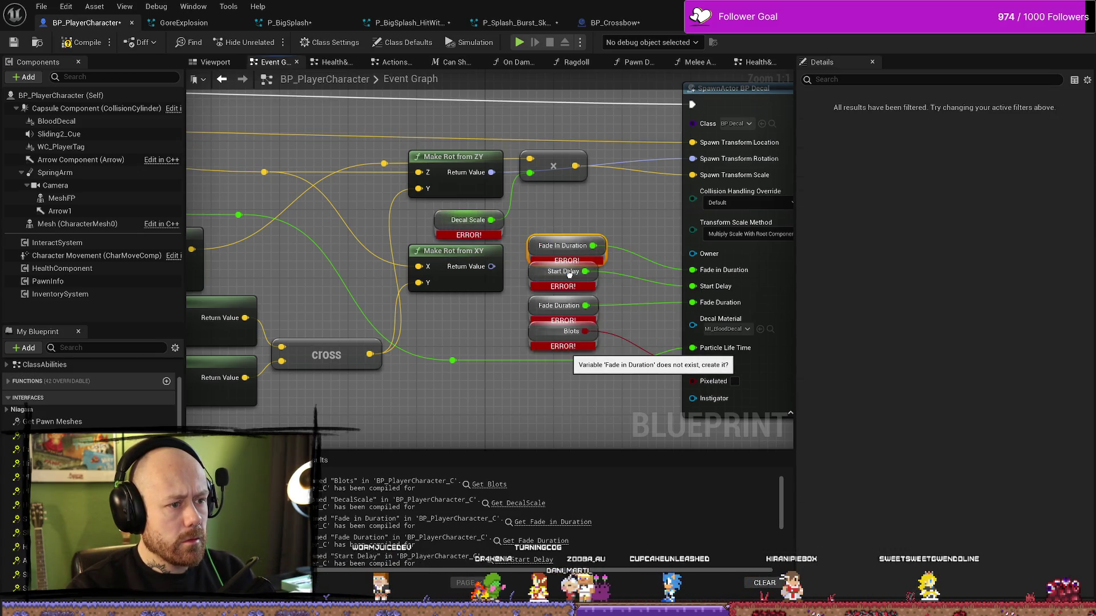
click(539, 276)
right_click(538, 278)
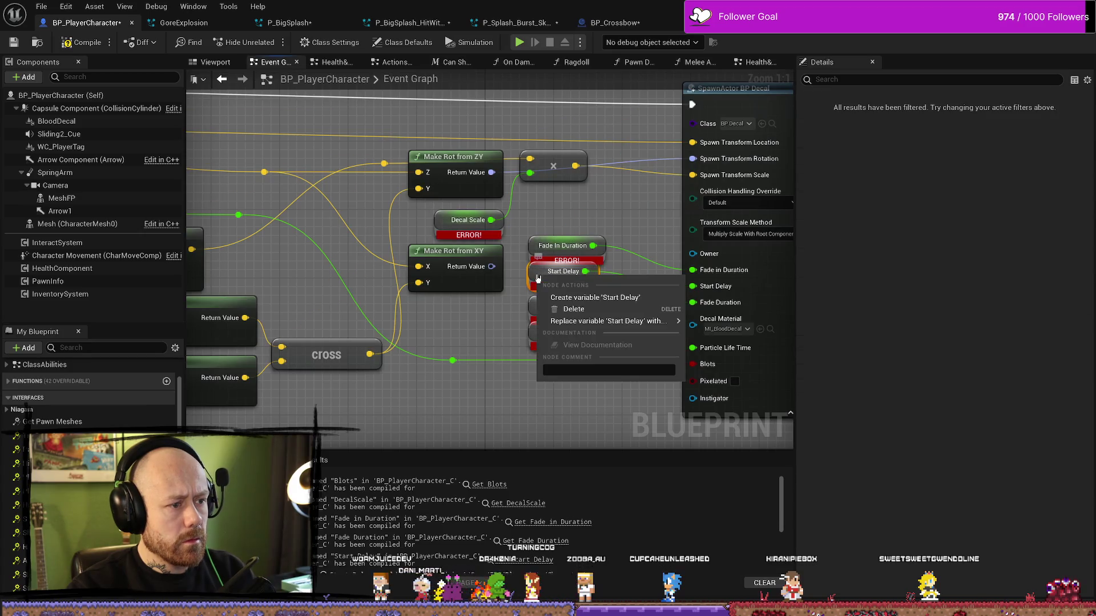
click(573, 298)
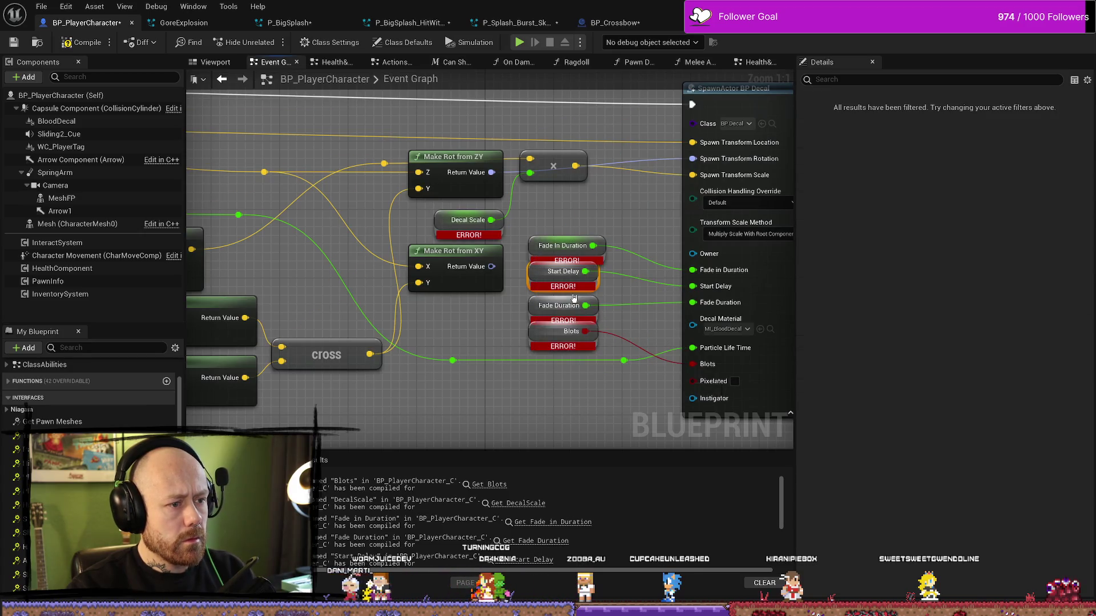
Step: Create the missing Blots variable, leaving the Fade Duration node as is
click(542, 313)
right_click(542, 312)
key(Escape)
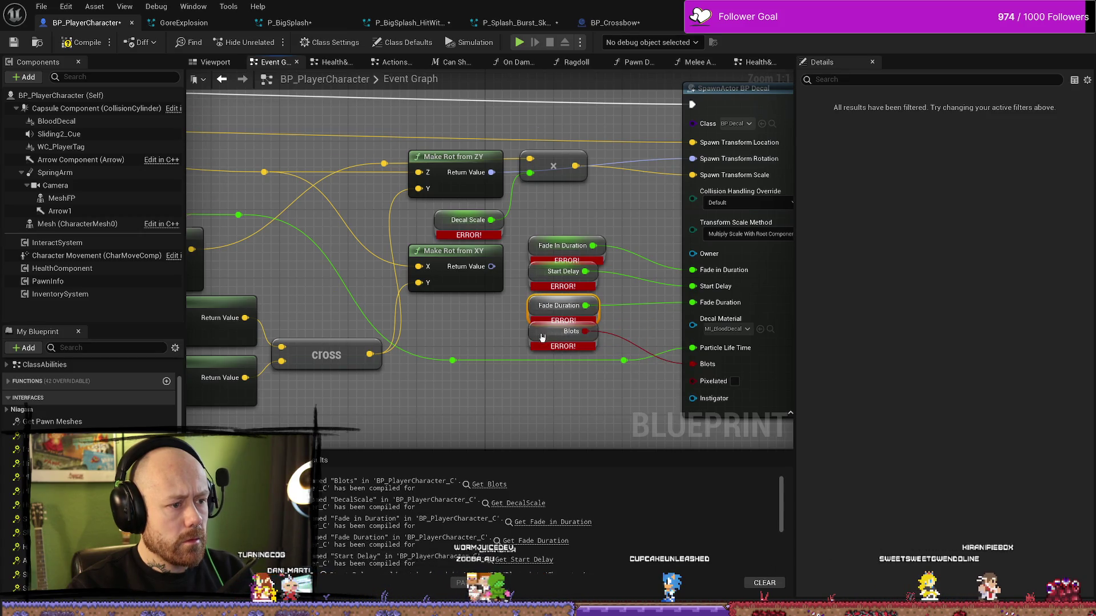
click(562, 333)
right_click(557, 342)
click(585, 358)
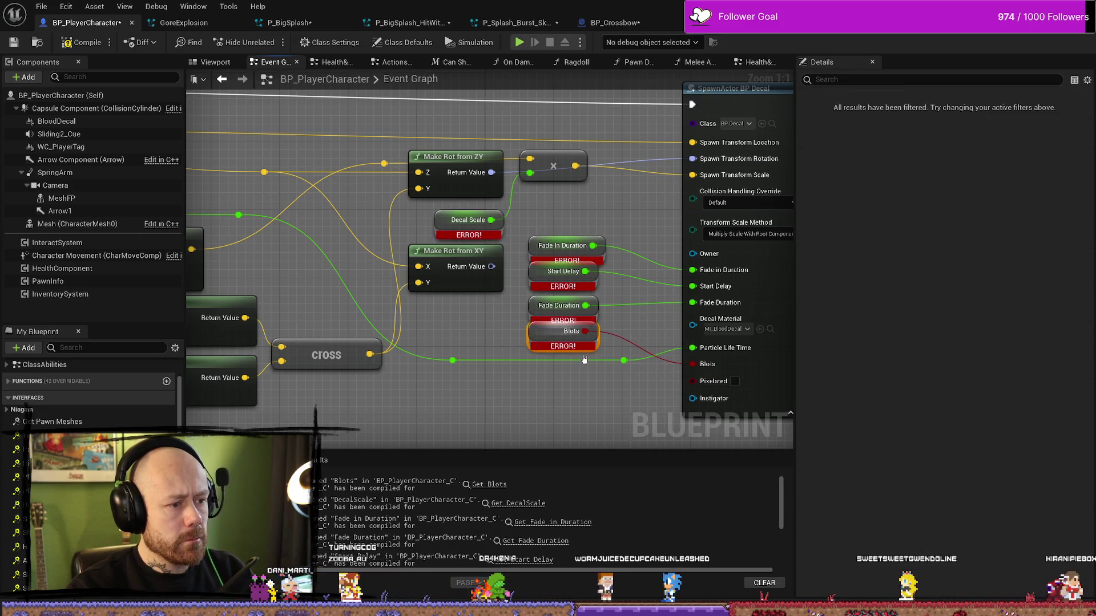
drag(629, 337, 576, 302)
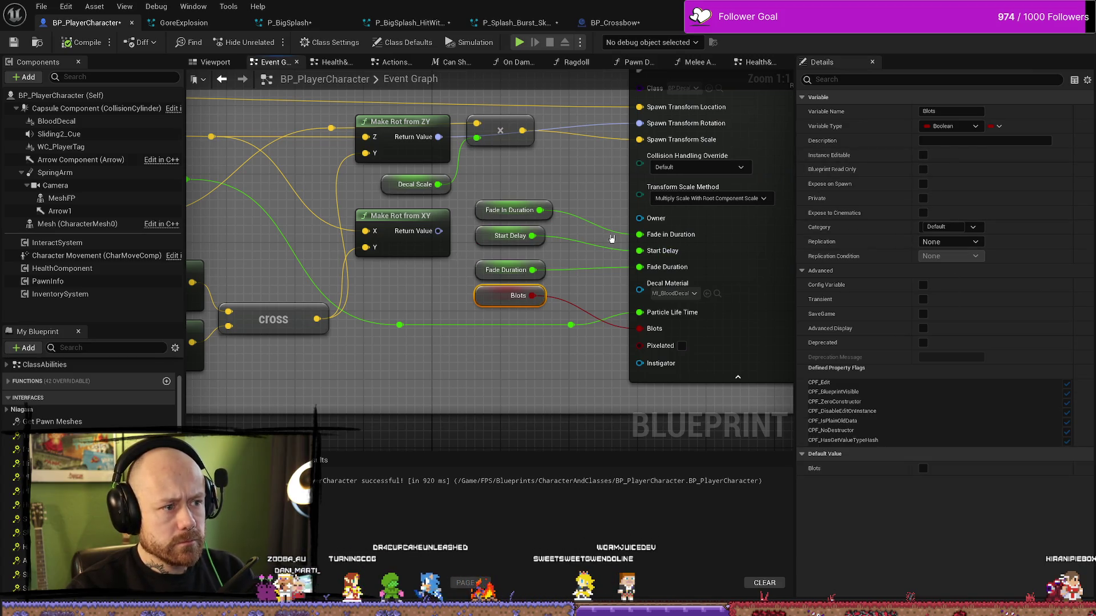
Step: Put the DecalScale variable in the BloodDecal category
click(389, 184)
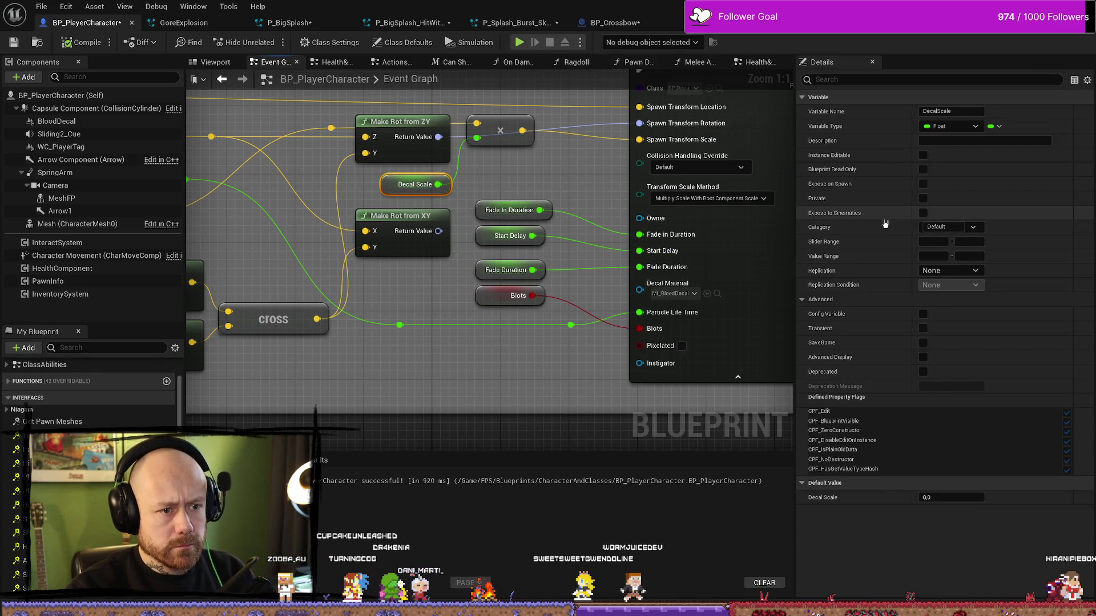
click(972, 227)
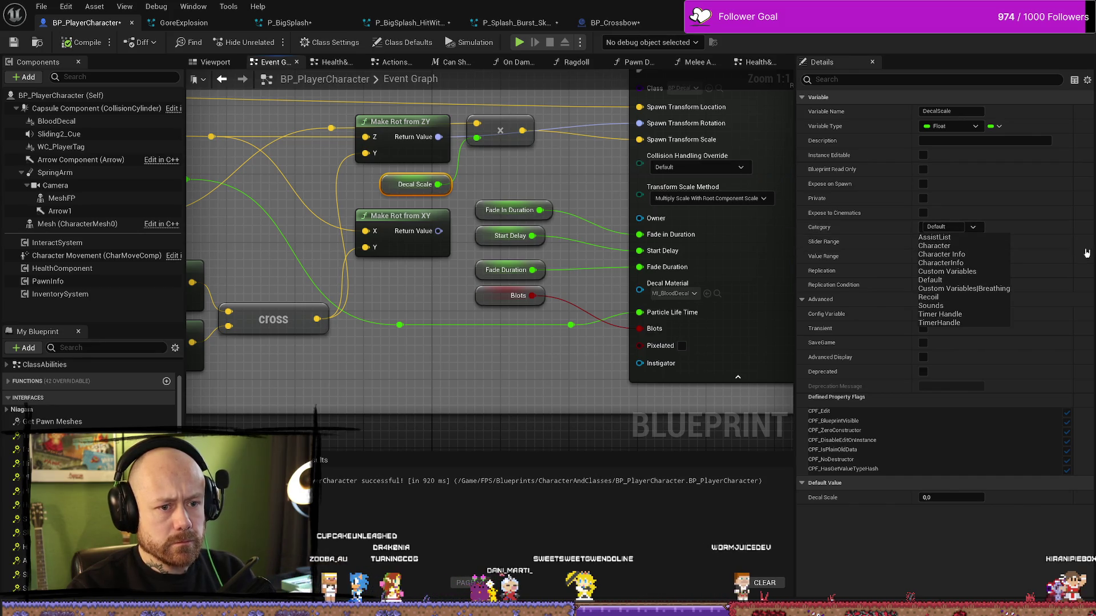
click(988, 228)
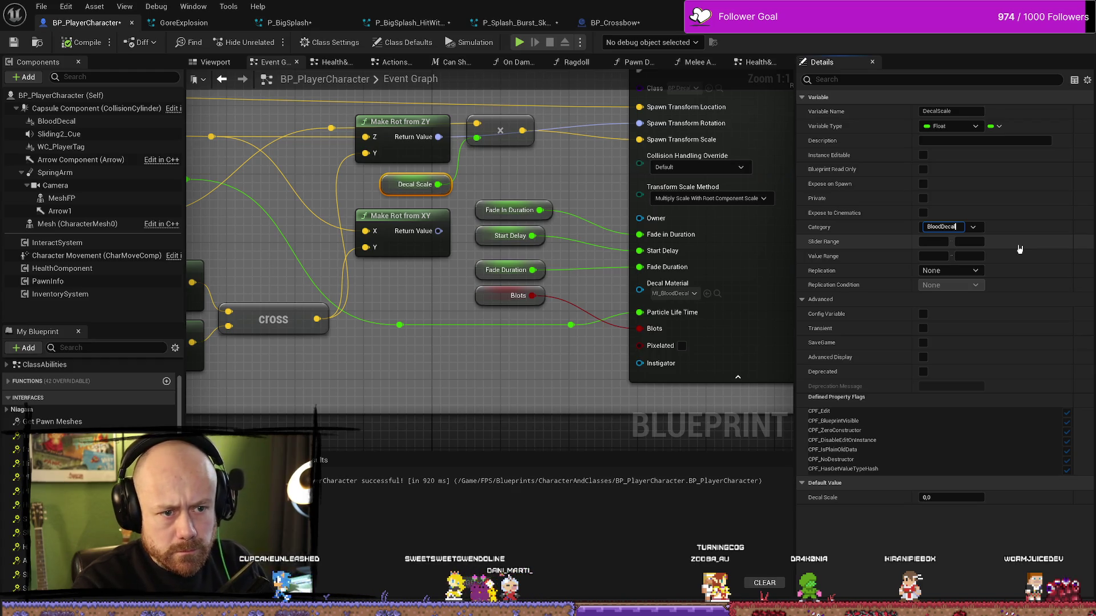
key(Return)
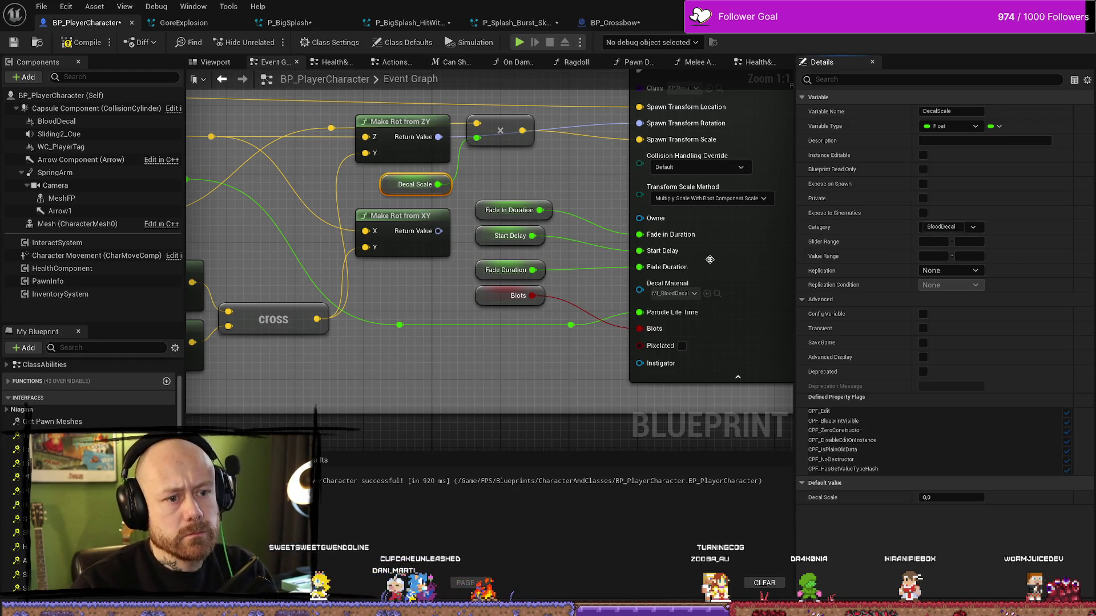
Step: Set Fade In Duration's category to BloodDecal by pasting the copied category name
click(481, 211)
click(956, 227)
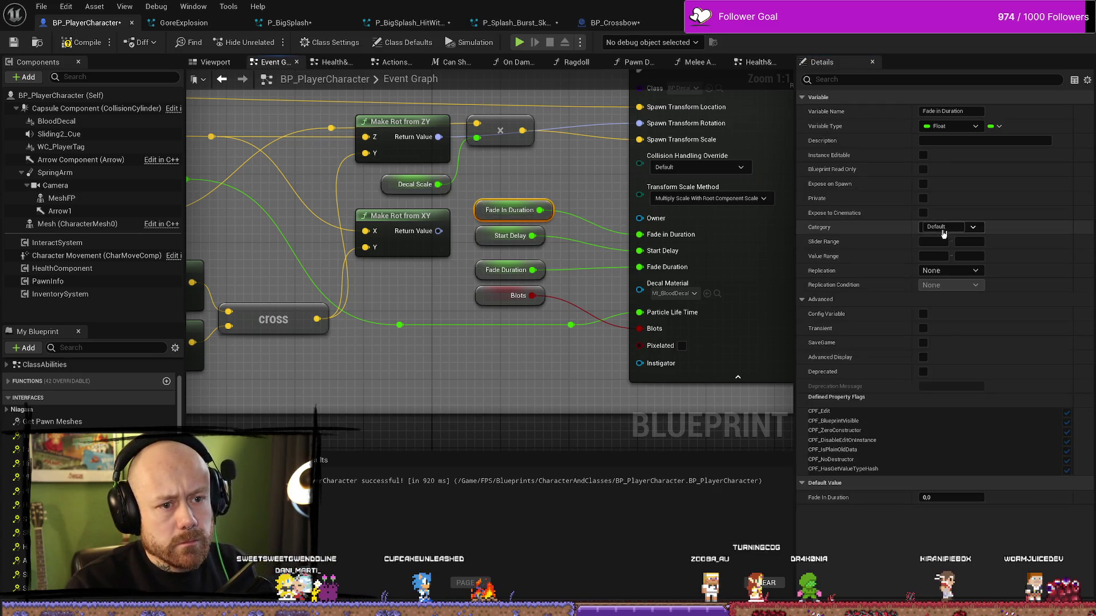
key(ctrl+v)
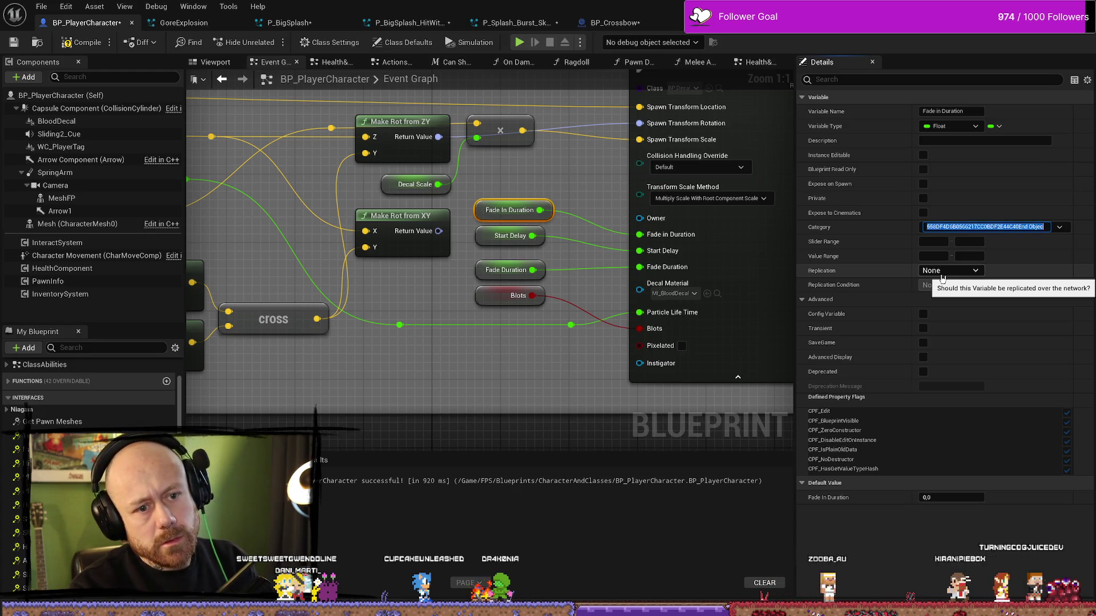
key(ctrl+a)
key(BackSpace)
click(415, 184)
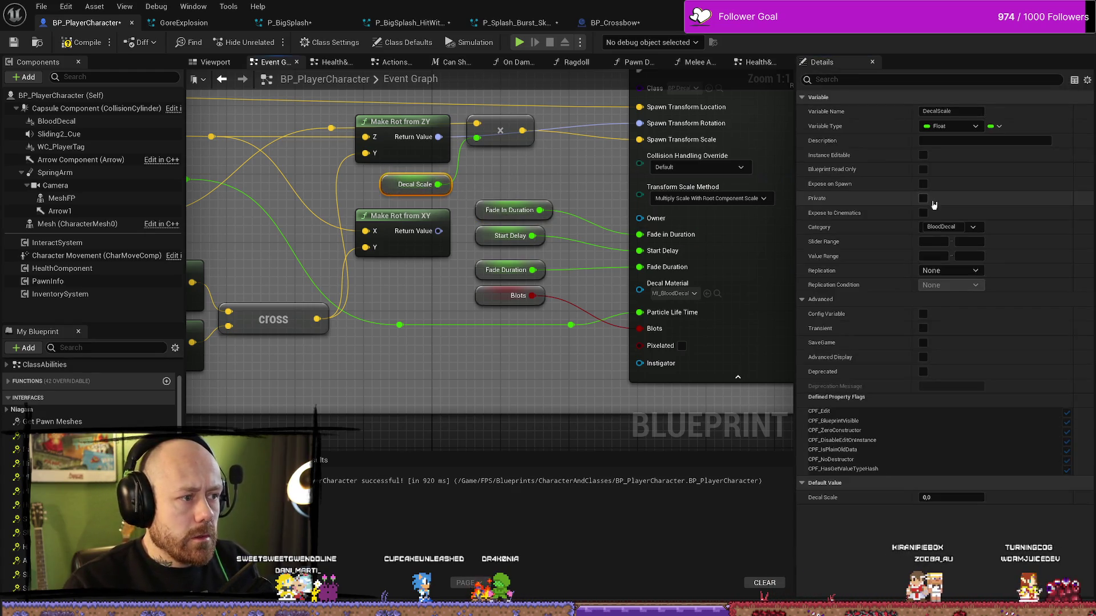
click(946, 227)
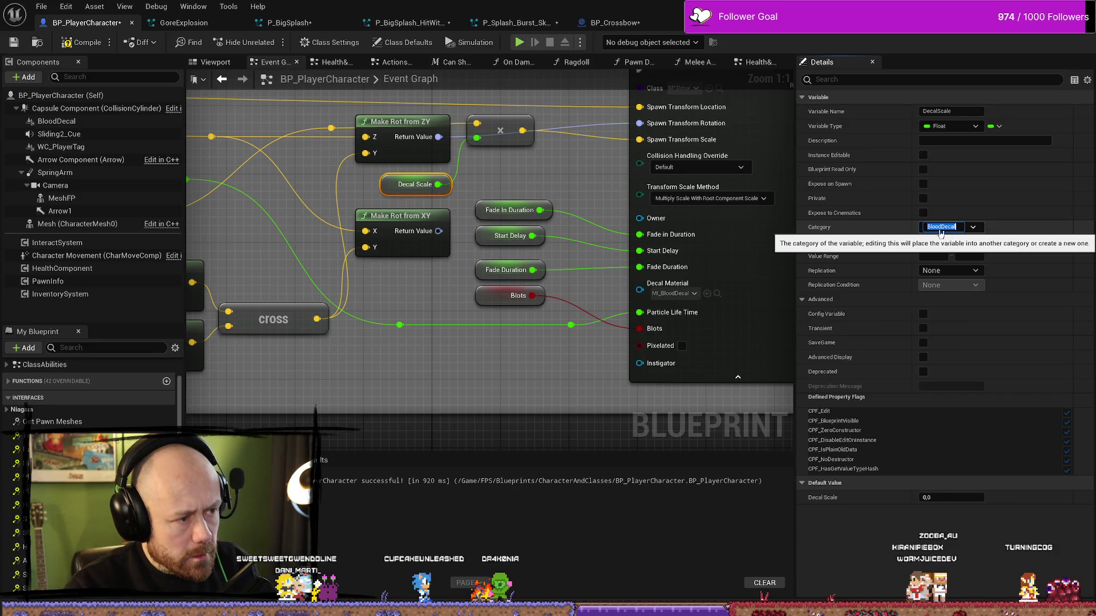
click(508, 210)
click(944, 227)
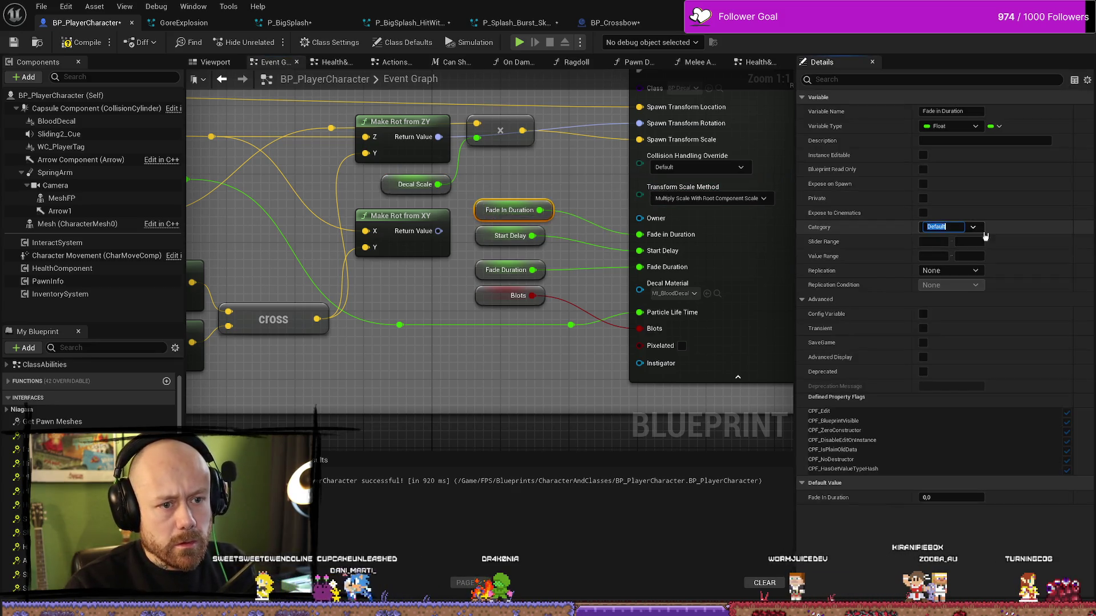
text(BloodDecal)
drag(481, 234, 473, 236)
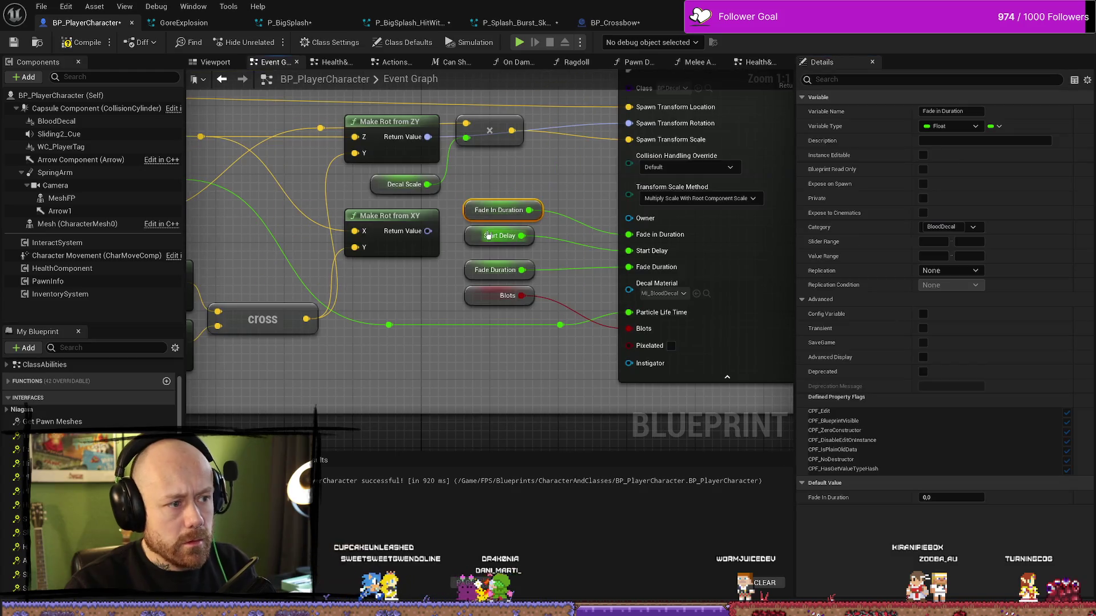
Step: Move the Start Delay and Blots variables into the BloodDecal category
click(474, 237)
click(943, 227)
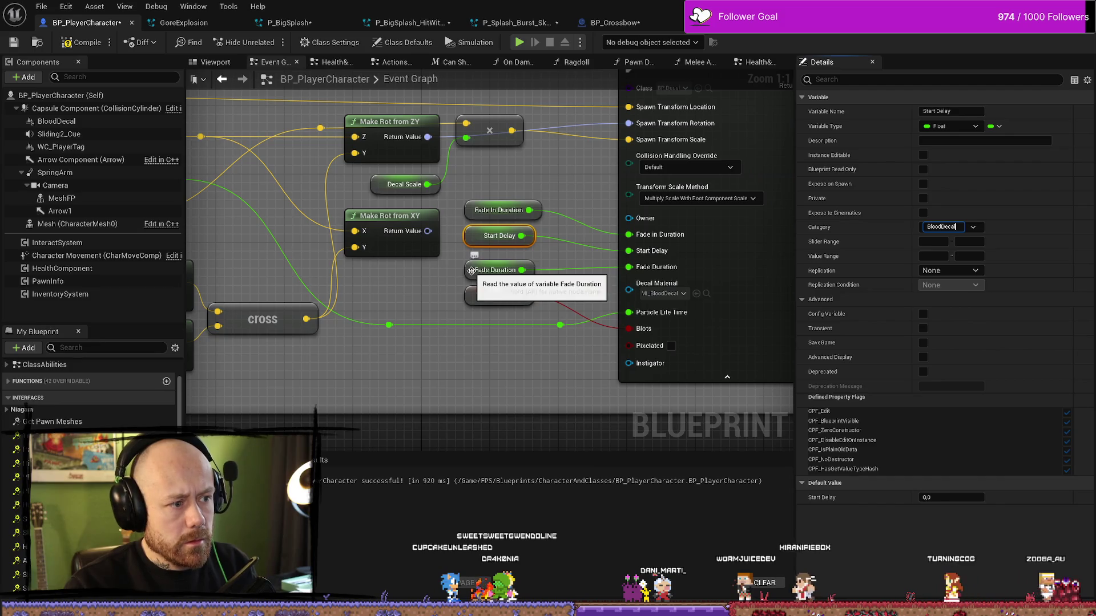
click(471, 254)
click(470, 273)
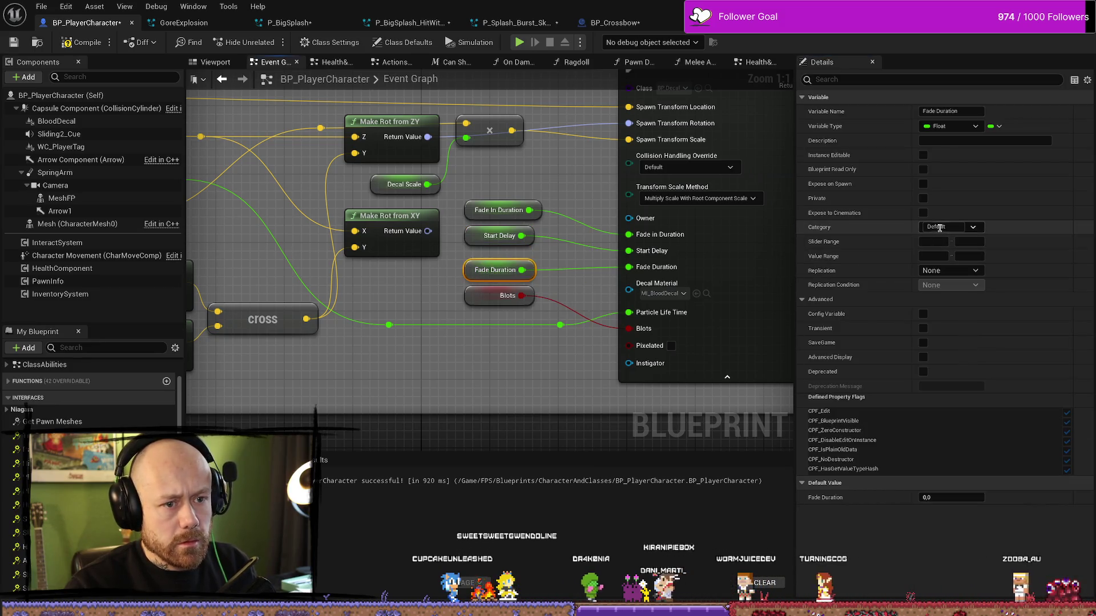
click(488, 336)
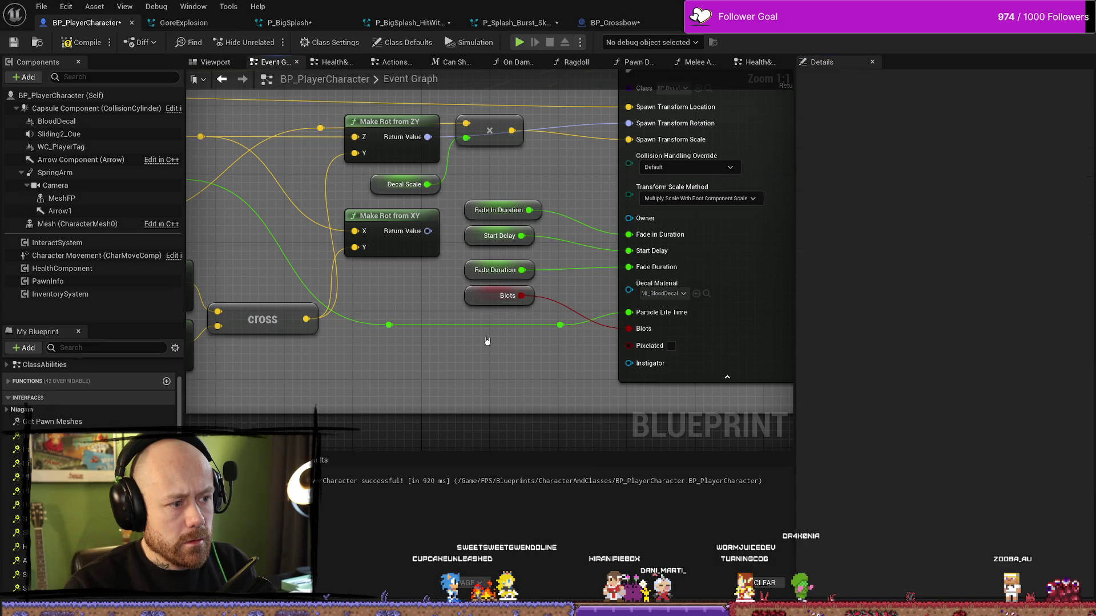
click(499, 296)
click(943, 227)
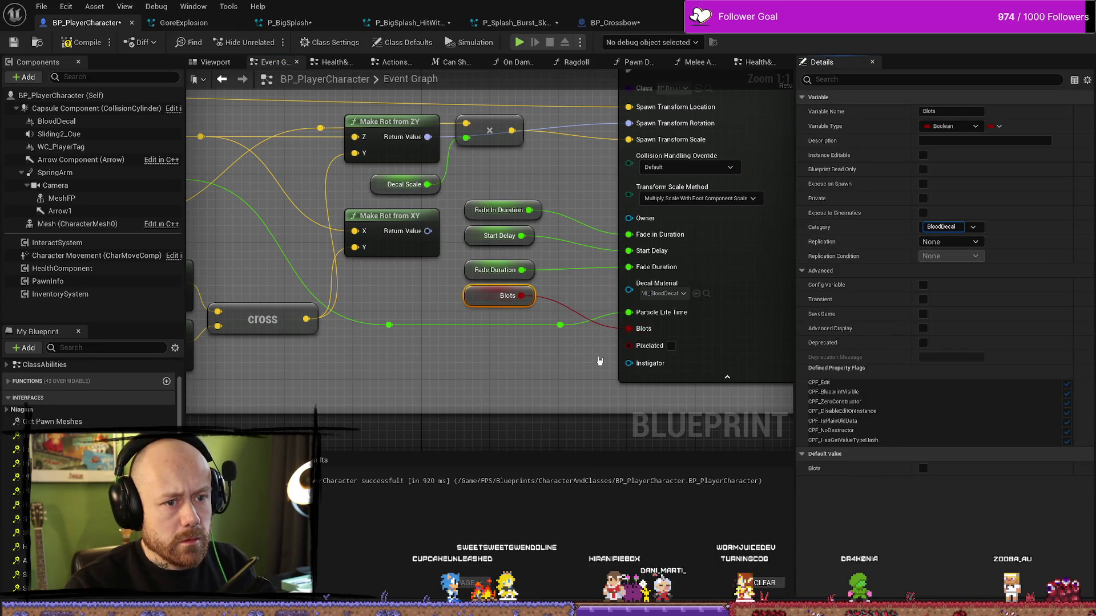
click(356, 170)
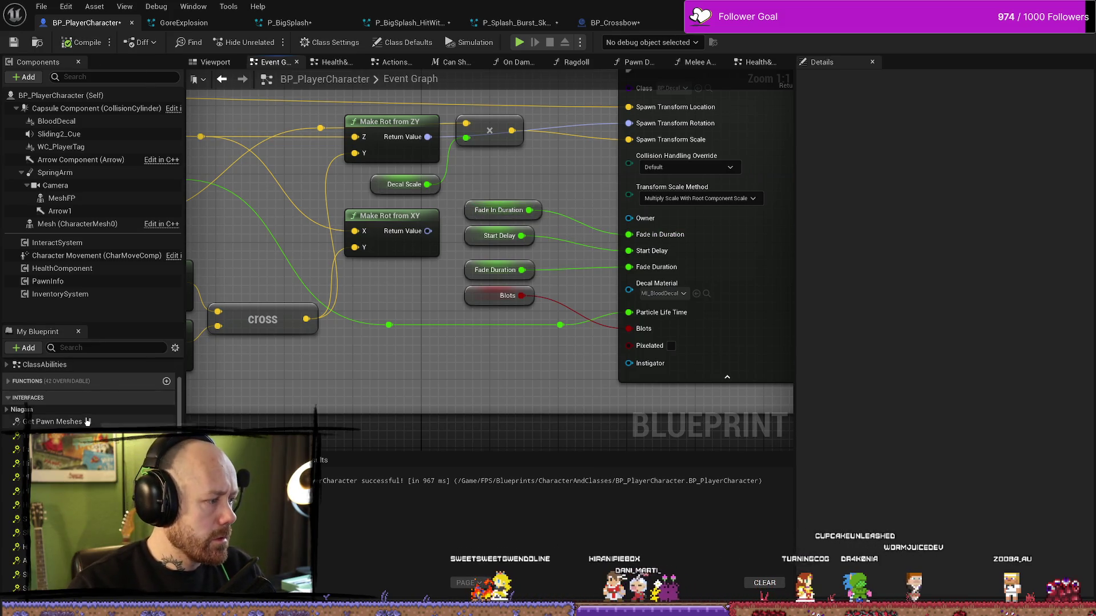
Step: Collapse the Niagara interface and the INTERFACES section in My Blueprint to reveal VARIABLES
click(7, 410)
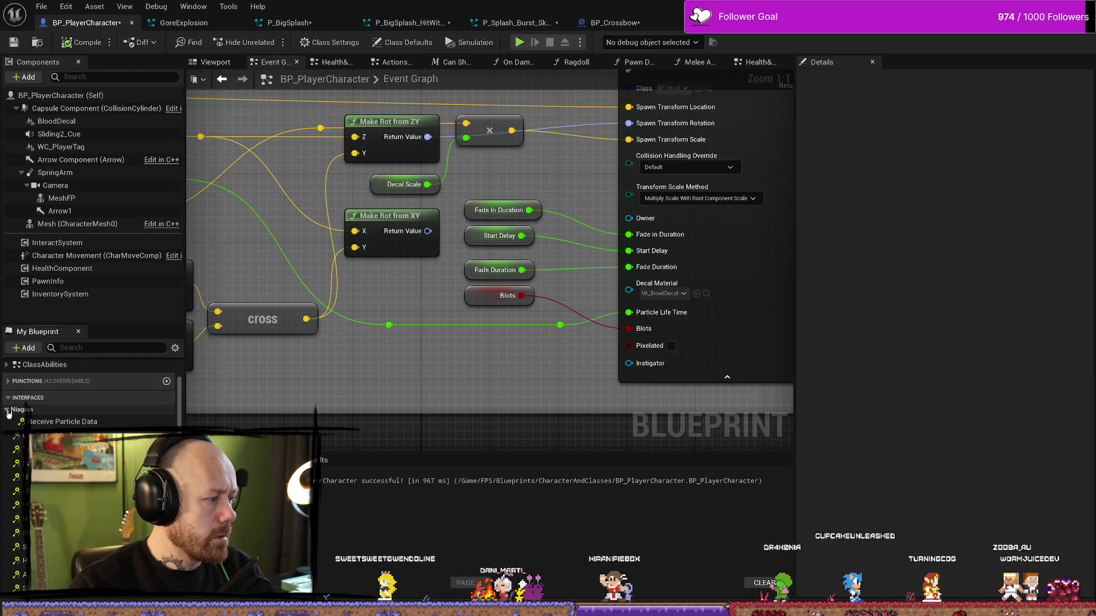
click(7, 410)
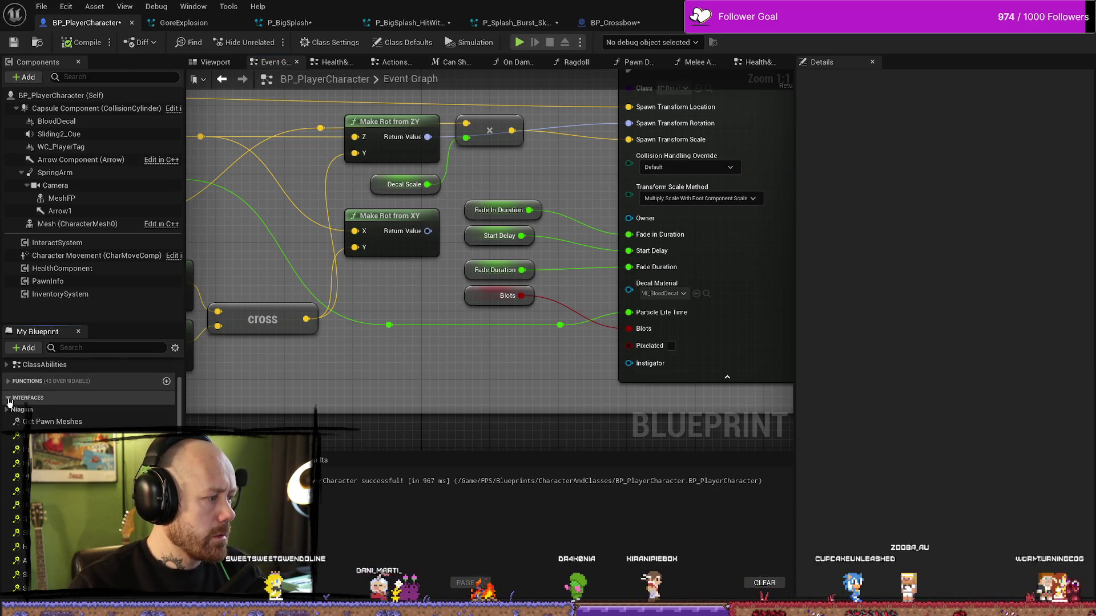
click(8, 399)
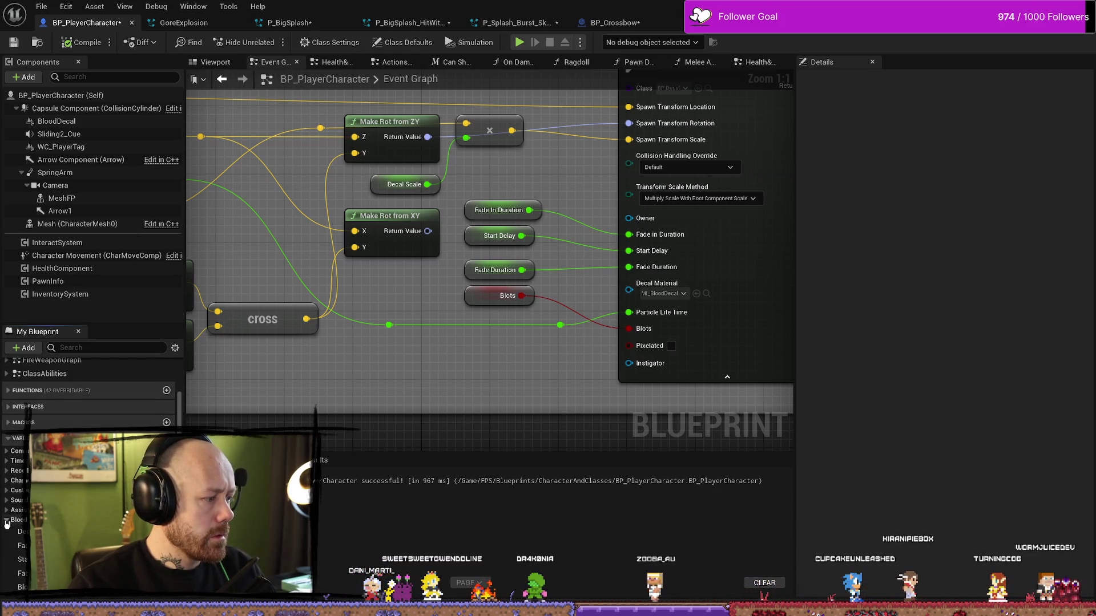
scroll(7, 524, down, 1)
scroll(10, 510, up, 1)
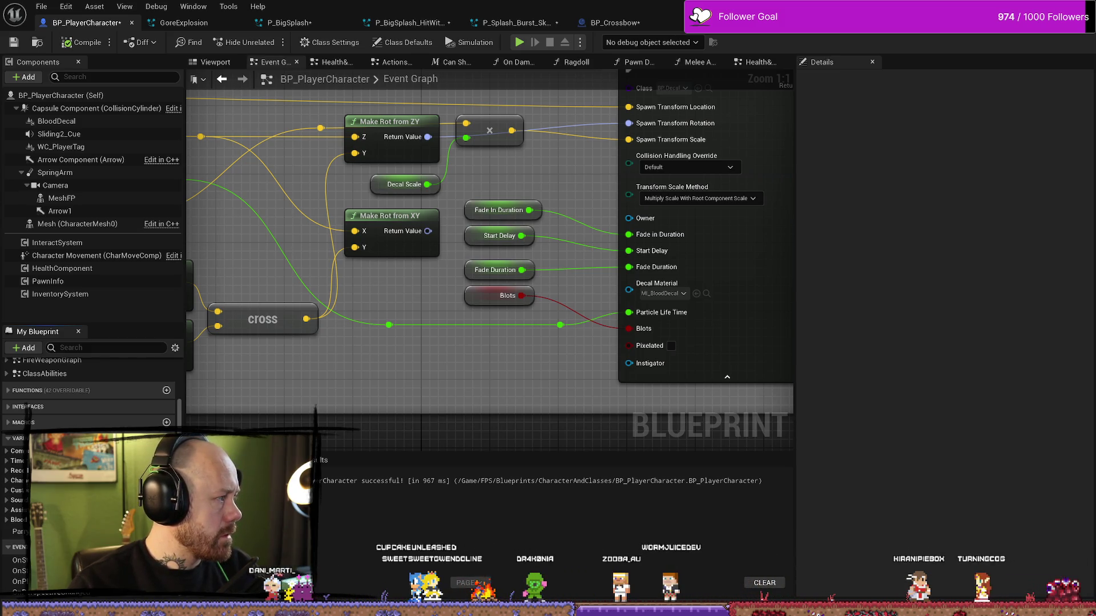
Step: Make Blots instance-editable and exposed on spawn, then compile and save
click(7, 520)
scroll(34, 485, down, 2)
click(21, 553)
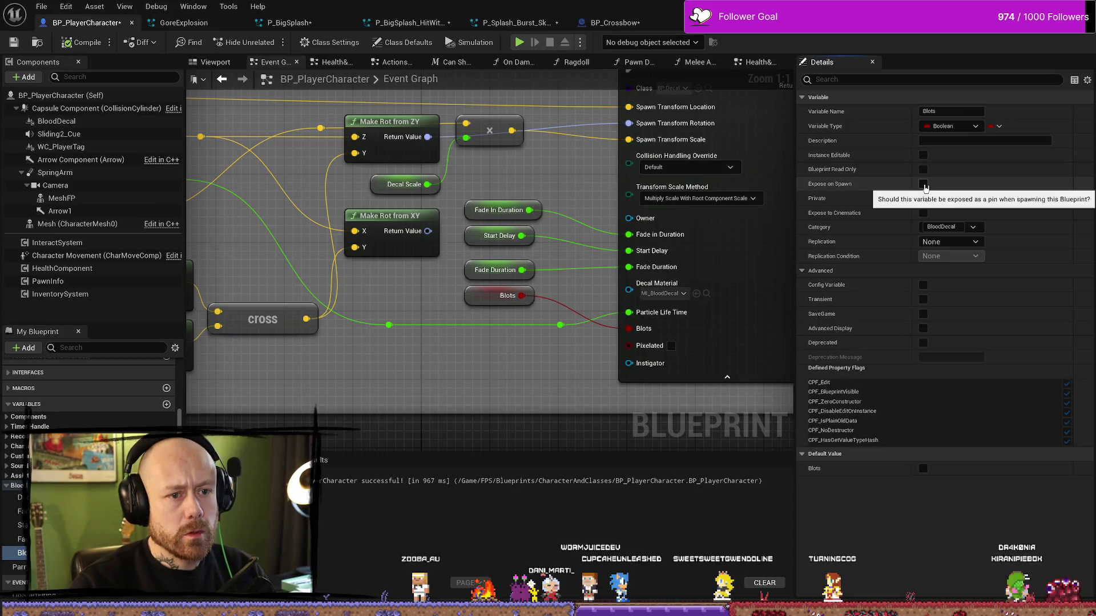
click(923, 184)
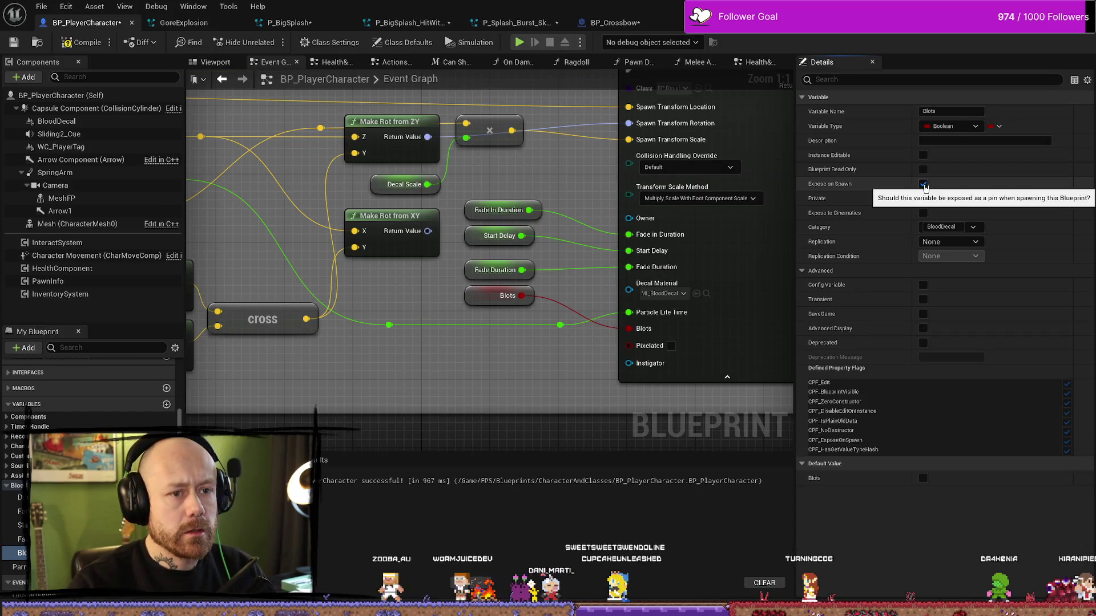
click(923, 155)
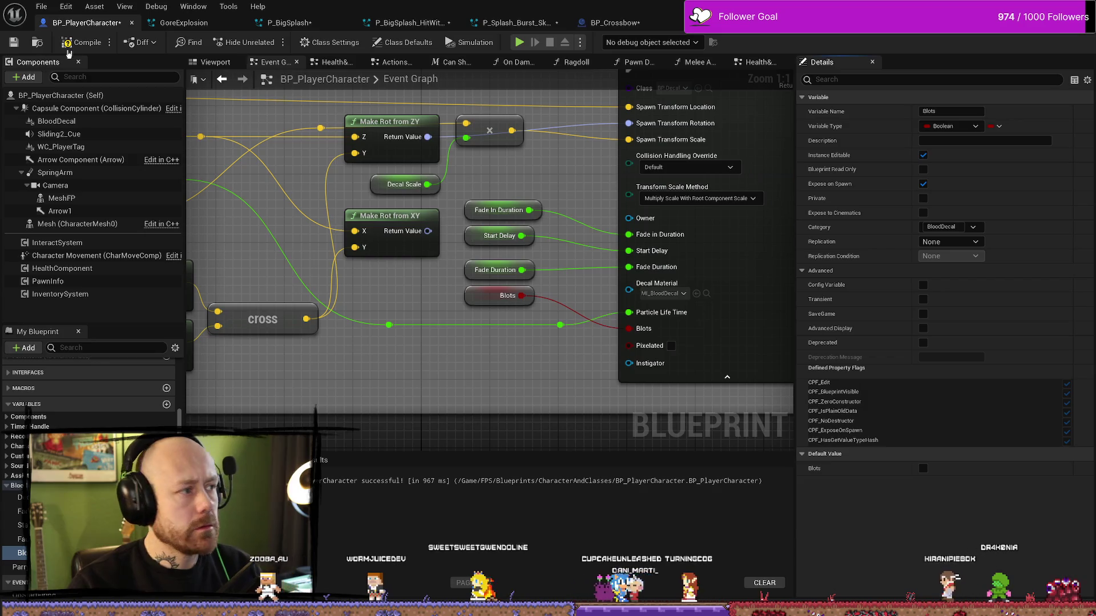
click(14, 43)
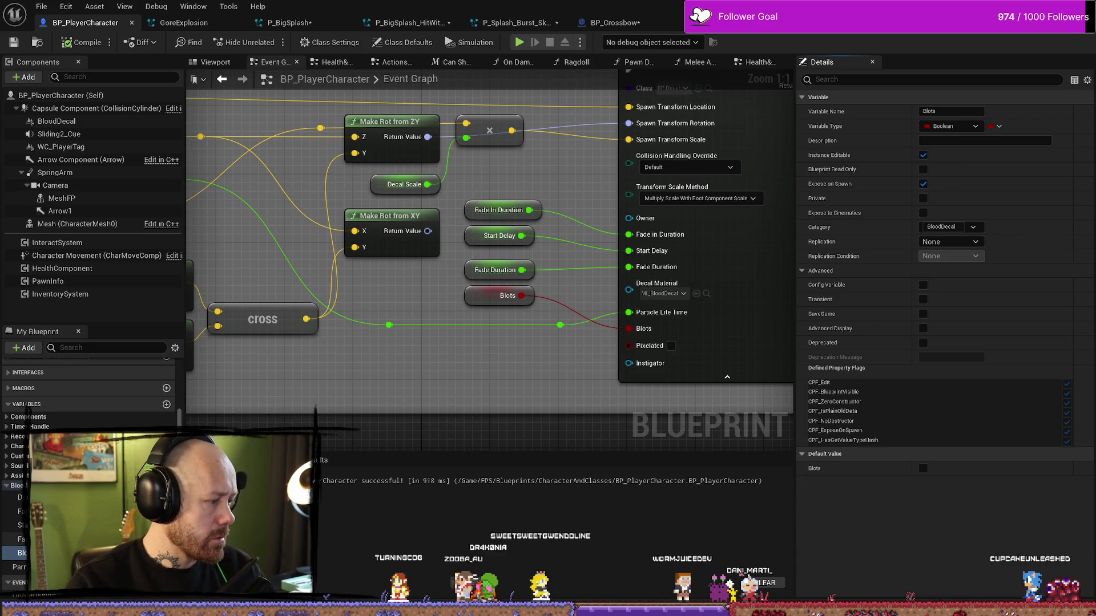
Step: Expose Fade Duration on spawn with a default of 20, then save the blueprint
click(22, 540)
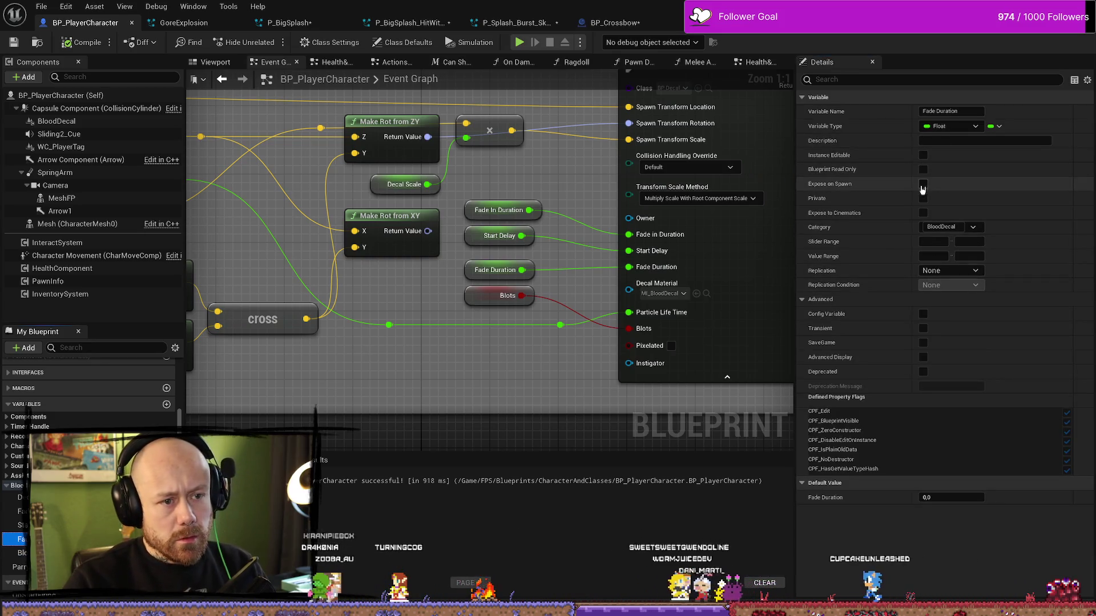
click(923, 184)
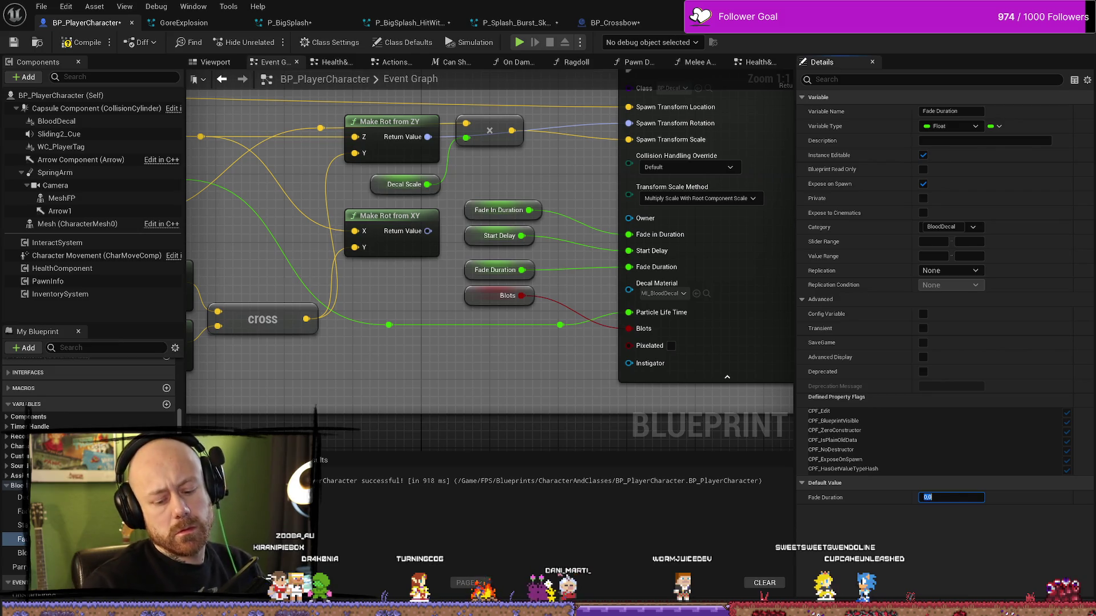
text(20)
key(Return)
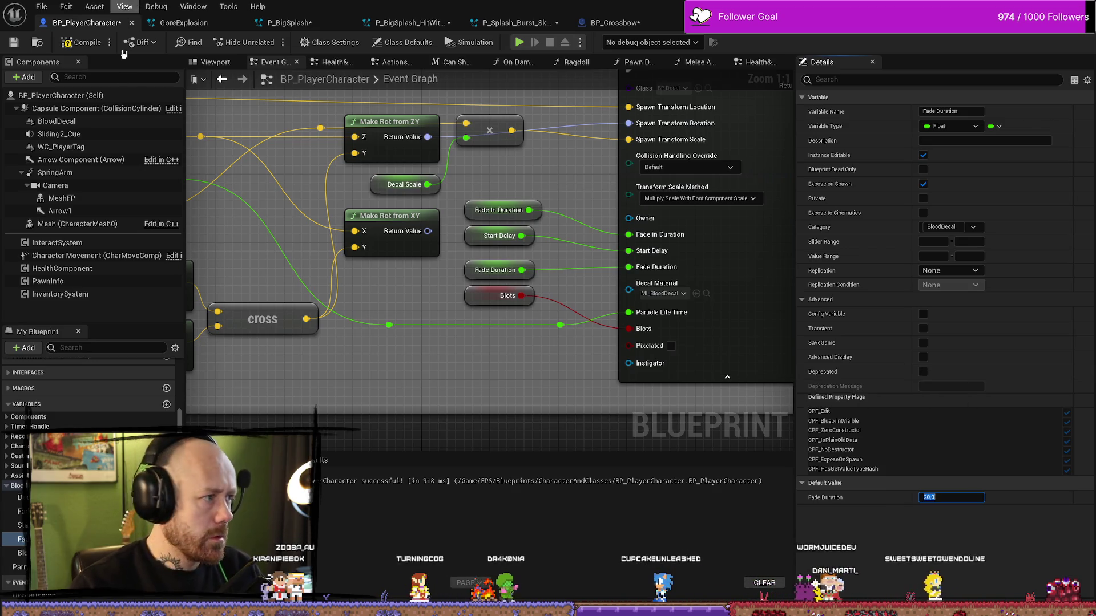
click(15, 44)
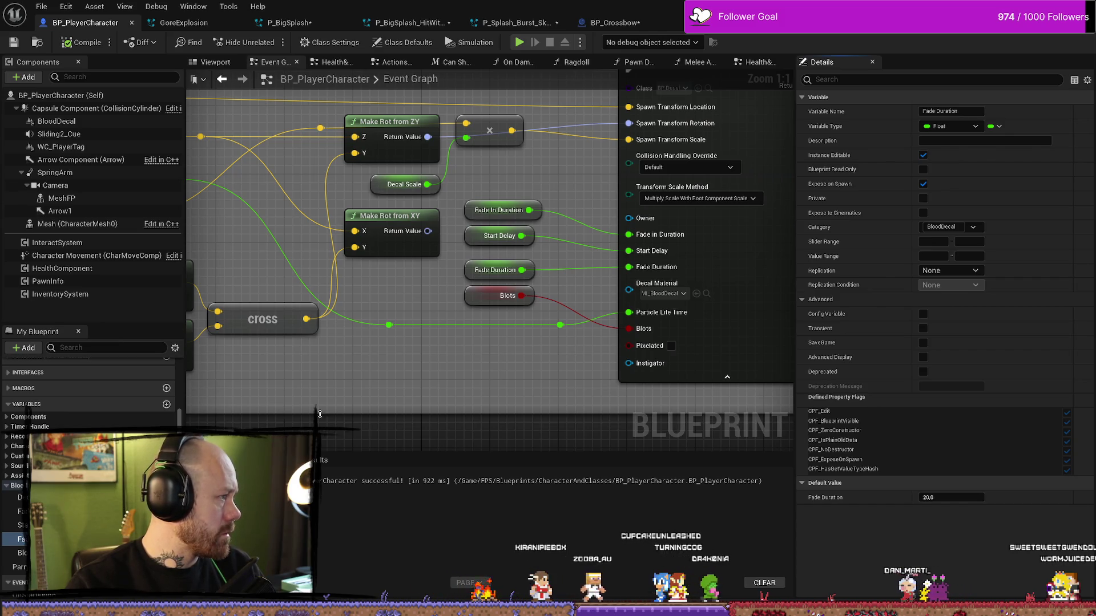
Step: Tick Expose on Spawn and Instance Editable on the Start Delay variable
click(498, 236)
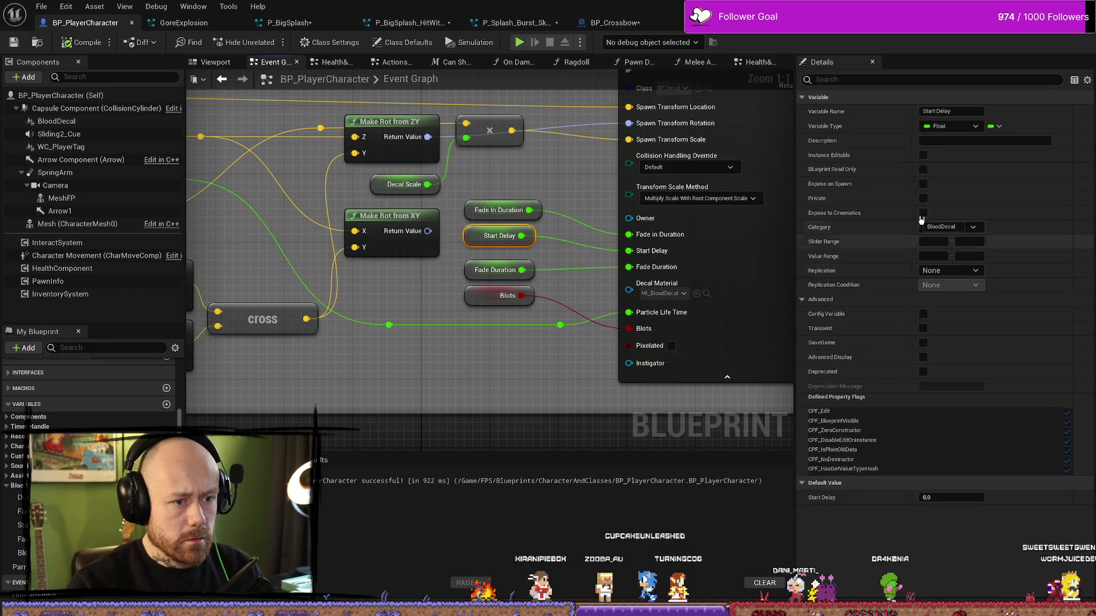
click(923, 183)
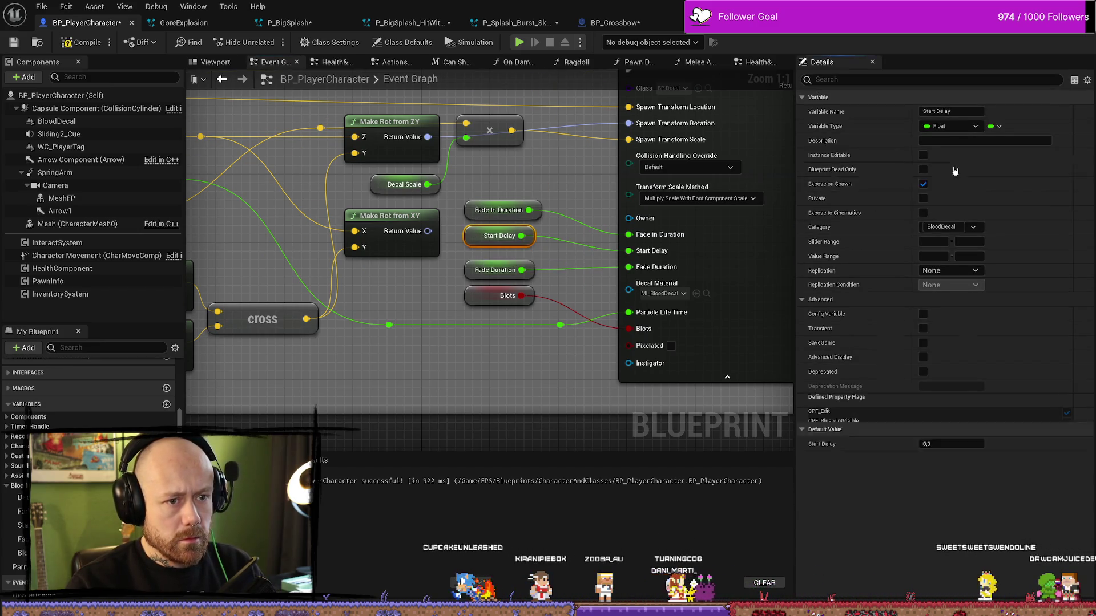
click(923, 155)
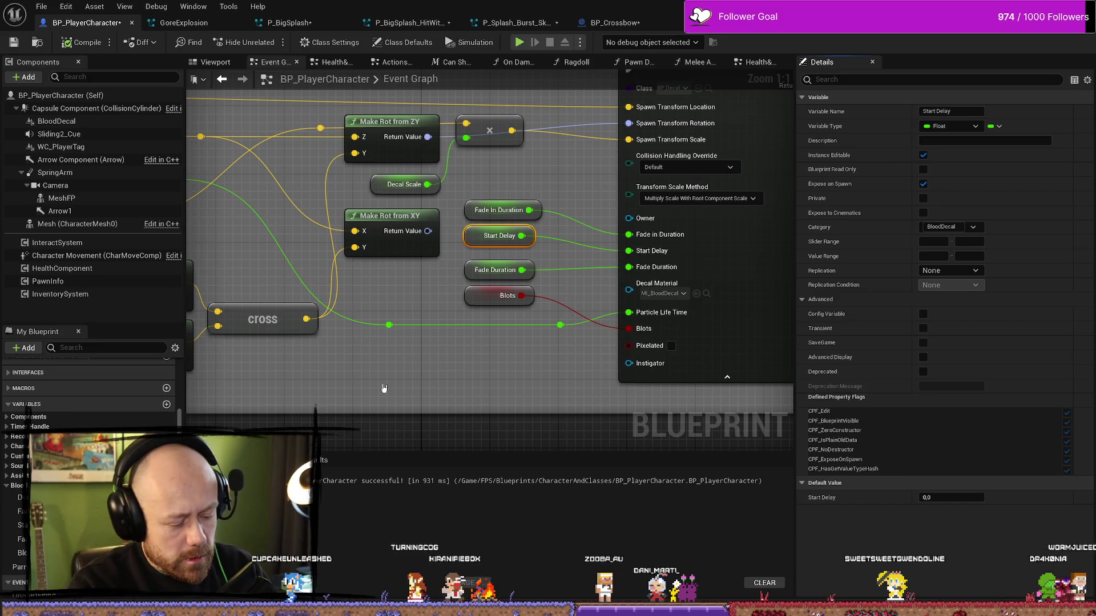
key(XF86AudioRaiseVolume)
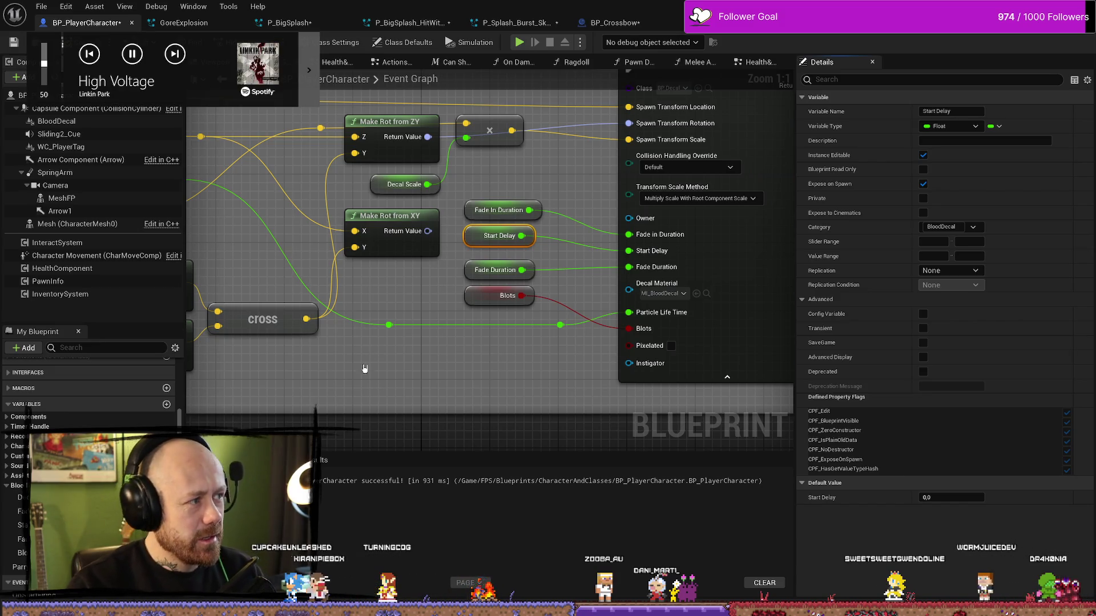
click(484, 215)
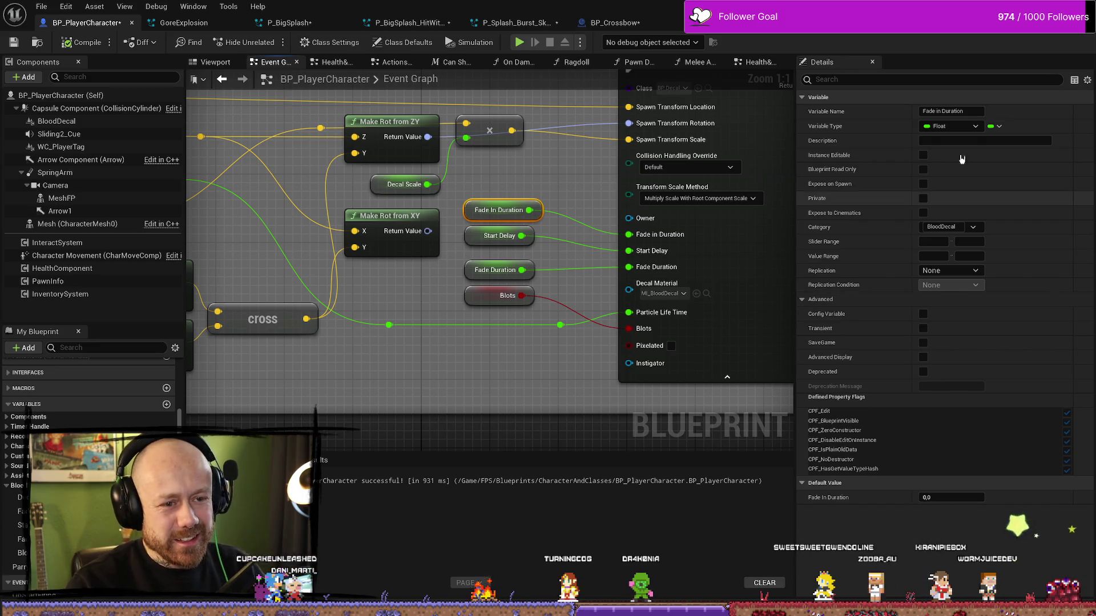
Step: Tick Instance Editable and Expose on Spawn for Fade In Duration and DecalScale
click(923, 154)
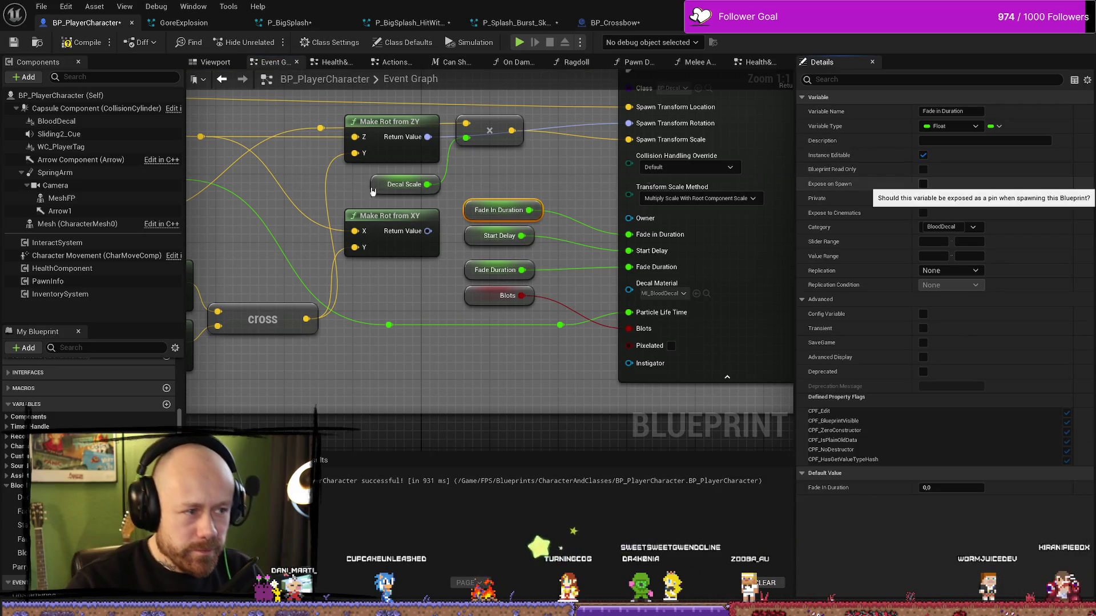
click(923, 184)
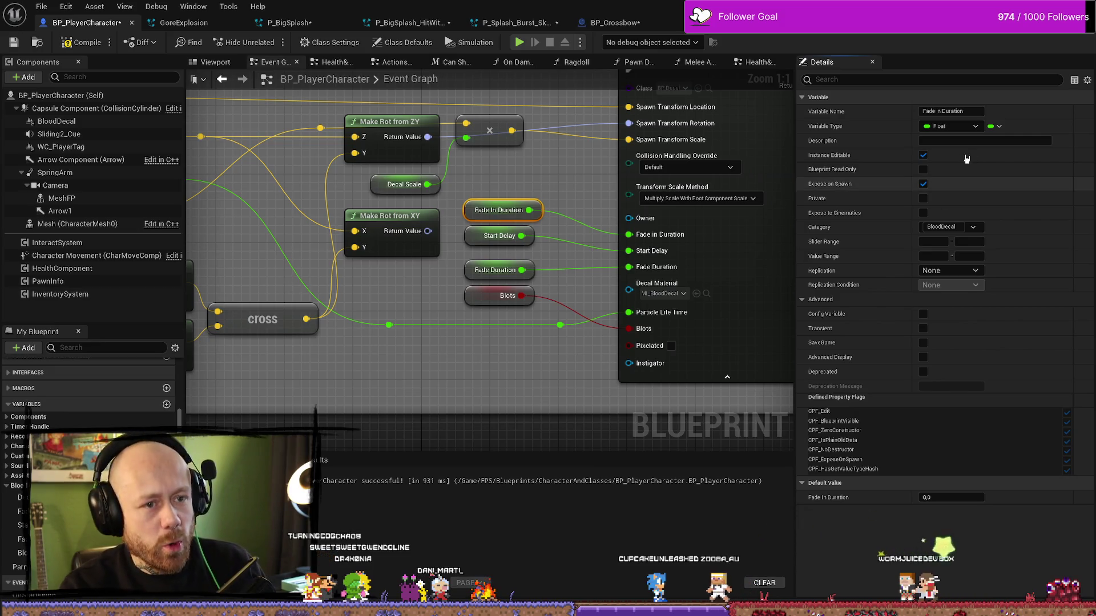
click(17, 498)
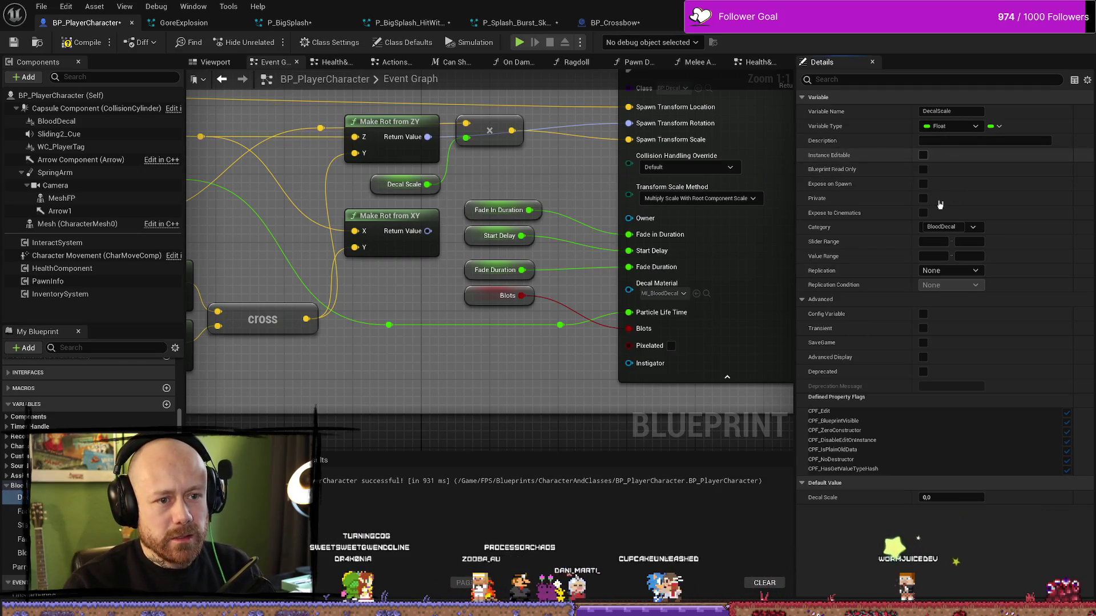
click(923, 155)
click(923, 184)
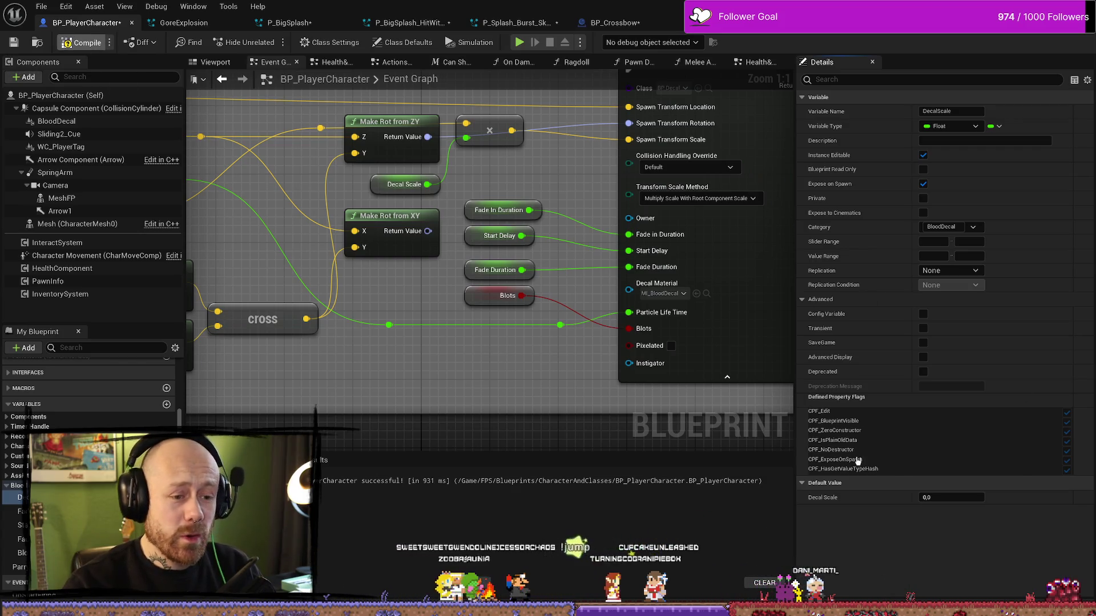
Step: Keep DecalScale's default at 1.0 and recompile BP_PlayerCharacter
key(F7)
click(936, 498)
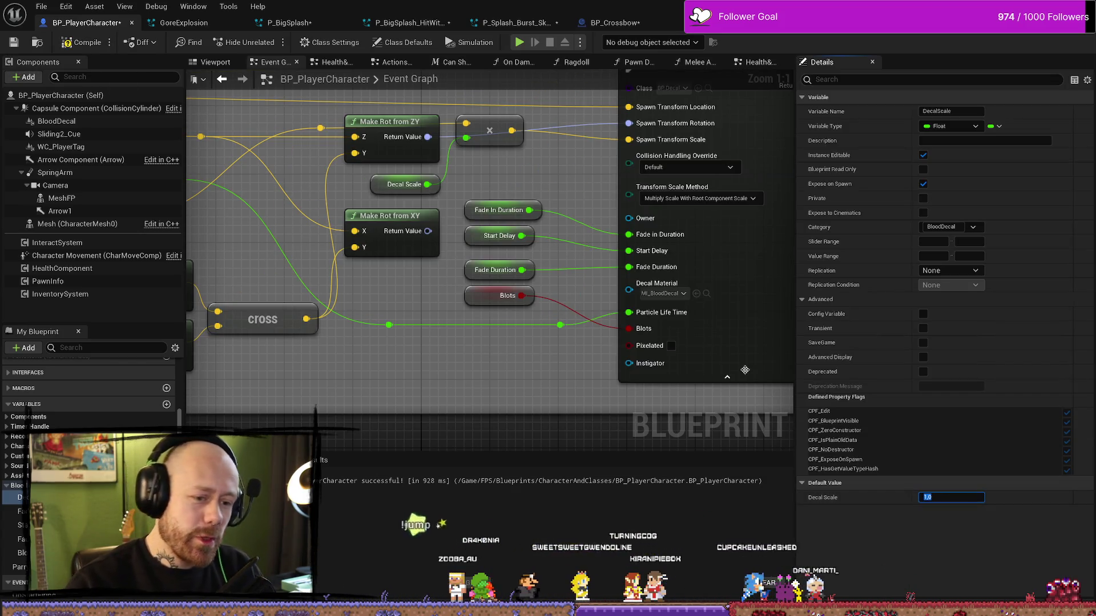
click(80, 43)
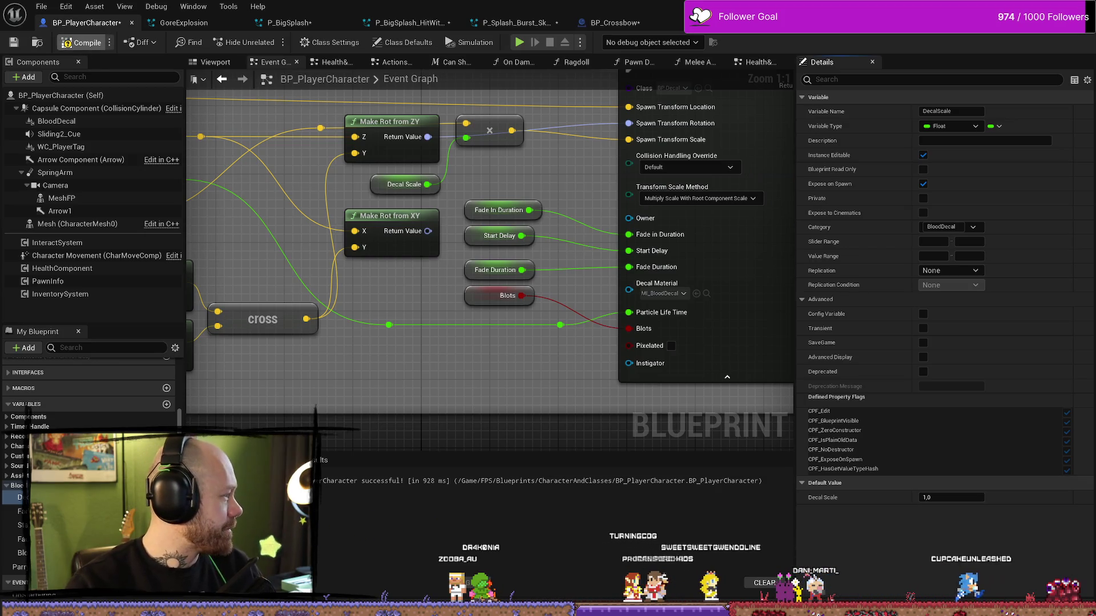
click(80, 42)
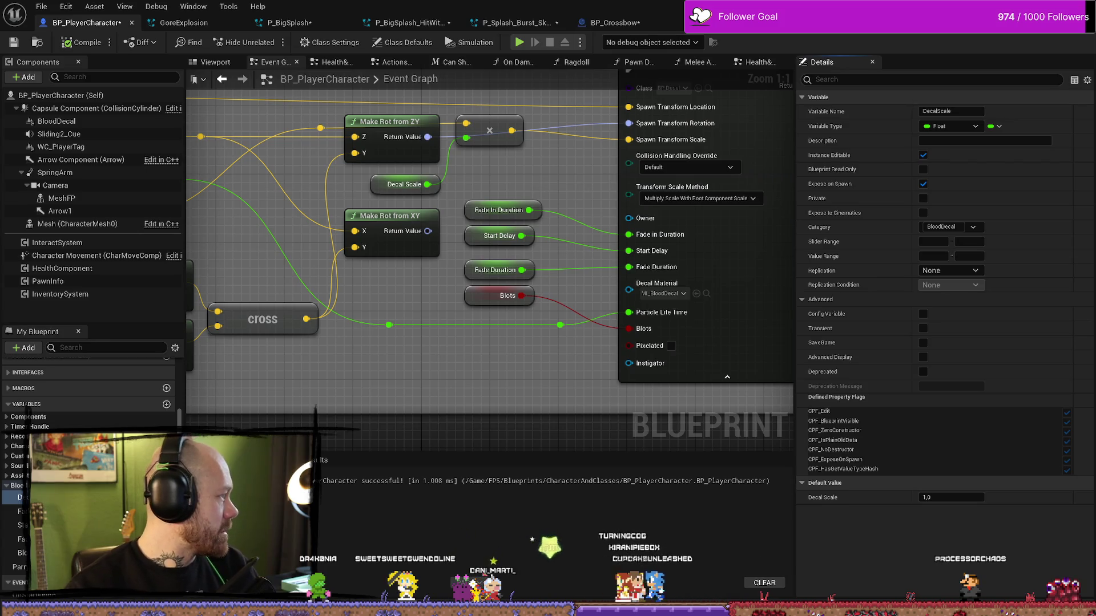
Step: Set the Start Delay variable's default value to 1.0
click(476, 240)
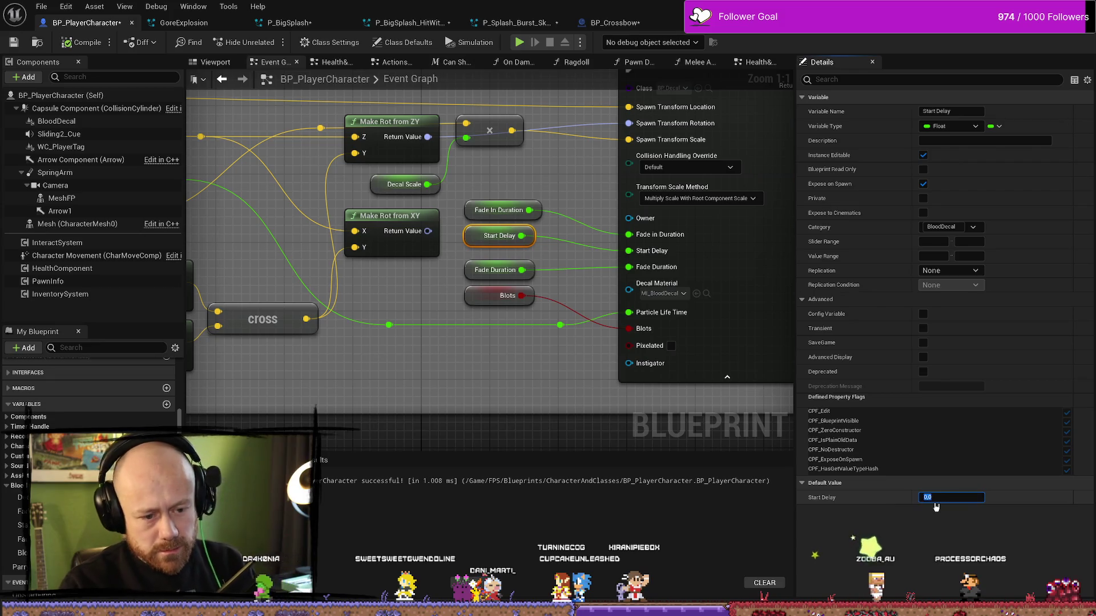
text(1)
key(Return)
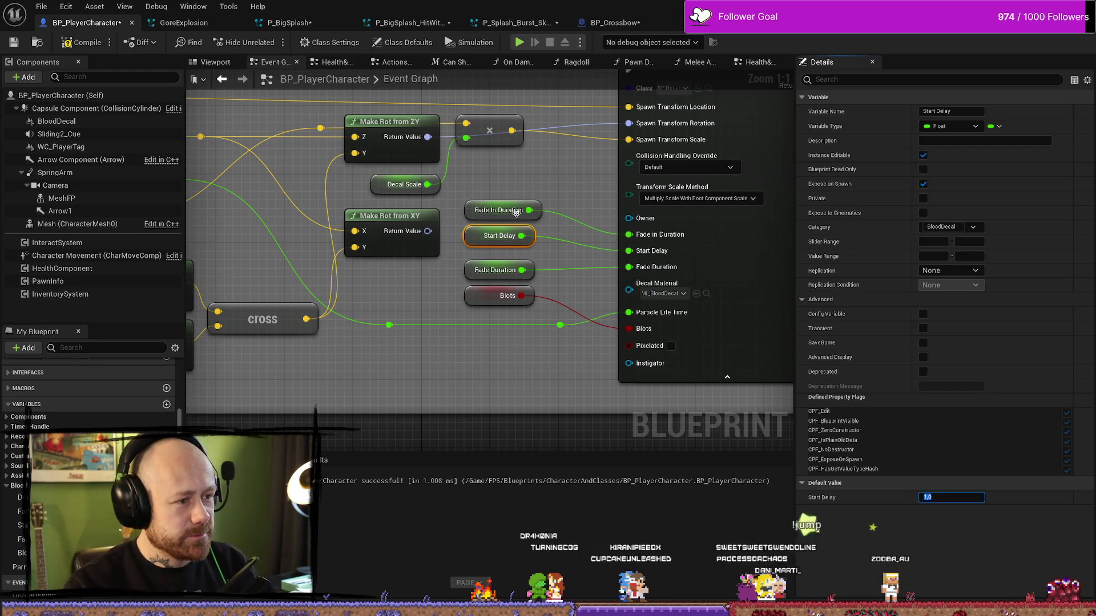
Step: Review the Fade In Duration and DecalScale settings, then compile and save BP_PlayerCharacter
click(480, 217)
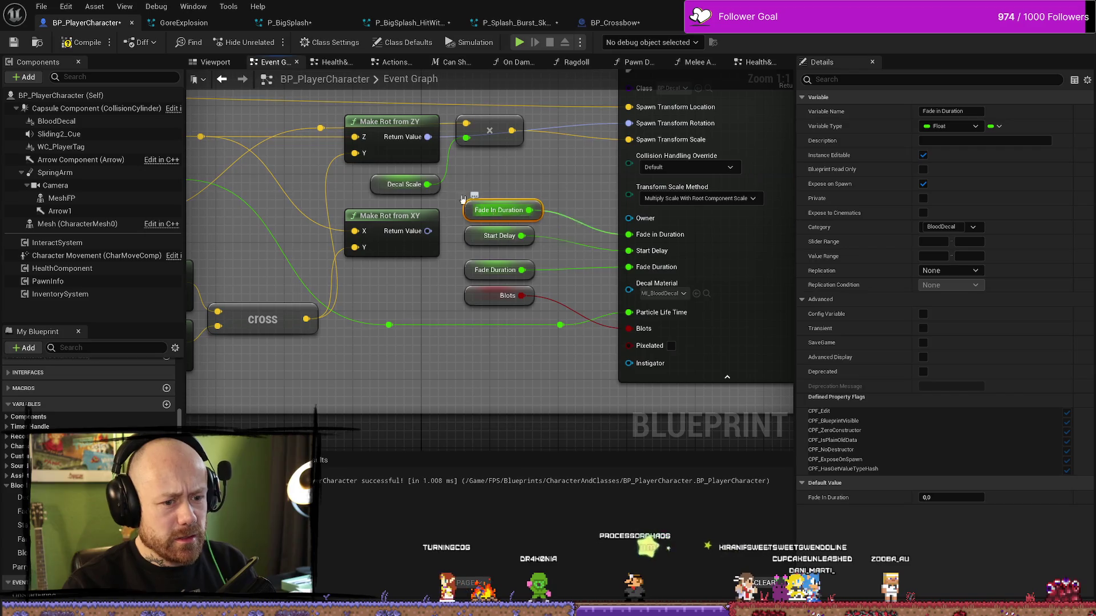
click(371, 186)
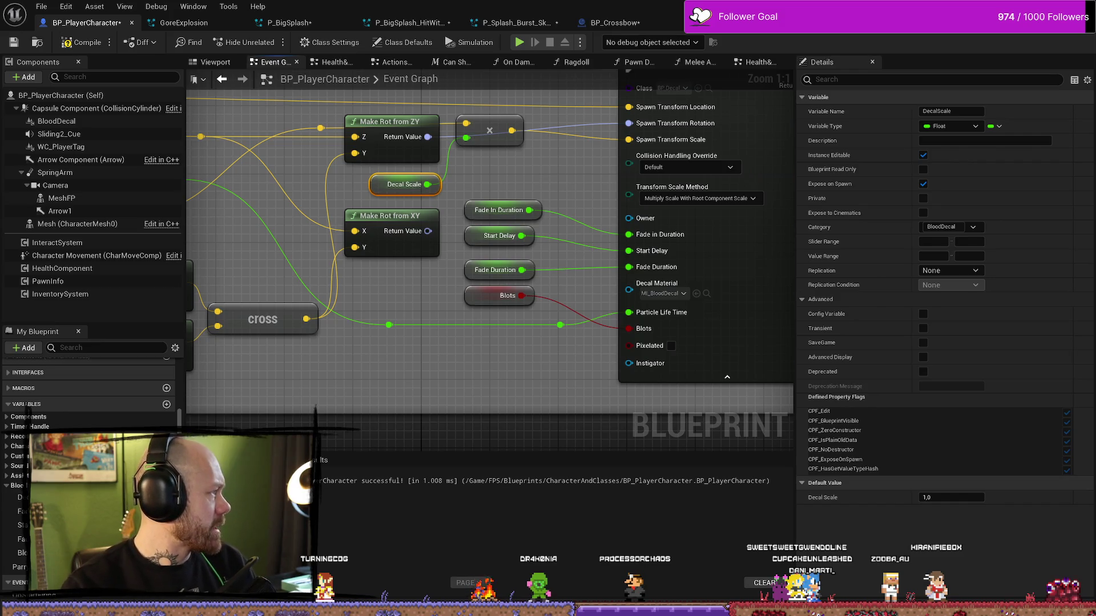
click(67, 43)
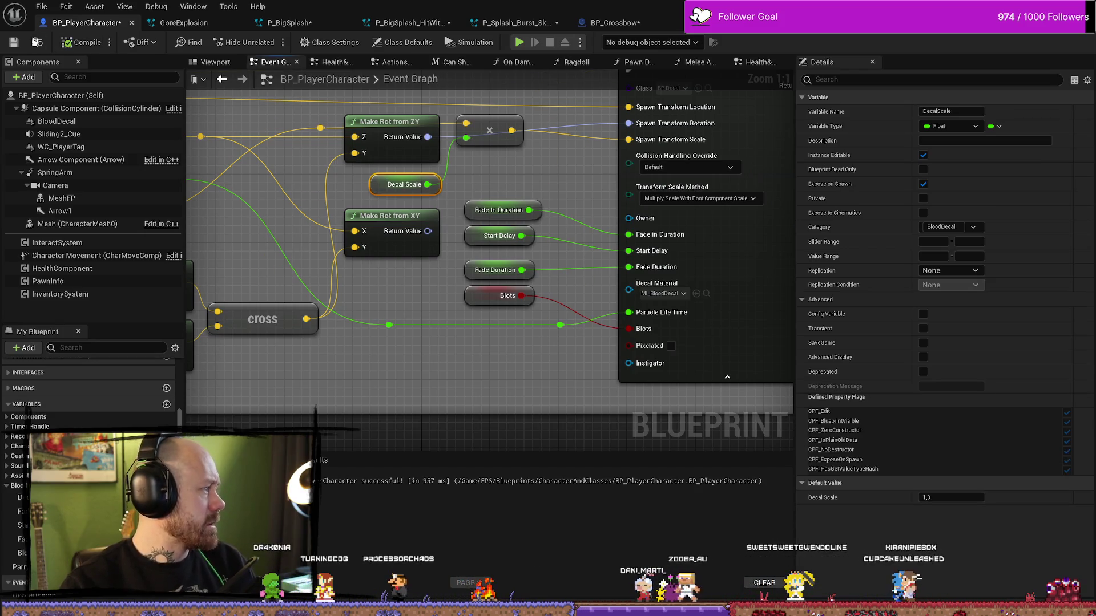
click(13, 43)
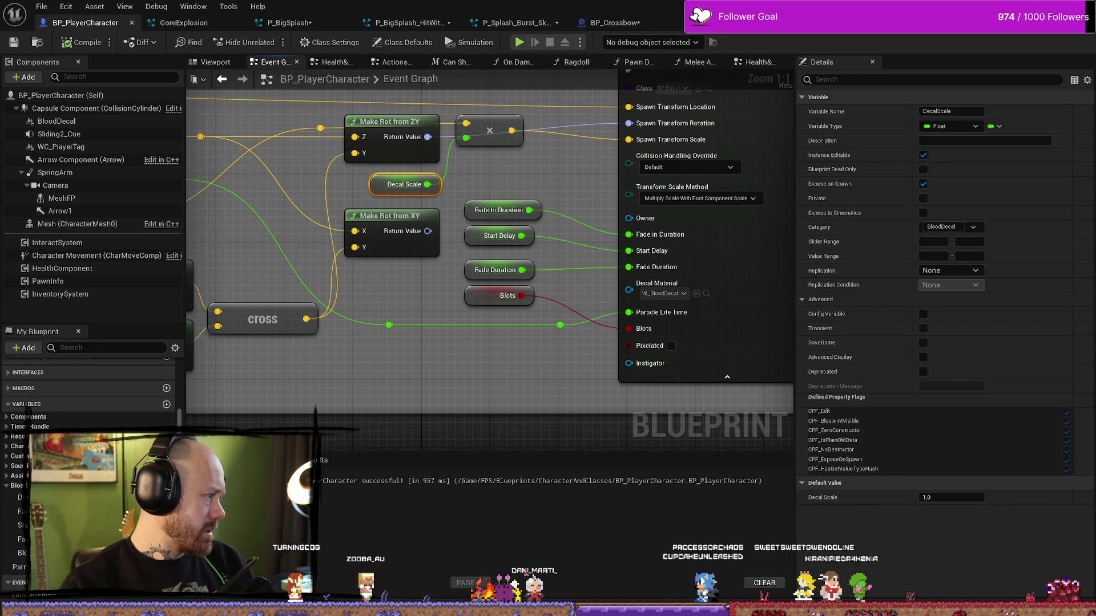
Step: Inspect the BloodDecal component and preview its splash in the Viewport, then shrink the Blueprint window to reveal the level
click(66, 121)
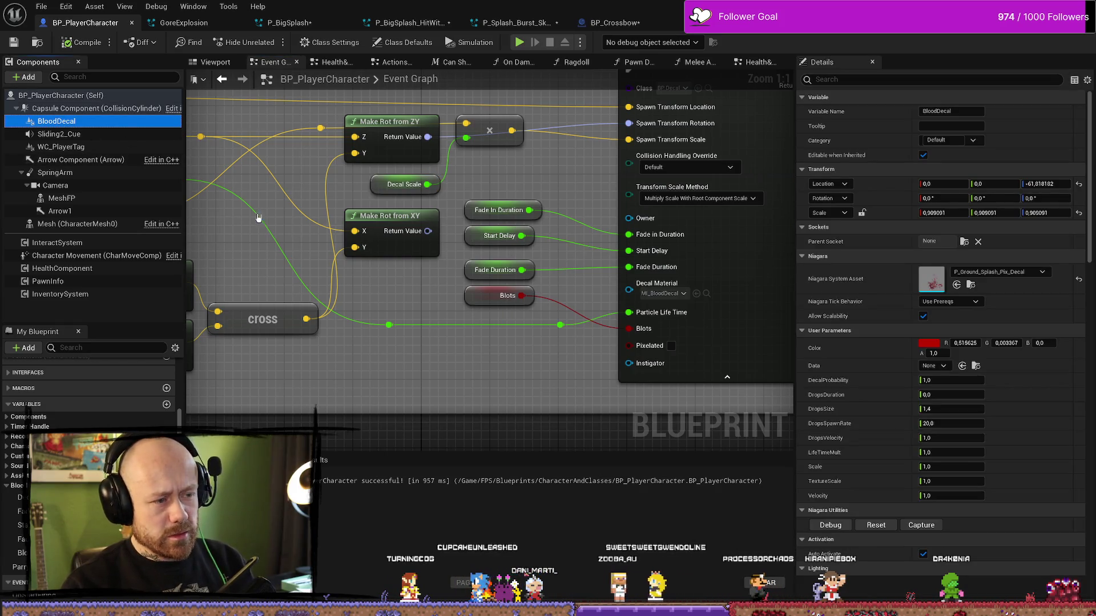
scroll(504, 206, down, 5)
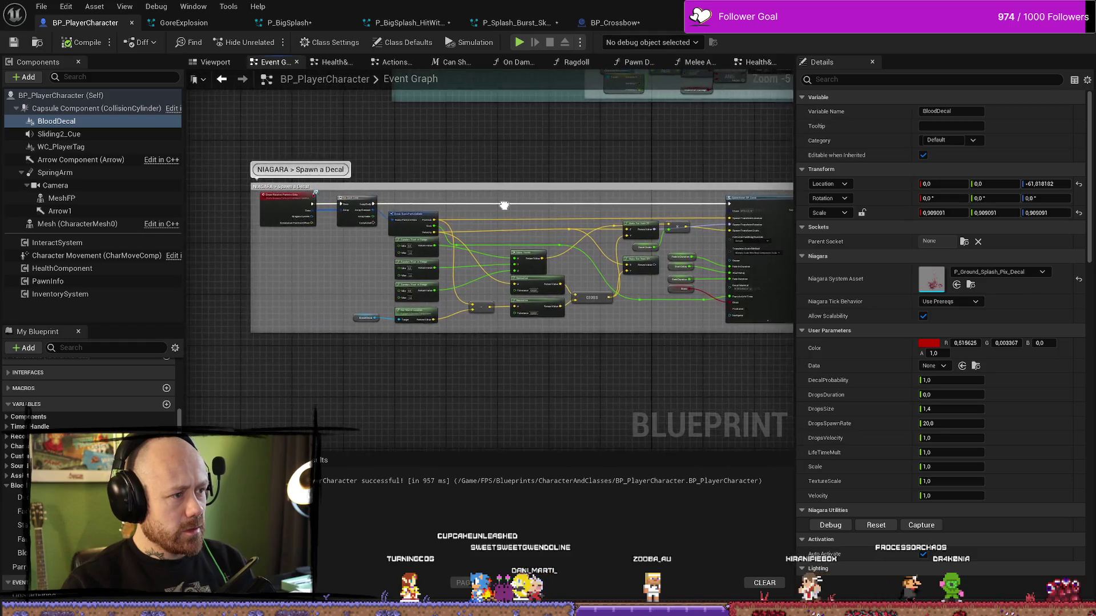
click(215, 62)
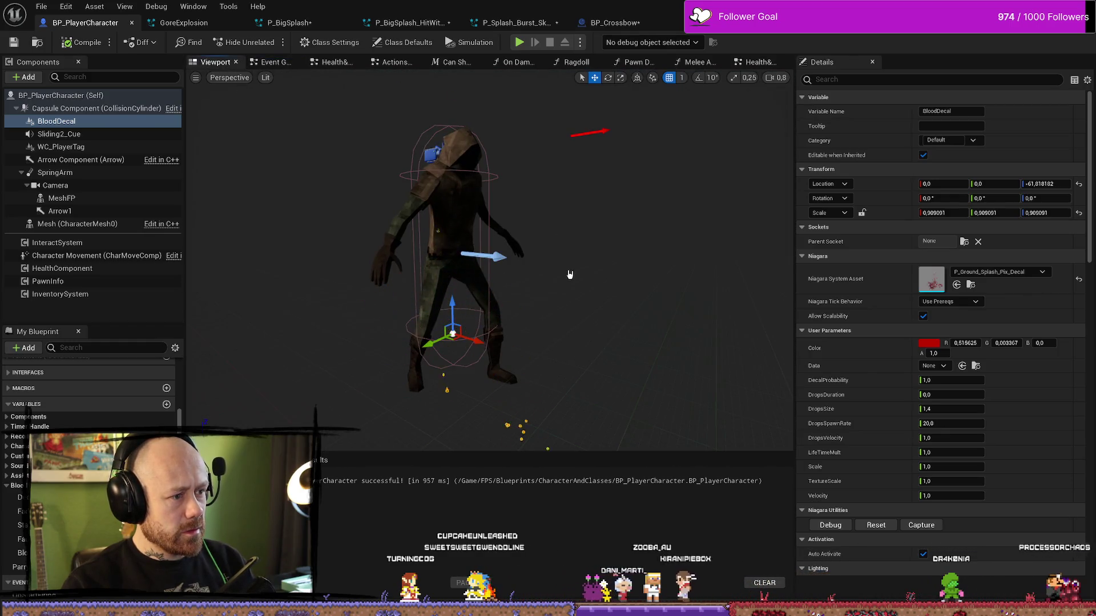
click(59, 134)
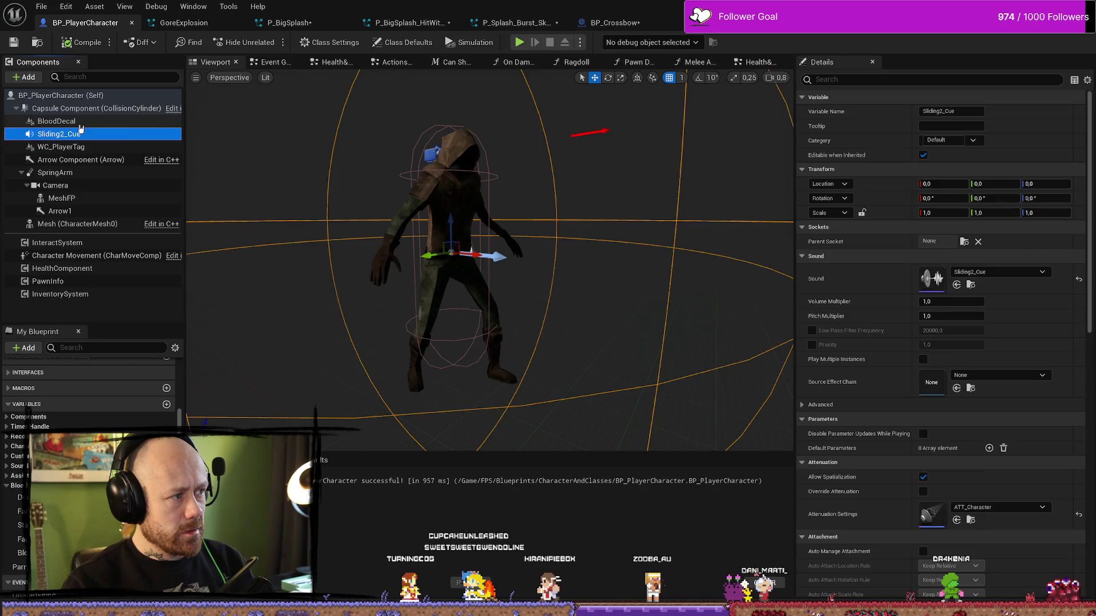
click(56, 121)
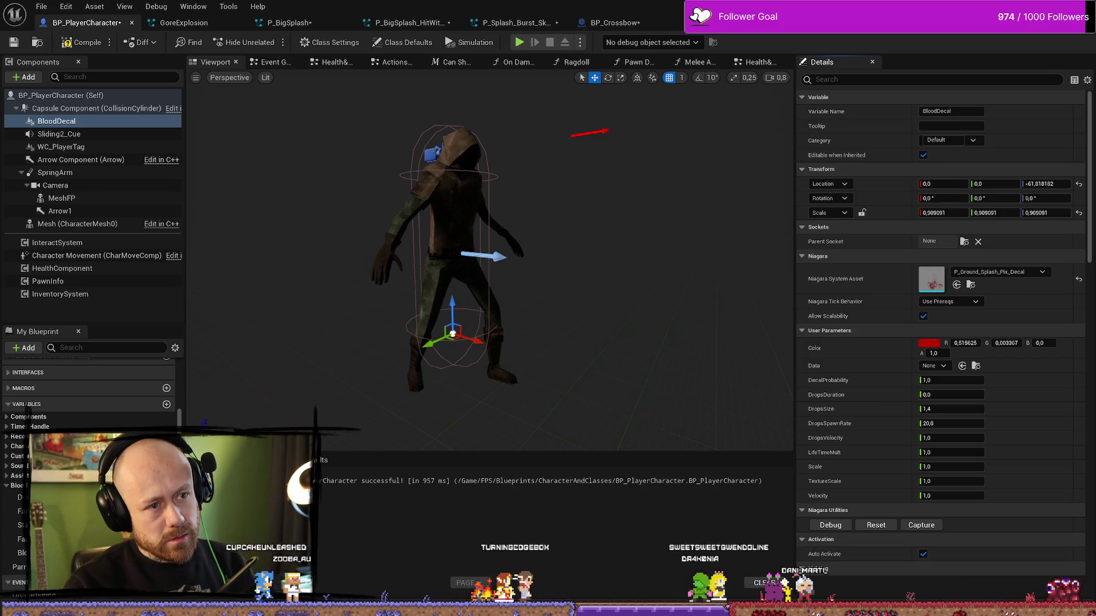
mouse_move(901, 8)
mouse_down()
mouse_move(898, 38)
mouse_move(26, 125)
mouse_up()
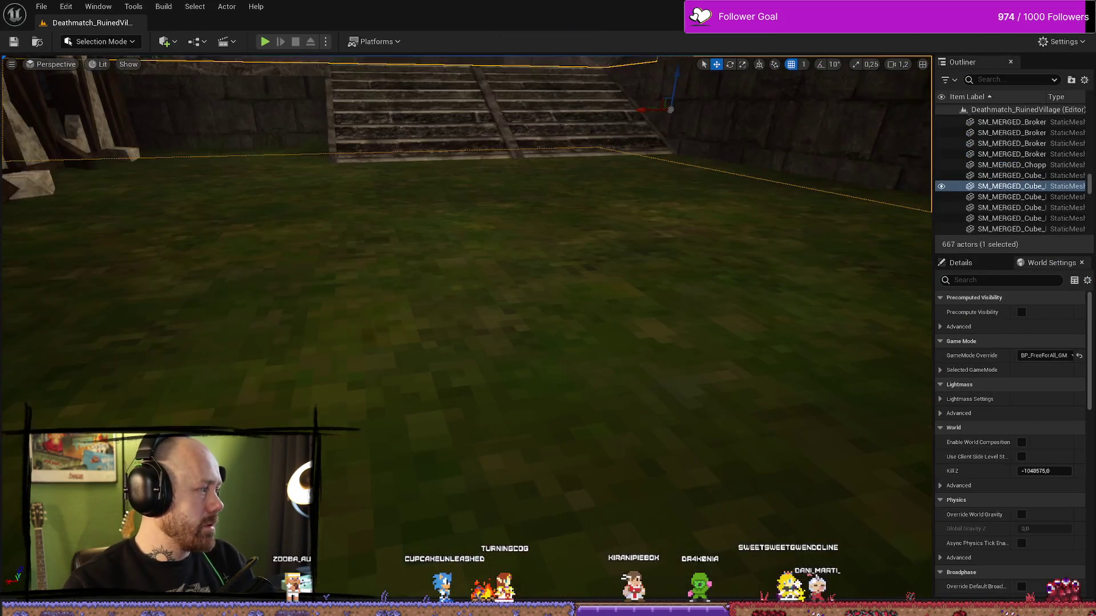
Step: Drag BP_PlayerCharacter from the Content Drawer into the level and frame it in view
key(ctrl+space)
drag(519, 244, 539, 201)
key(ctrl+space)
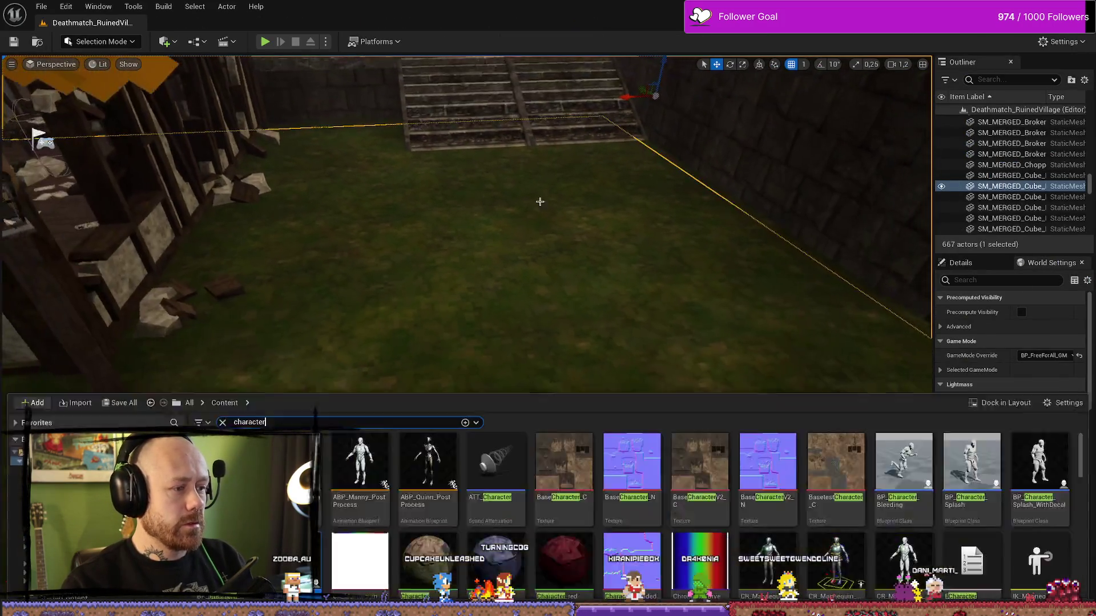
mouse_move(224, 400)
mouse_down()
mouse_move(453, 259)
mouse_move(486, 268)
mouse_move(483, 253)
mouse_up()
key(f)
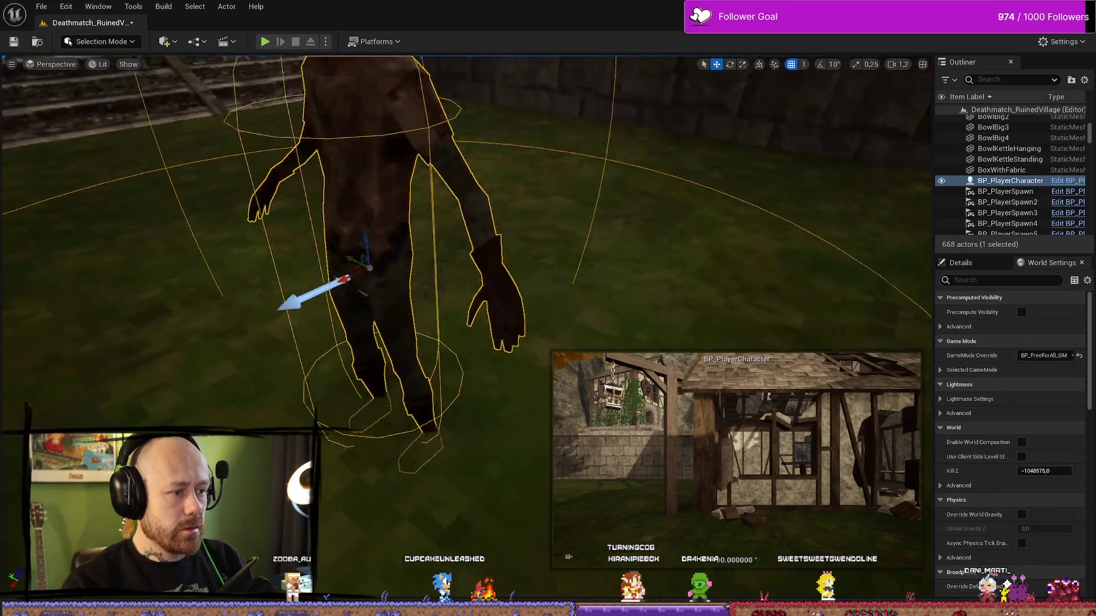
drag(490, 211, 488, 233)
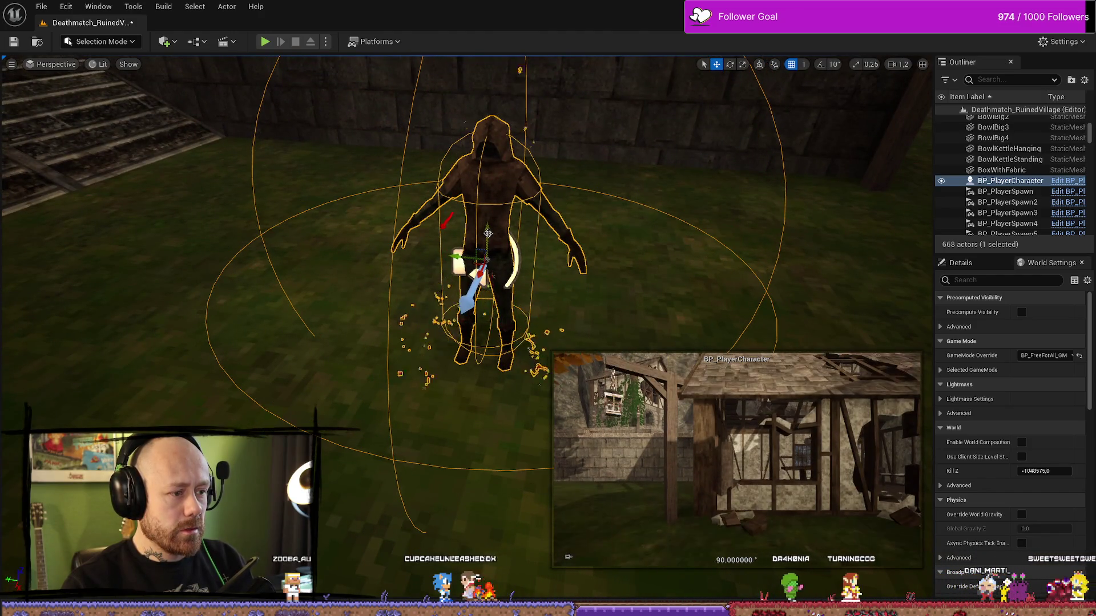
mouse_move(557, 250)
mouse_down()
mouse_move(558, 240)
mouse_move(557, 250)
mouse_up()
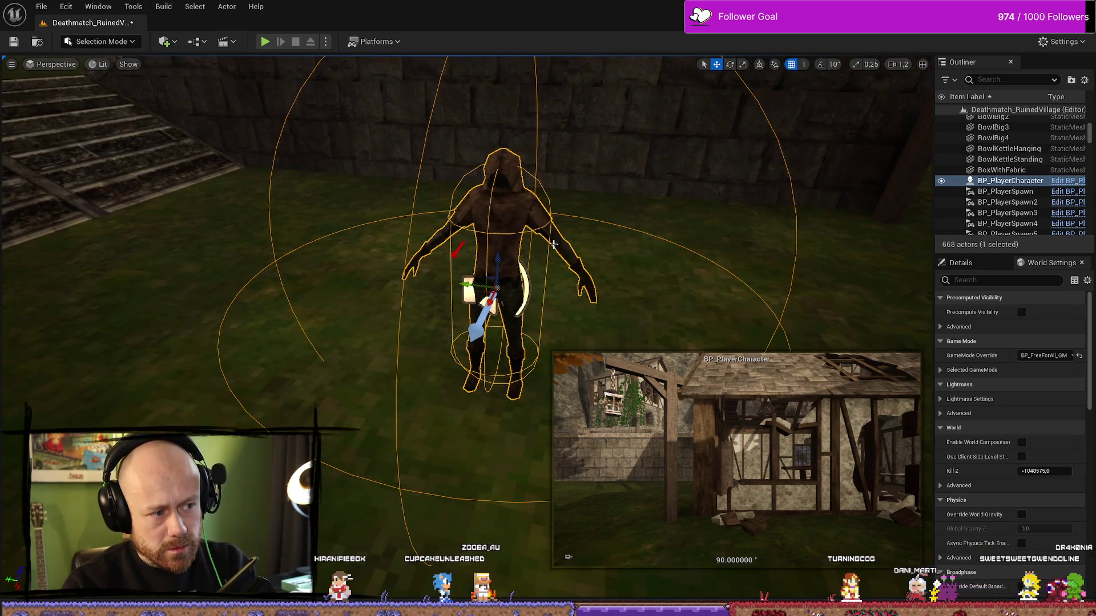
Step: Delete that character and re-place BP_PlayerCharacter on the grass near the stairs
key(Delete)
drag(554, 244, 549, 299)
key(ctrl+space)
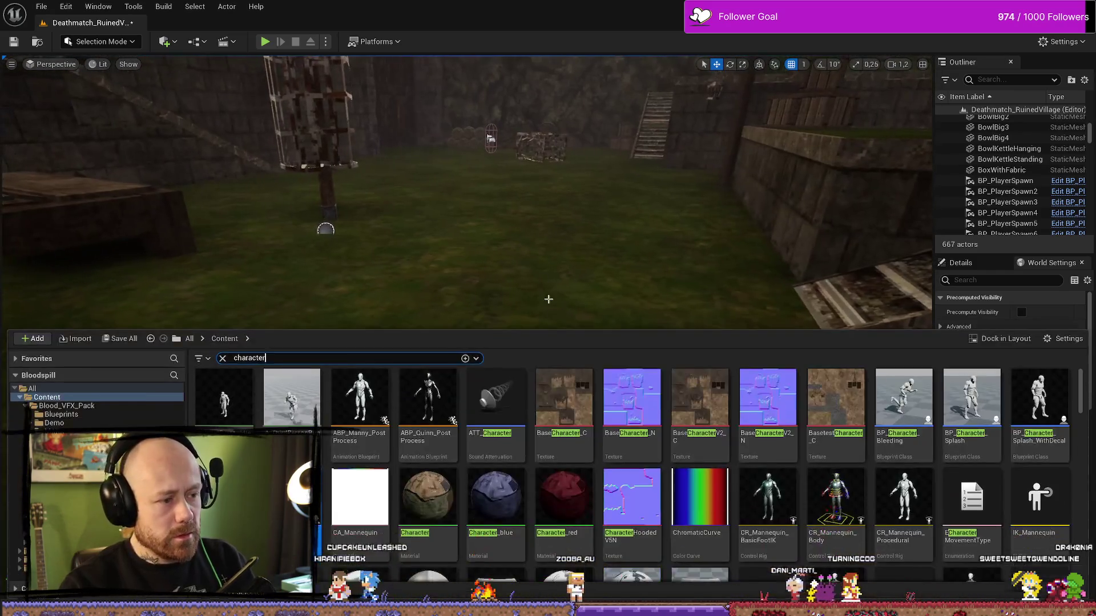
mouse_move(427, 399)
mouse_down()
mouse_move(492, 372)
mouse_move(493, 261)
mouse_move(491, 309)
mouse_move(396, 246)
mouse_up()
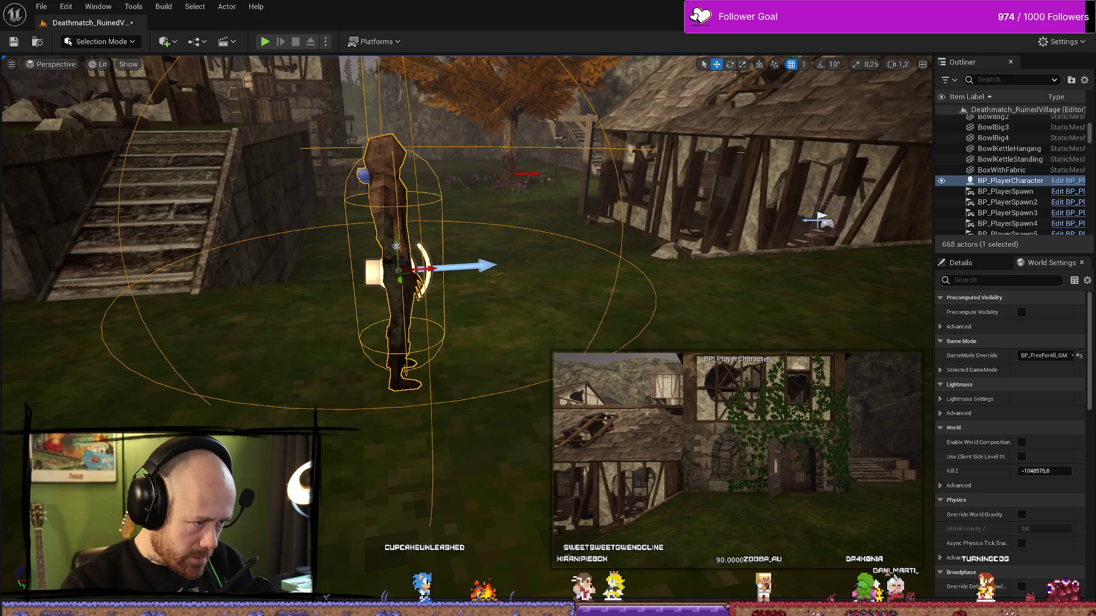
Step: Simulate the level with Alt+S and frame the moving BP_PlayerCharacter in the viewport
click(325, 41)
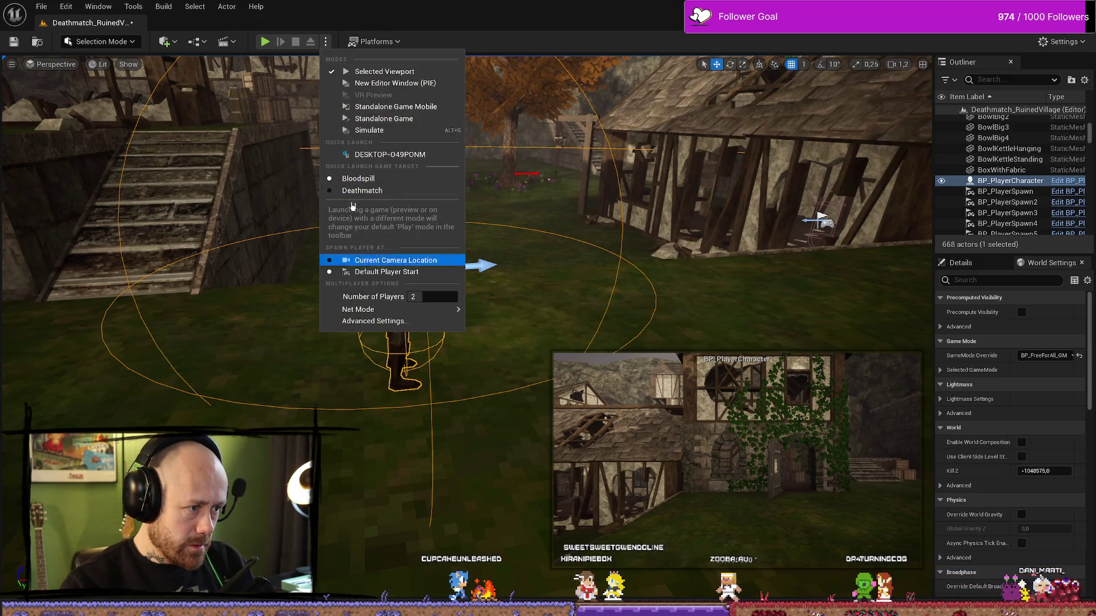
click(494, 330)
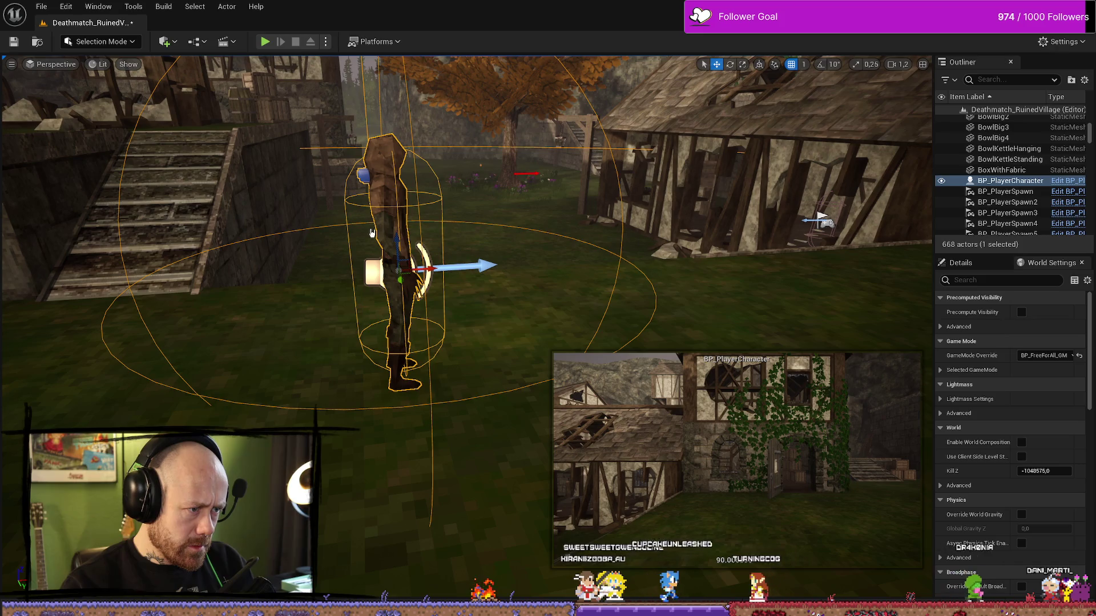
key(alt+s)
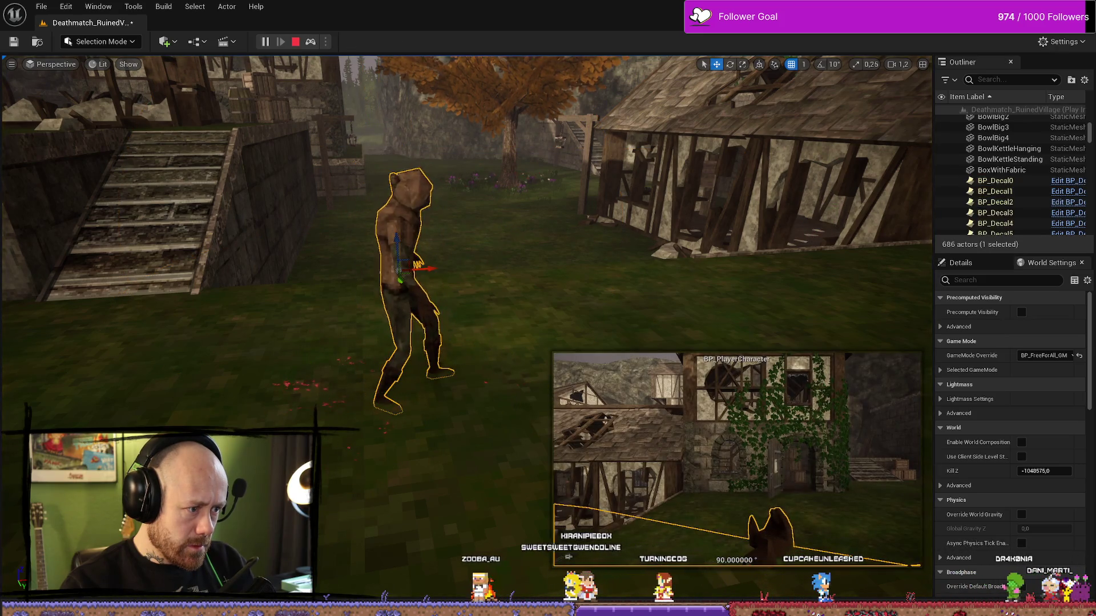
key(f)
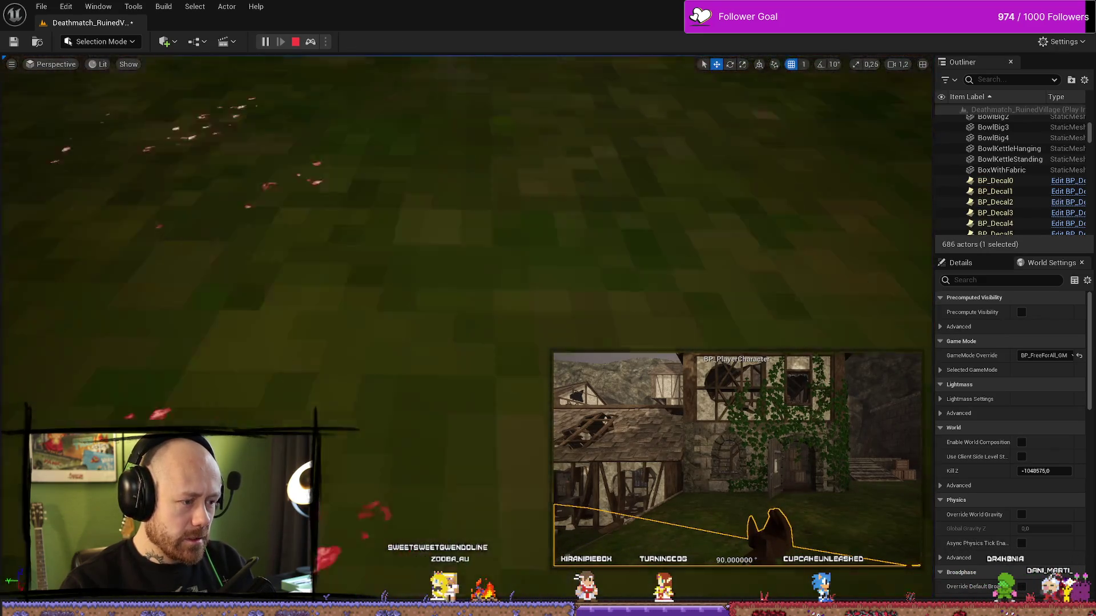
key(f)
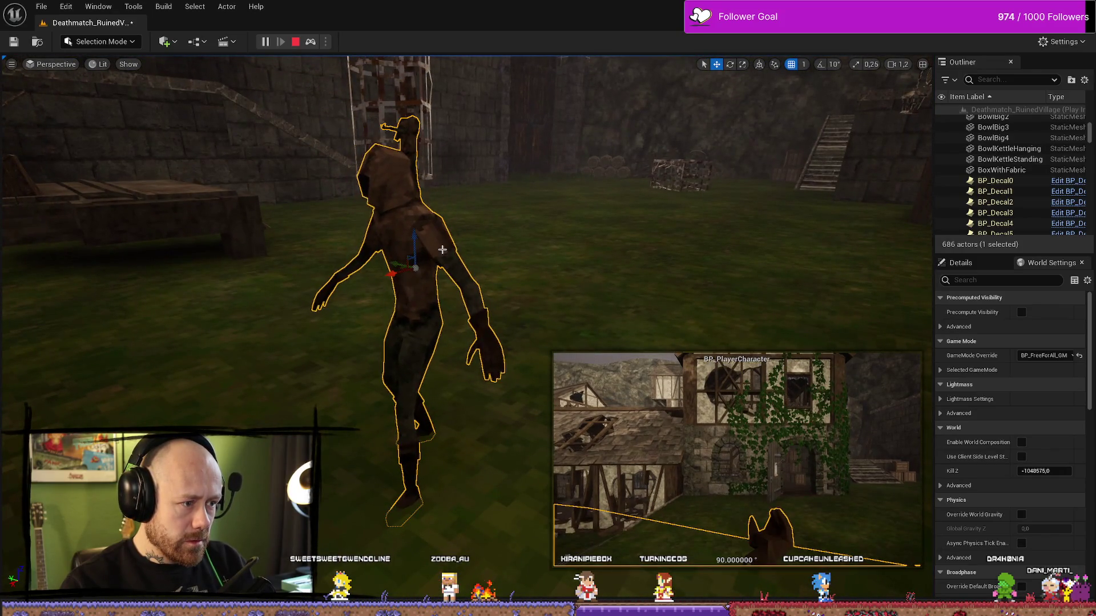
click(531, 217)
click(451, 246)
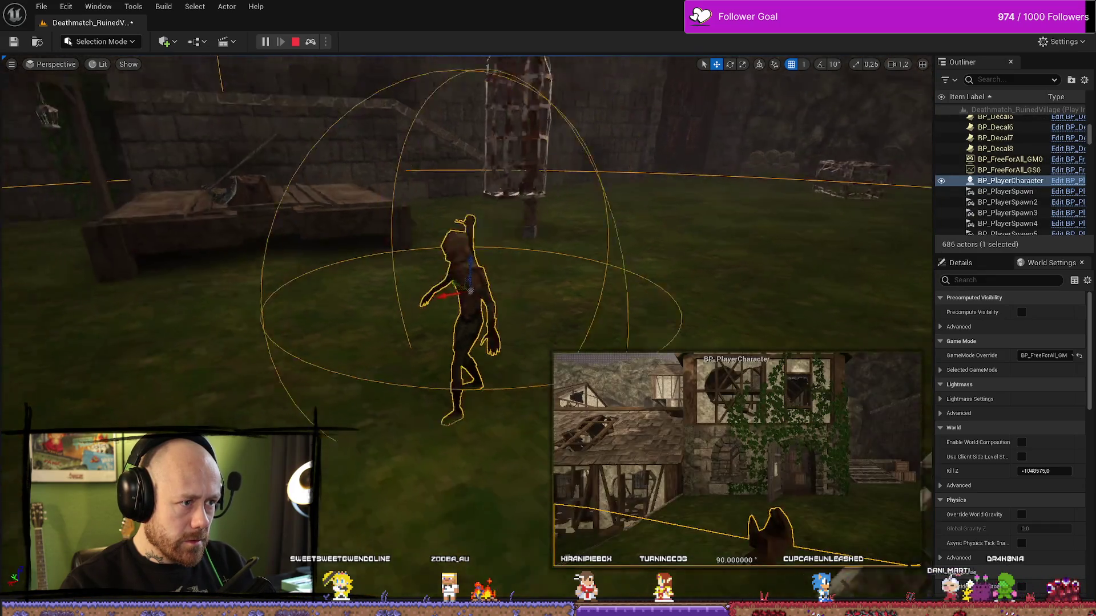
key(f)
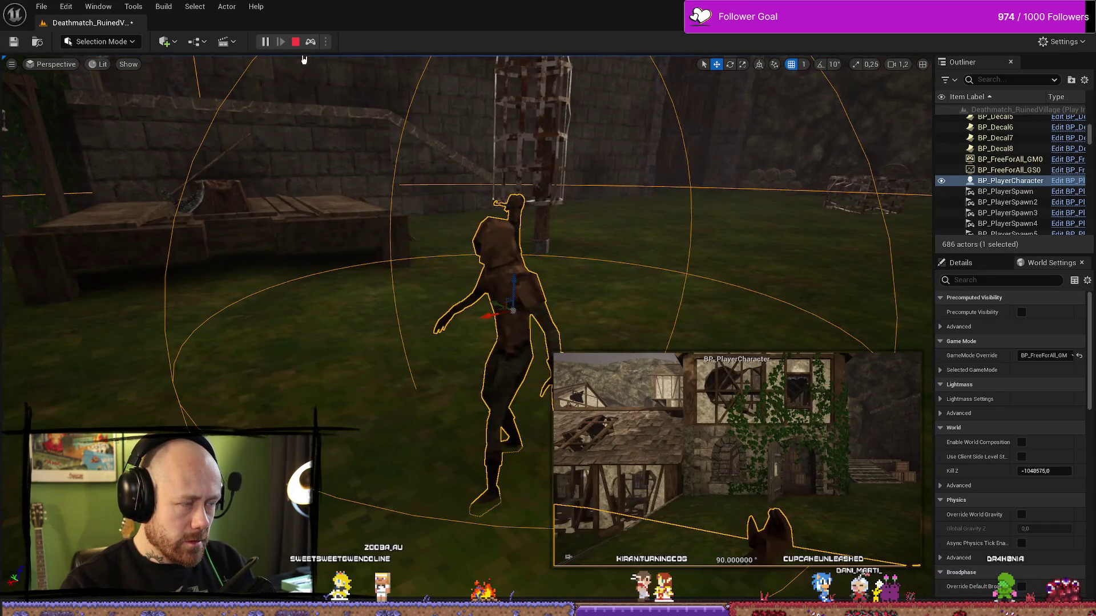
Step: Stop the simulation and rerun it twice, ending with the Play In Editor error log
click(296, 43)
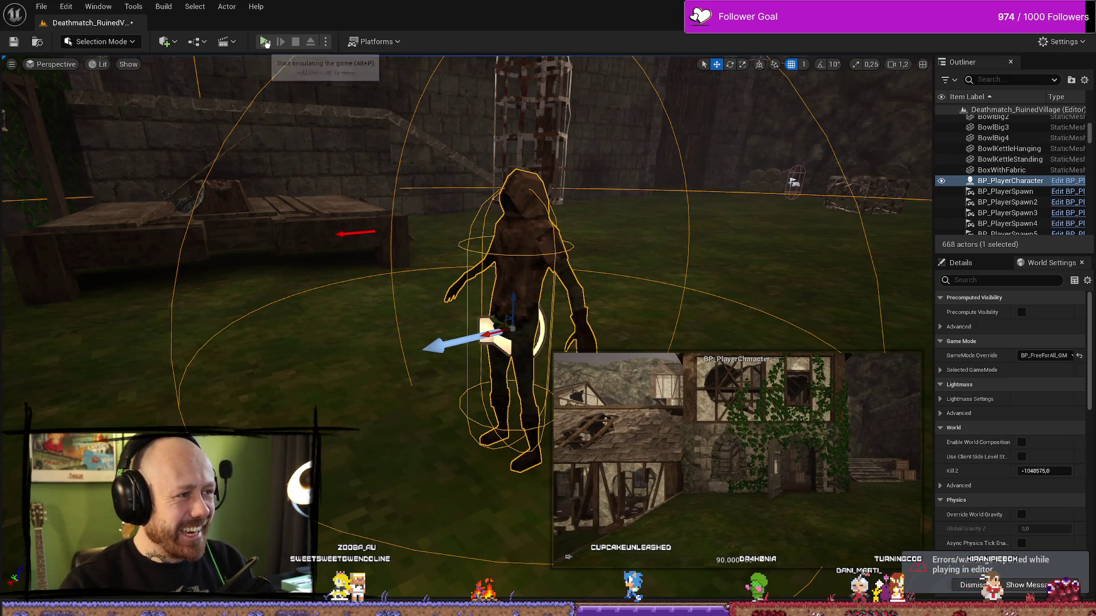
click(265, 42)
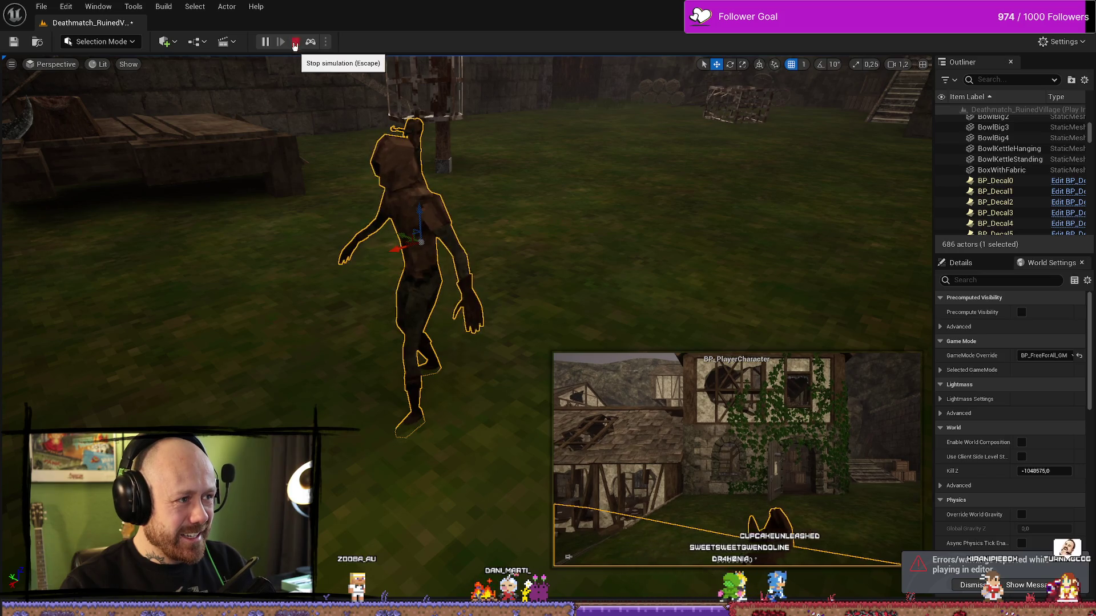
click(294, 43)
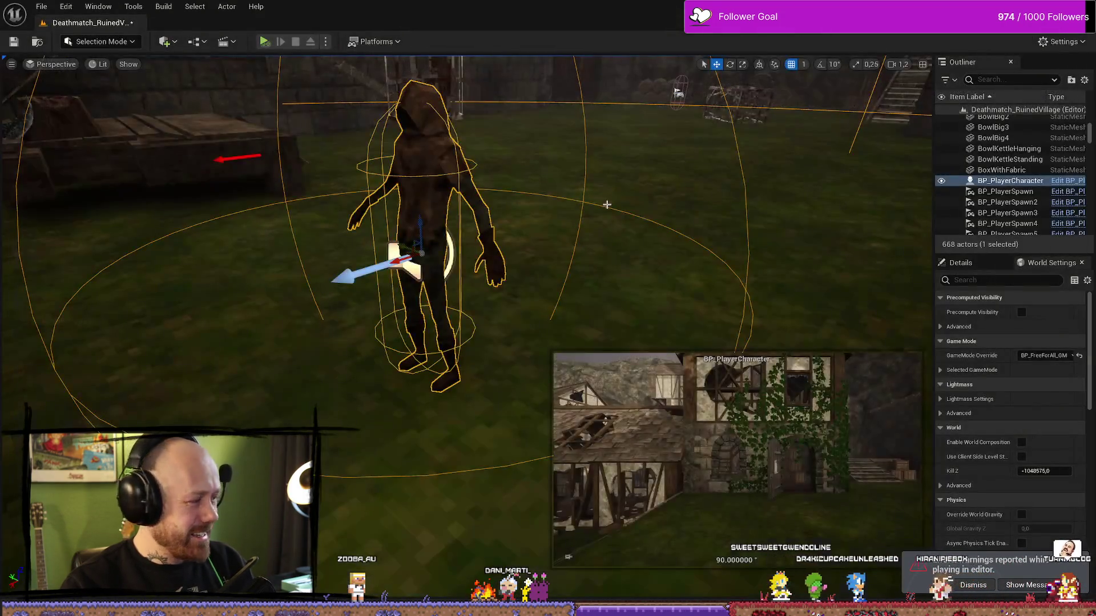
click(264, 42)
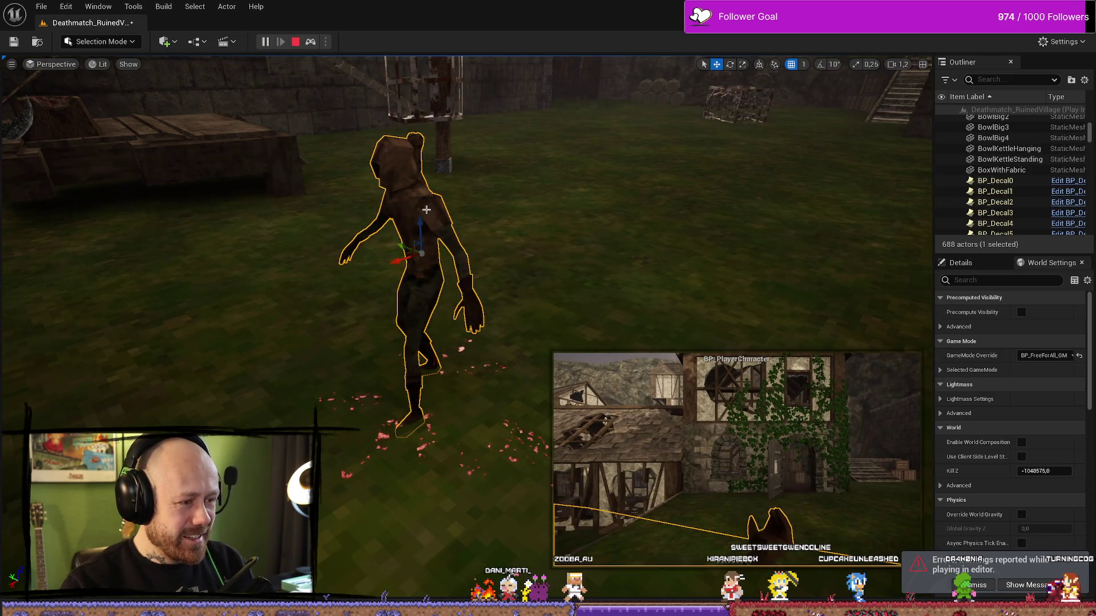
click(295, 43)
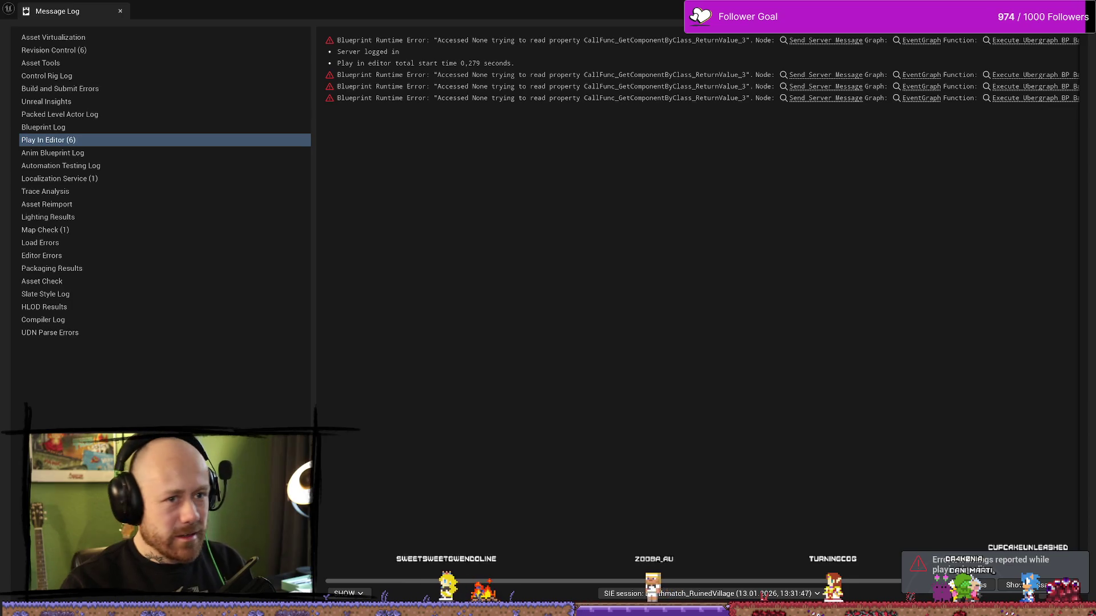
Step: Close the error log and run a brief simulation, then stop it
click(120, 11)
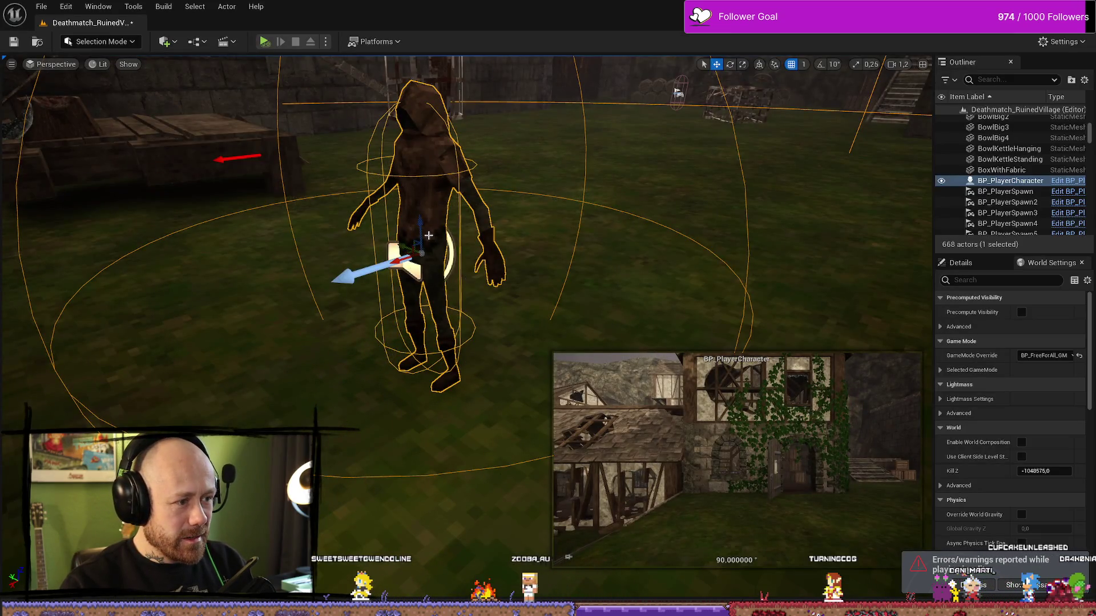
click(263, 42)
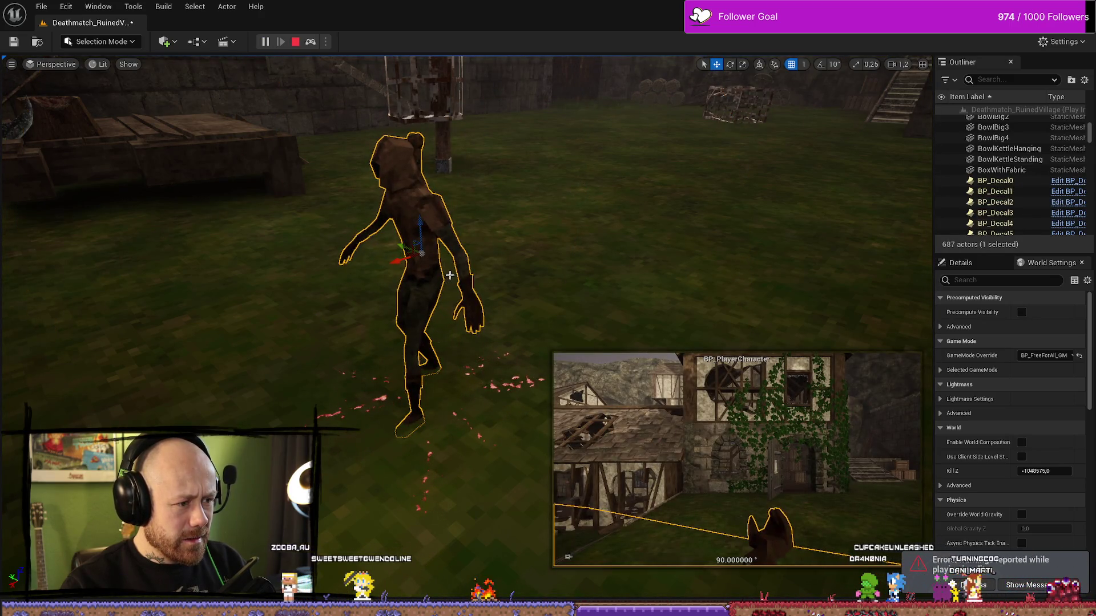
click(308, 47)
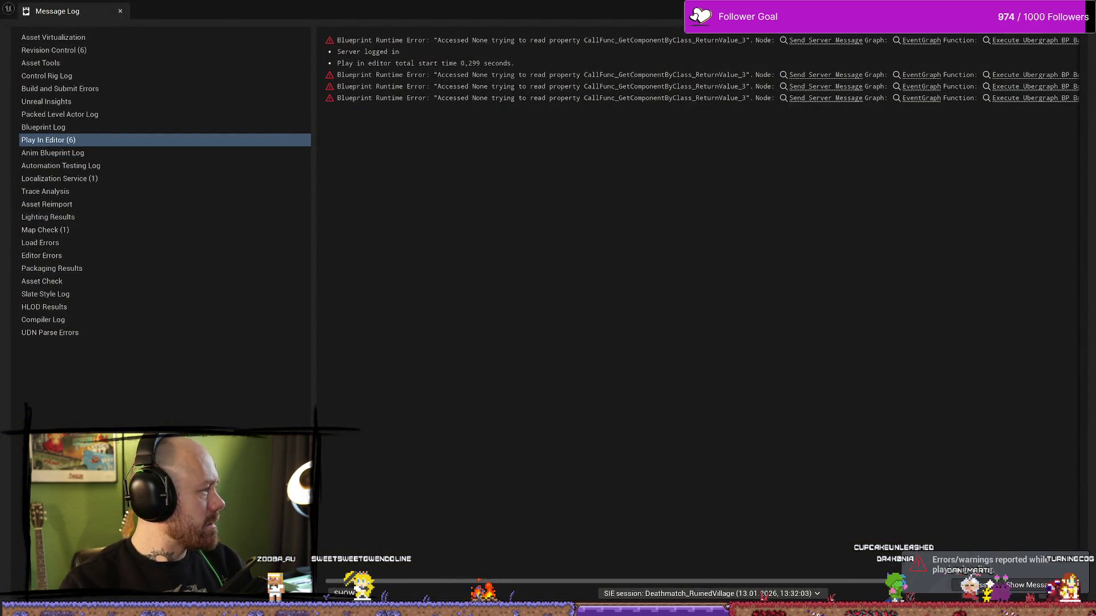
Step: Close the log again, simulate and orbit around the character to watch the red drops, then stop
click(120, 10)
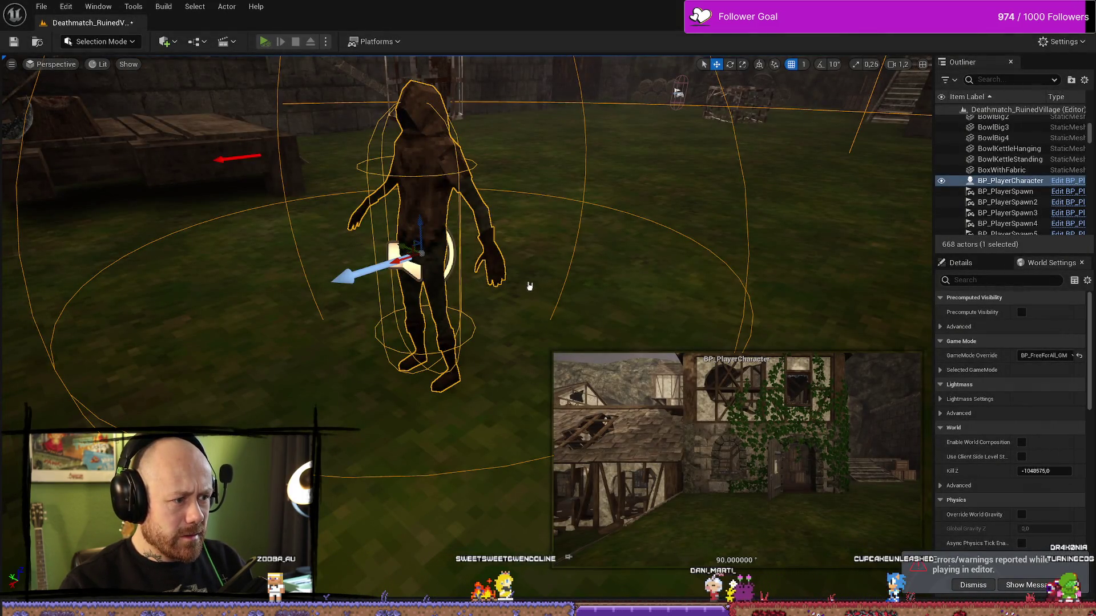
key(alt+p)
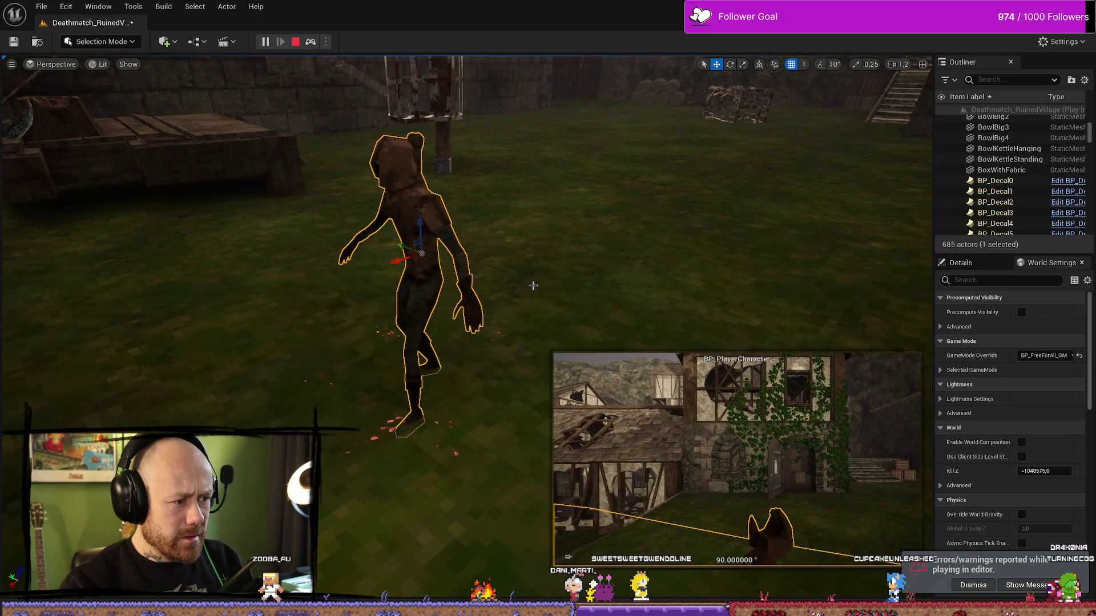
drag(468, 299, 388, 314)
scroll(433, 269, down, 6)
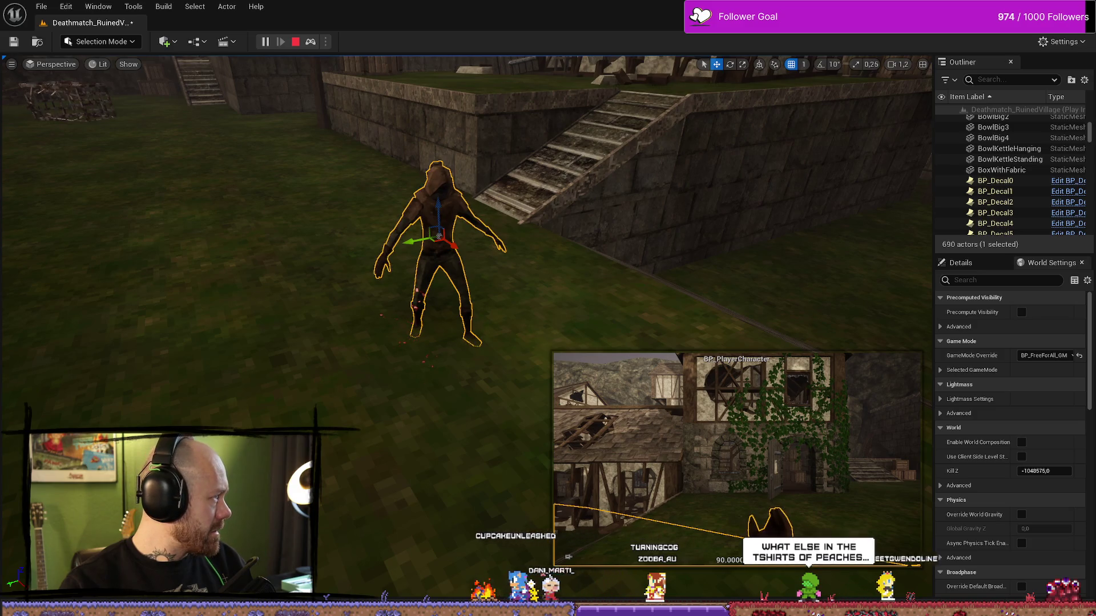
click(297, 42)
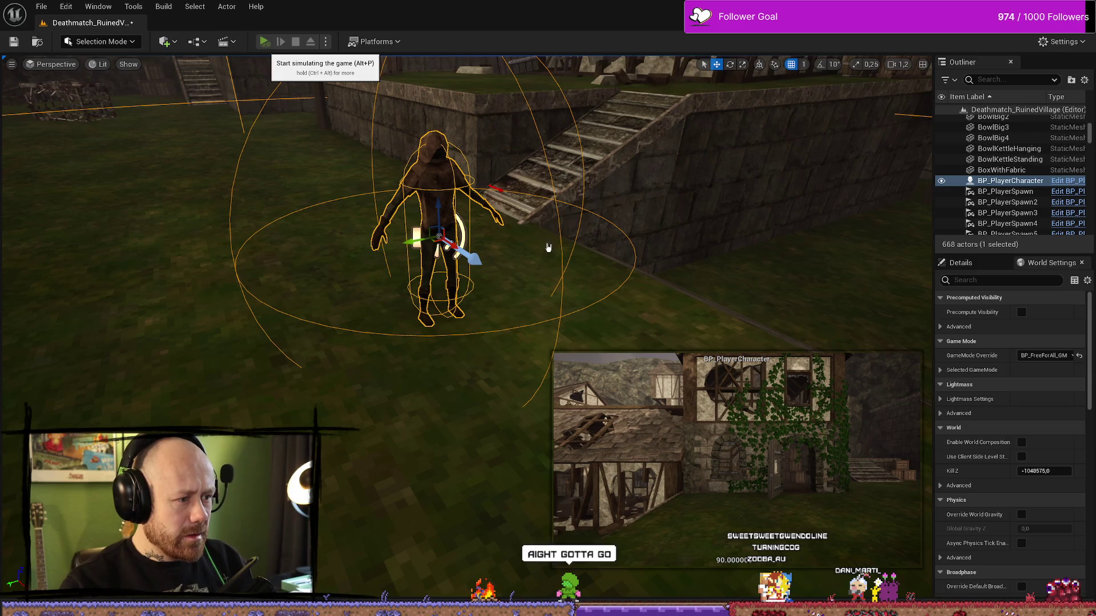
Step: Run three more simulations, following the character with F, until the Accessed None error log reappears
key(alt+p)
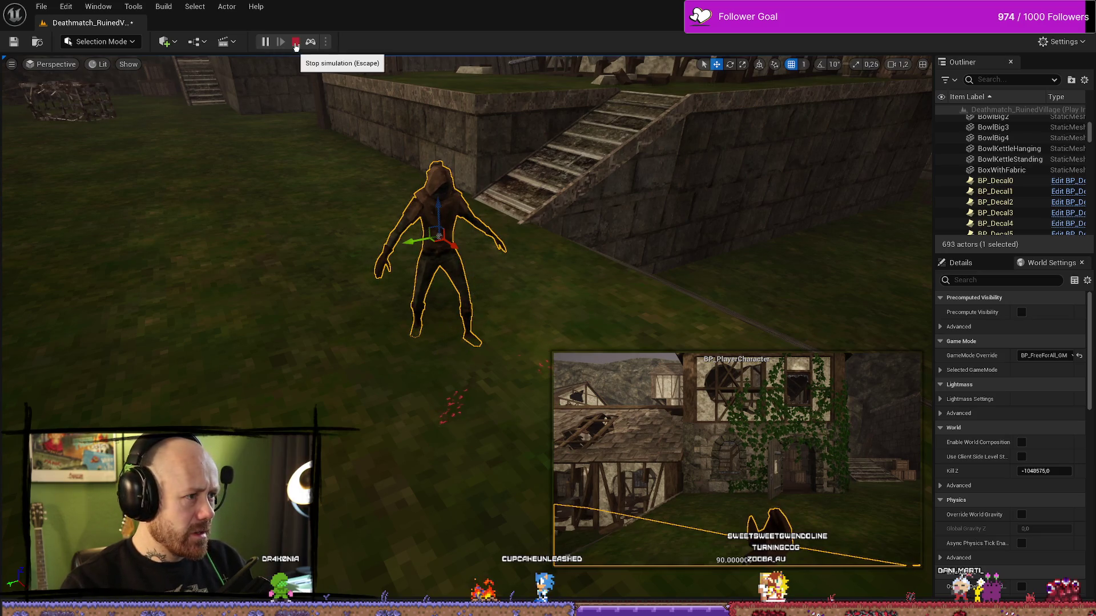
click(295, 42)
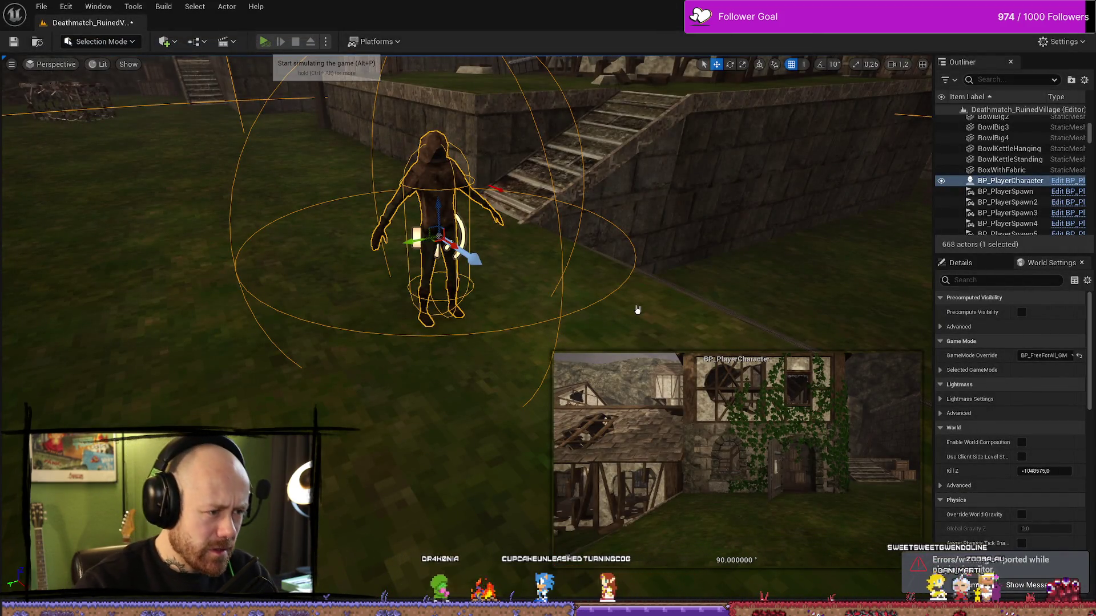
click(264, 42)
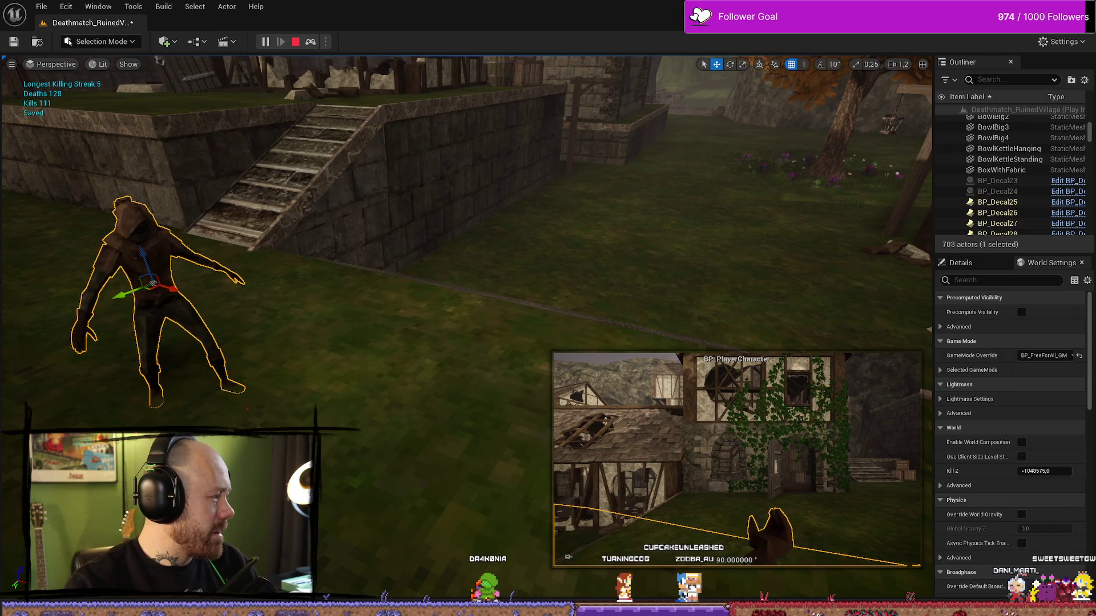
key(f)
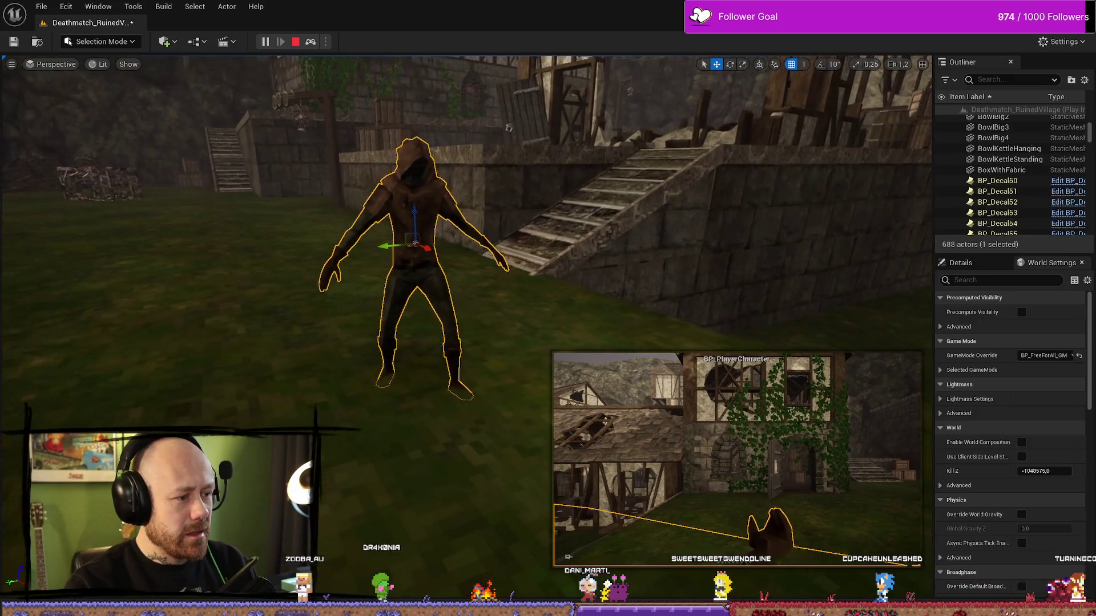
key(Escape)
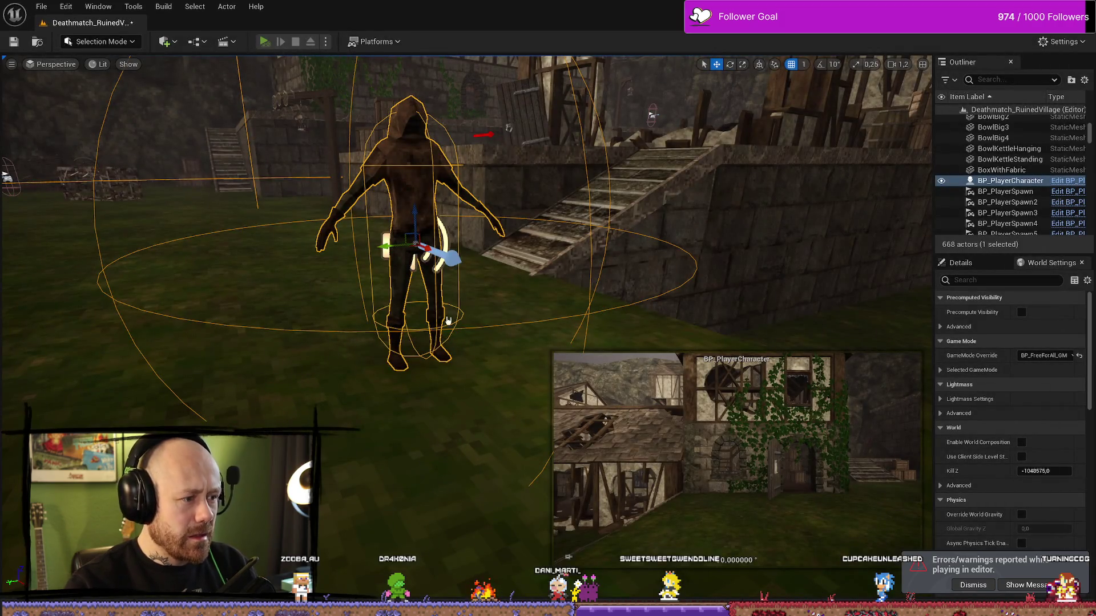
key(alt+p)
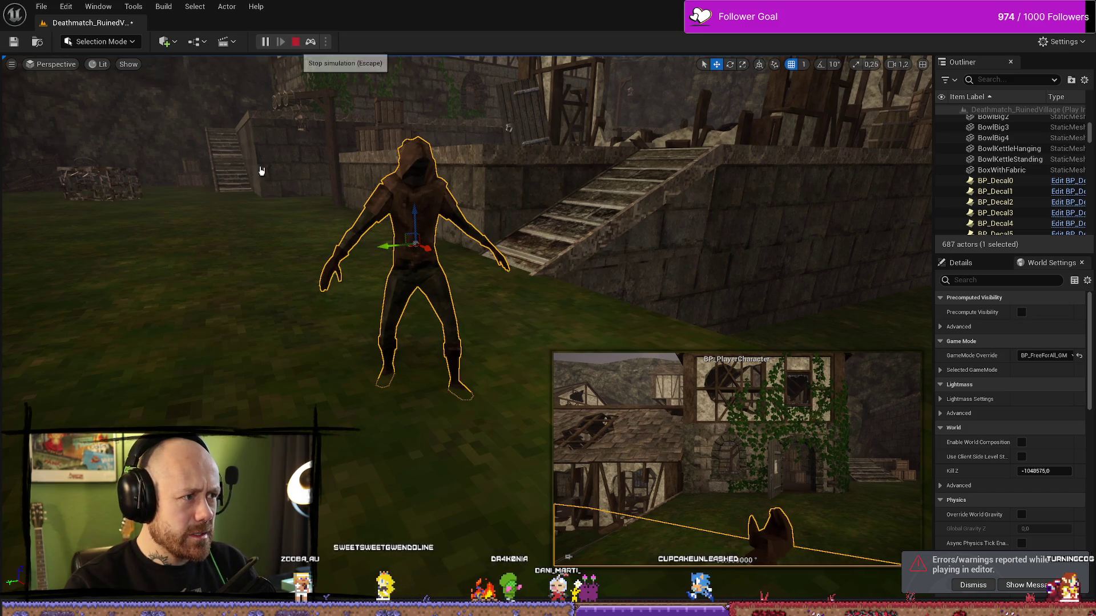
click(295, 41)
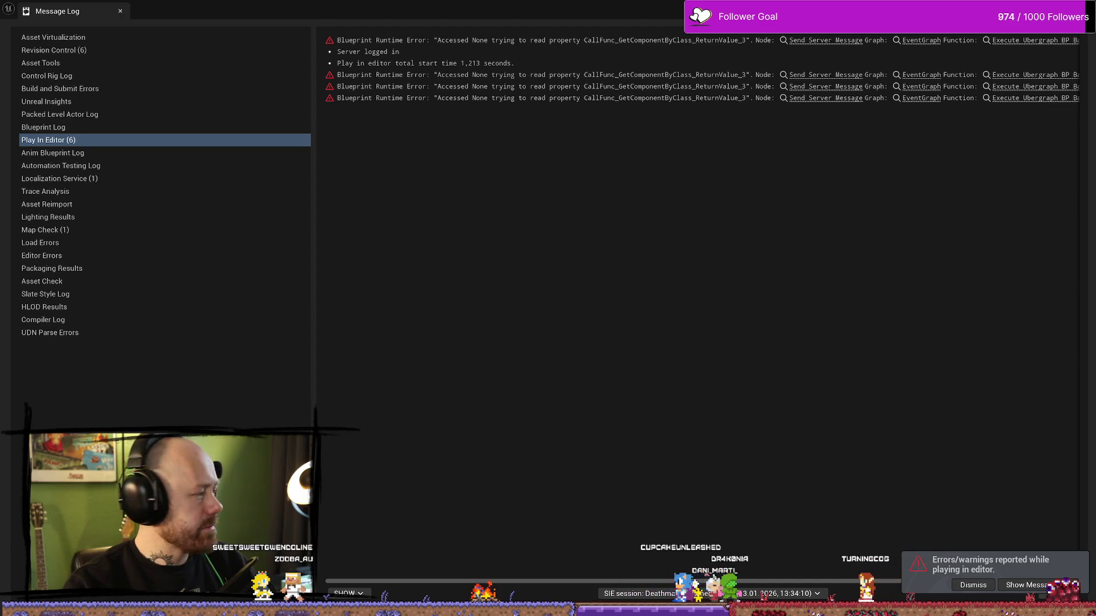
Step: Dismiss the error log and simulate once more to see red blood decals on the grass, then stop
key(alt+Tab)
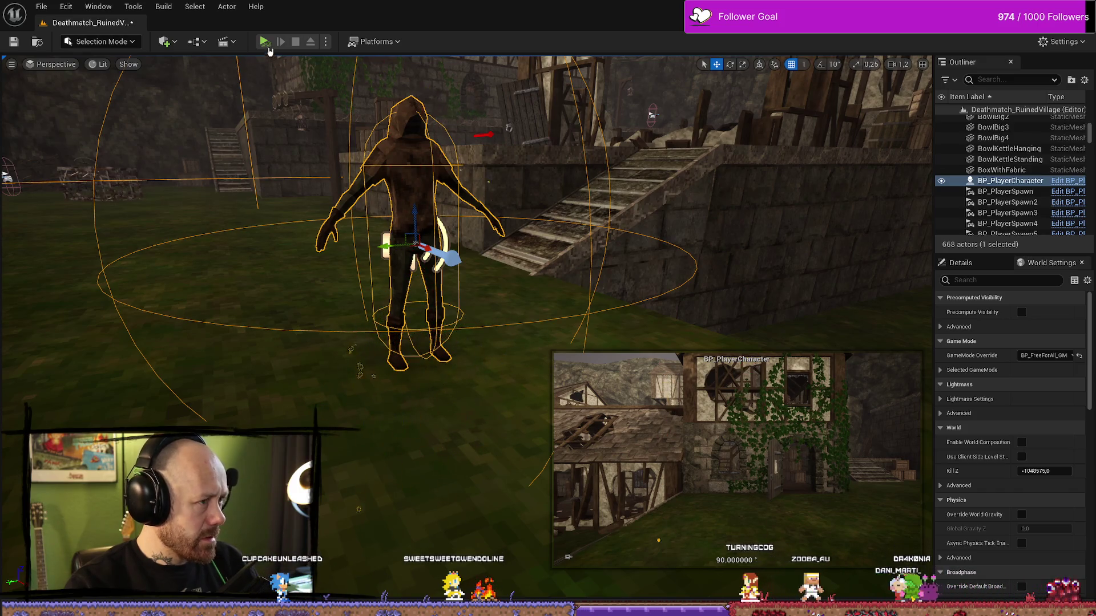
key(alt+p)
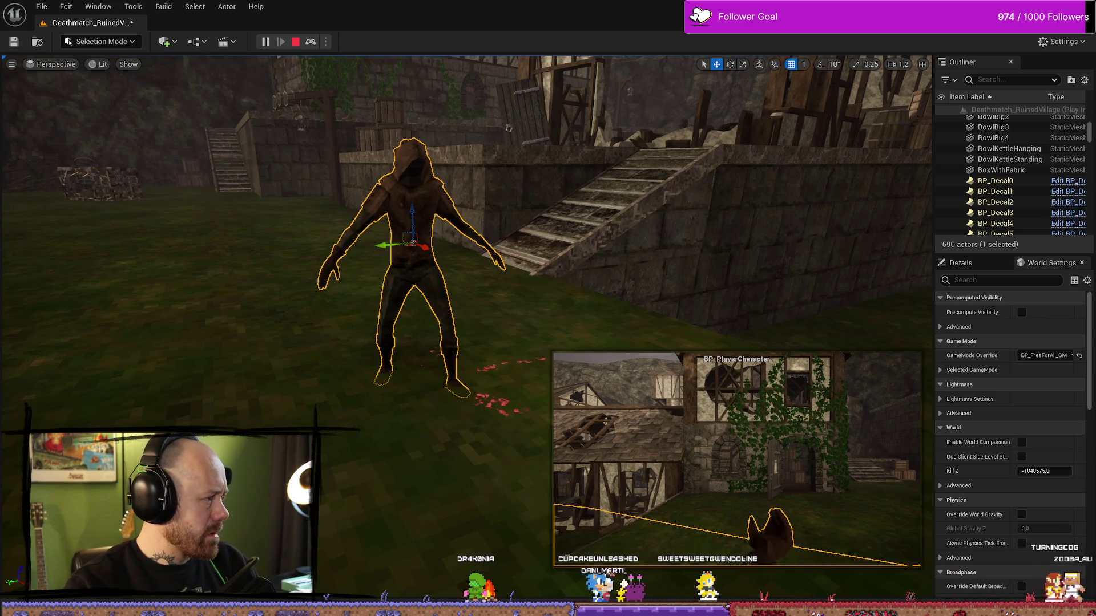
click(295, 48)
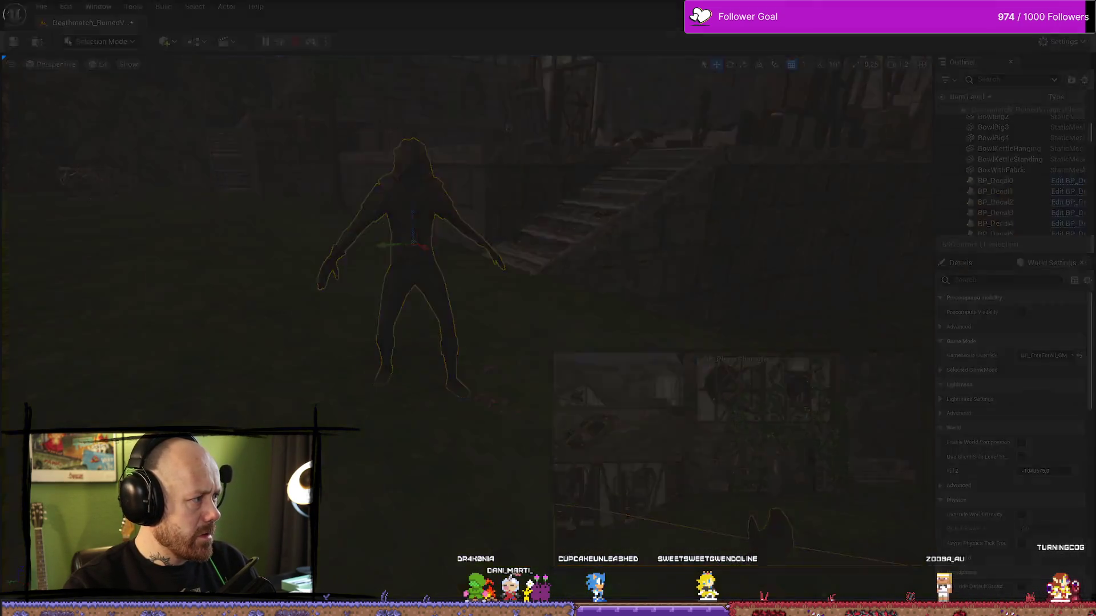
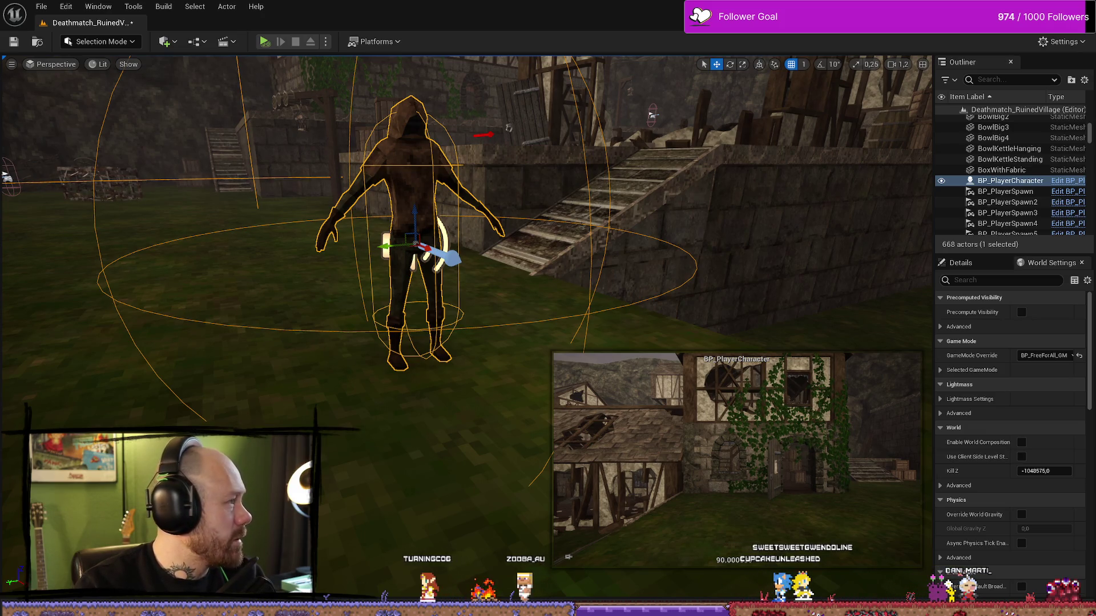
Step: In BP_PlayerCharacter's Event Graph, raise the Fade Duration variable's default value from 20 to 30
key(ctrl+e)
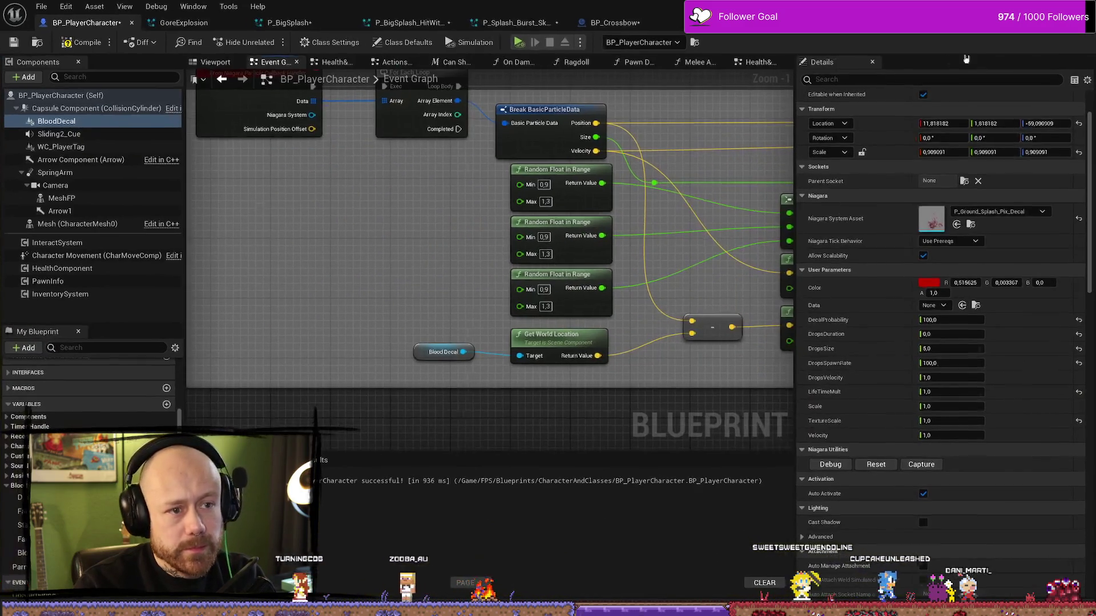
scroll(445, 257, down, 4)
scroll(502, 252, up, 2)
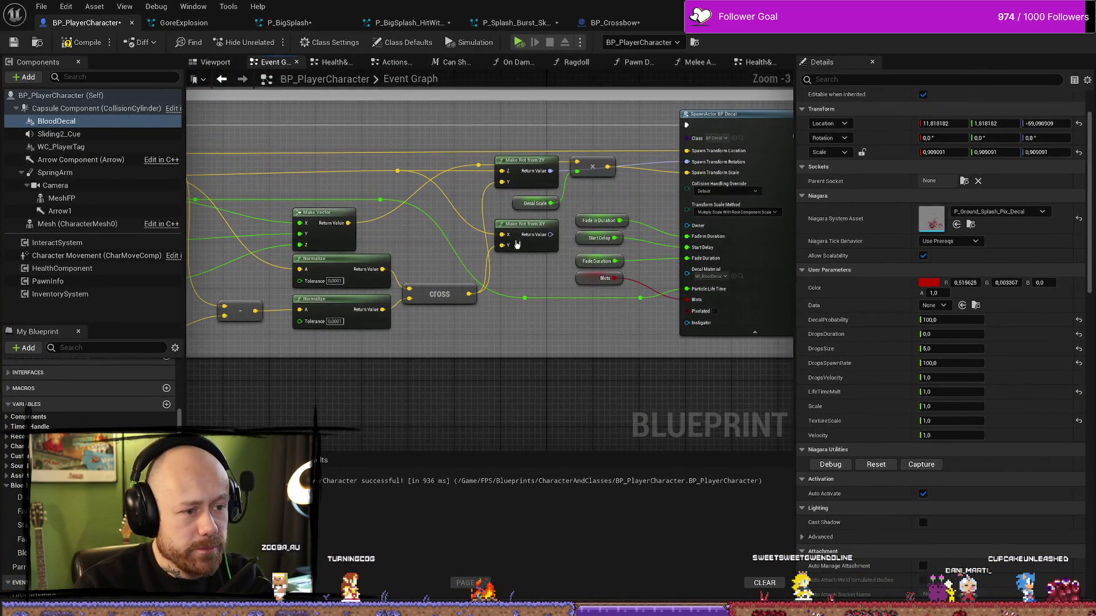
scroll(513, 252, up, 3)
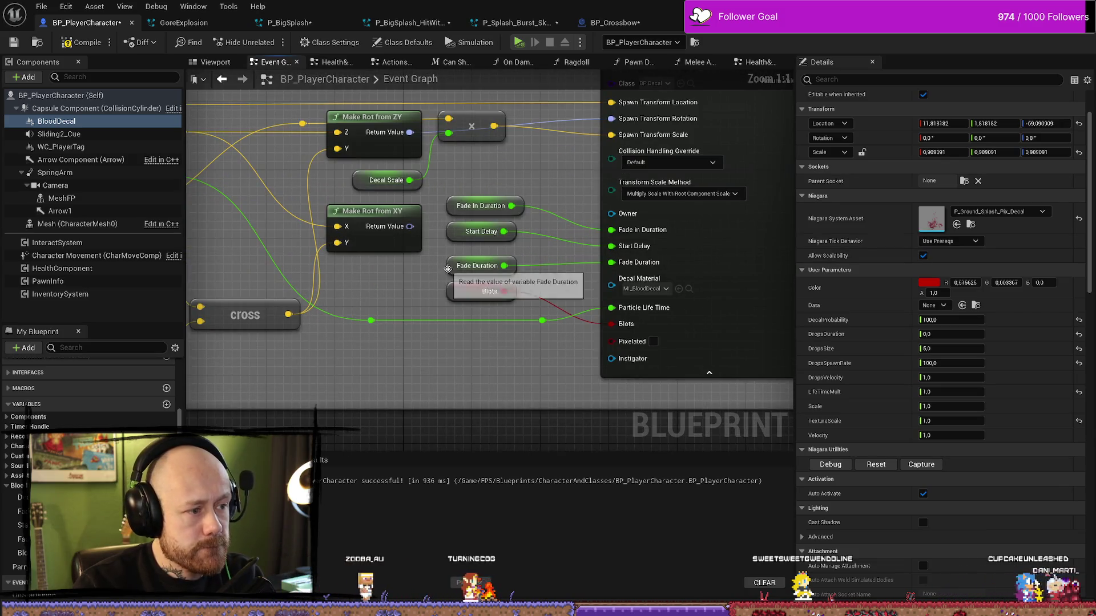
click(448, 266)
click(957, 496)
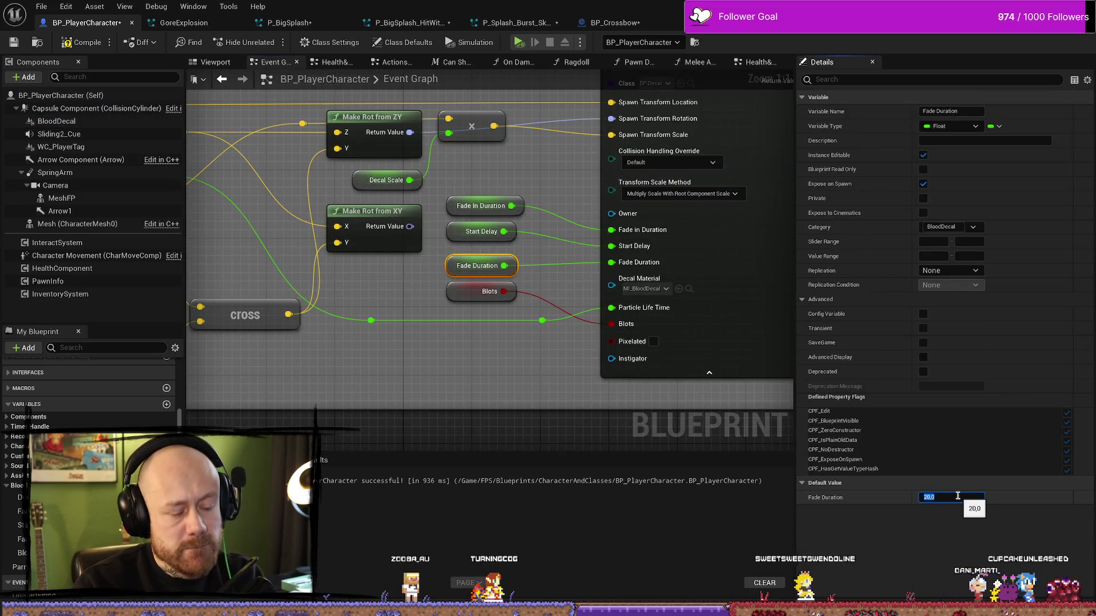
text(30)
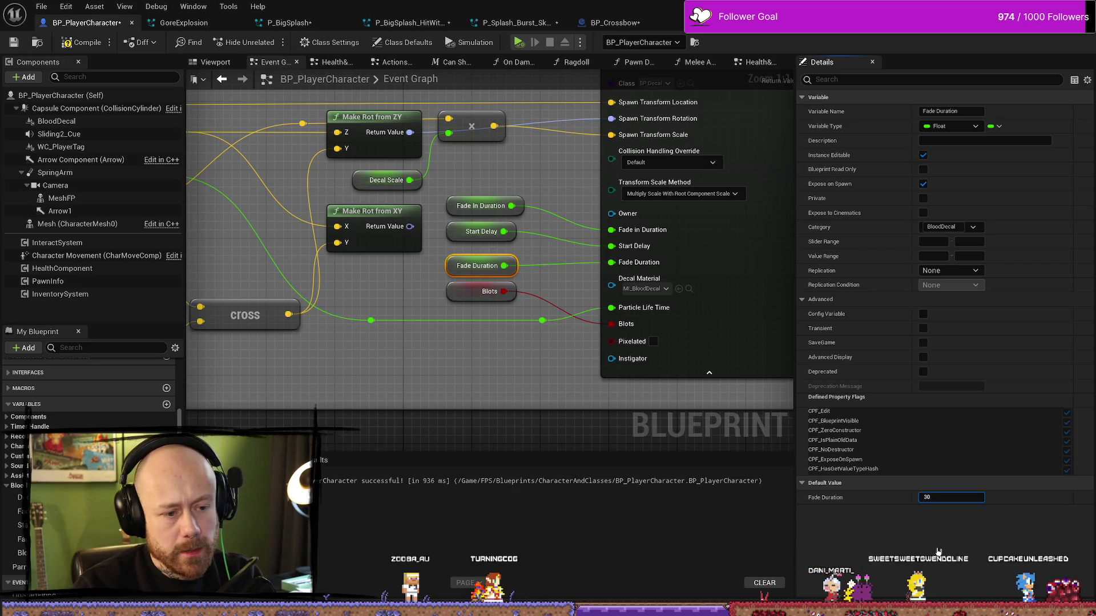
key(Return)
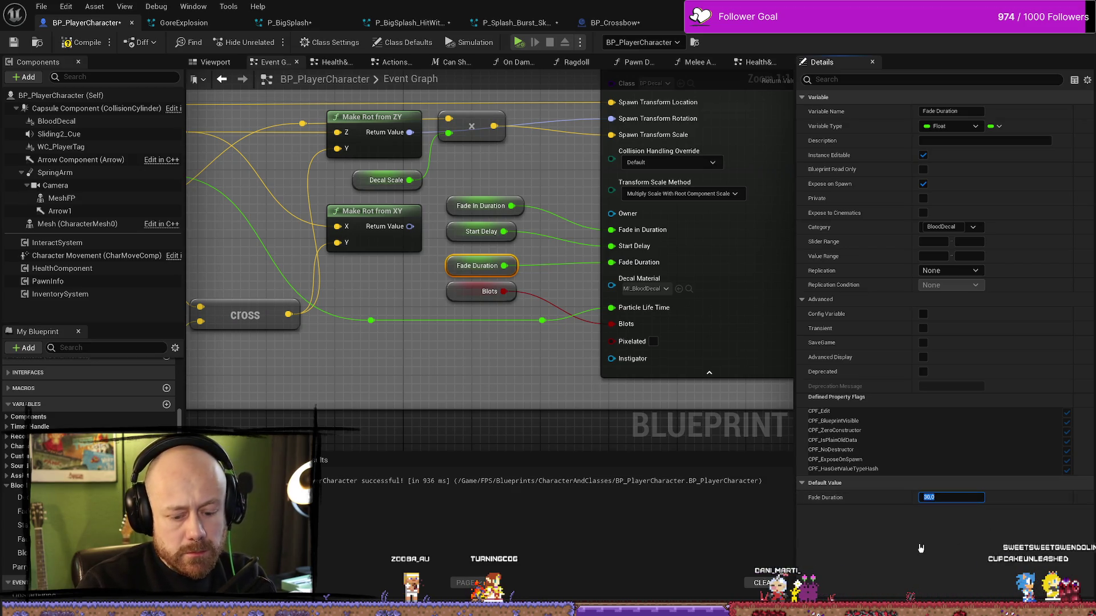
key(Return)
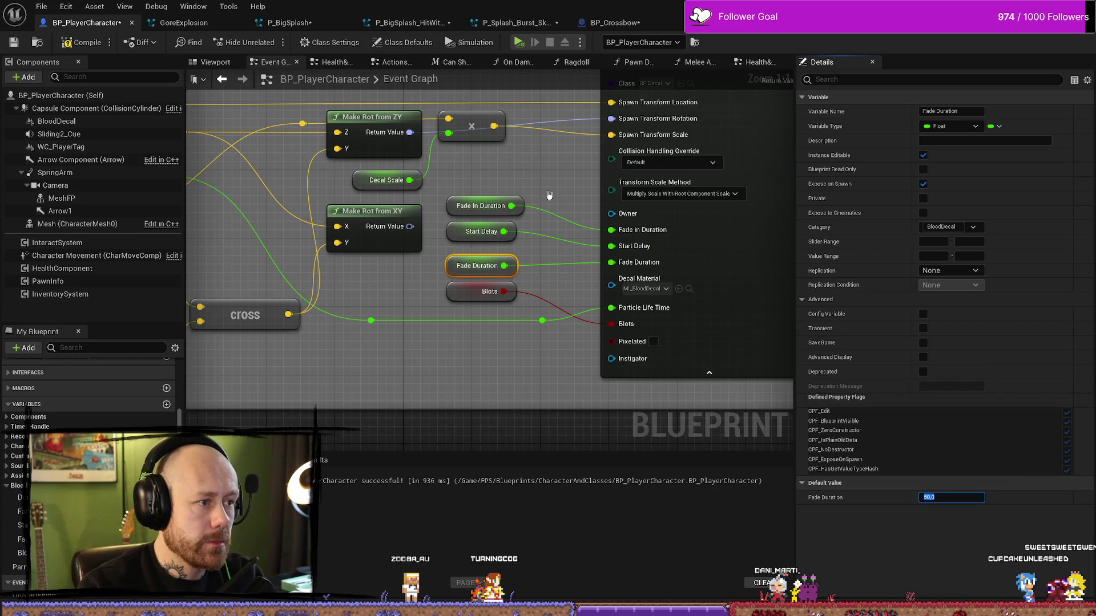
key(alt+Tab)
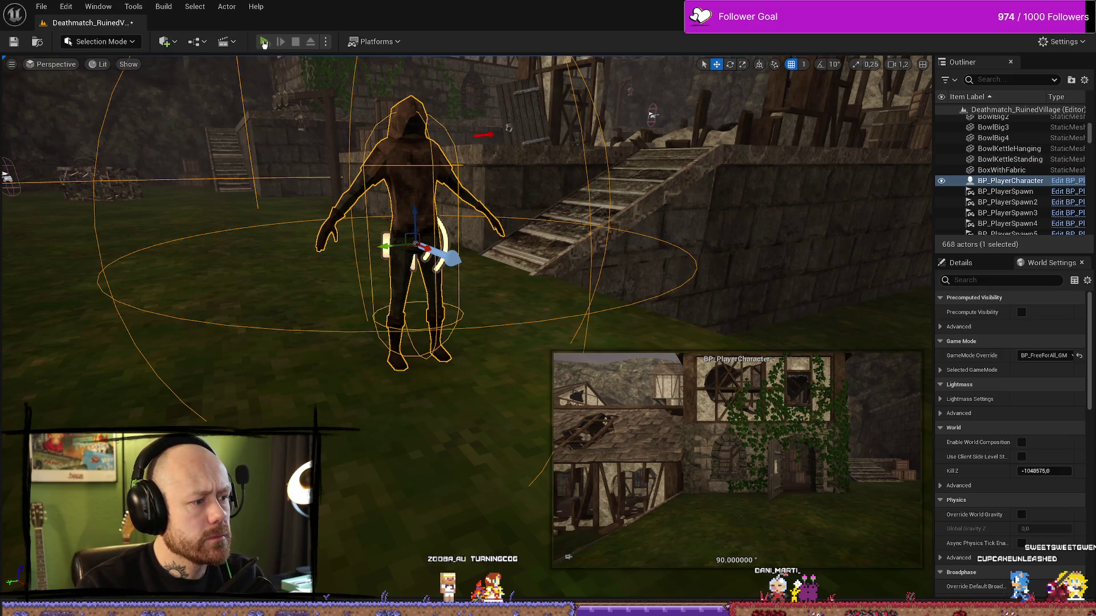
click(263, 42)
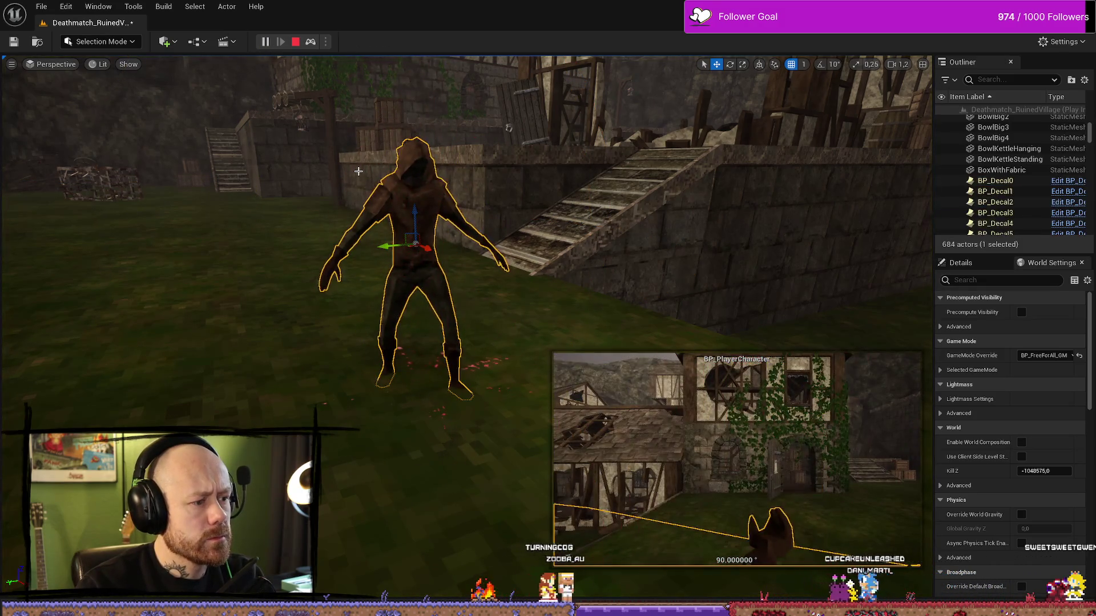
click(294, 42)
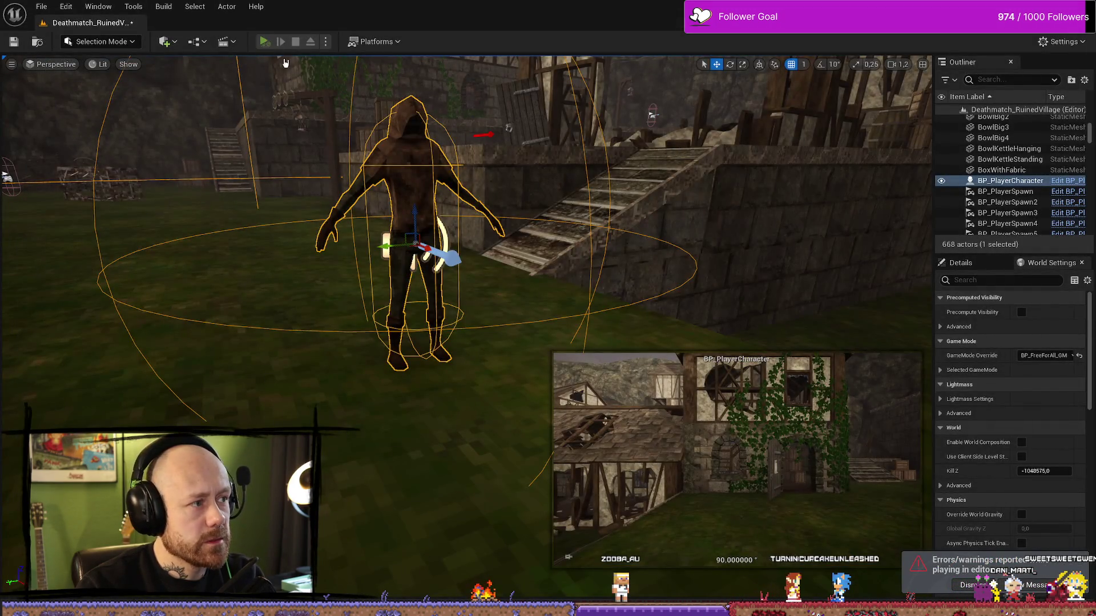
click(264, 41)
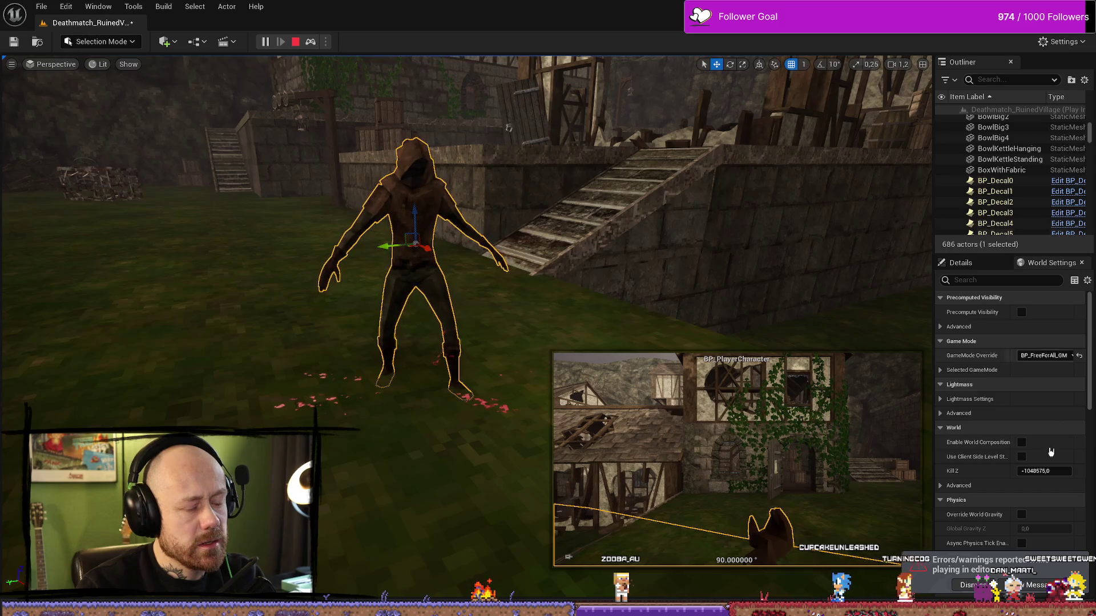
click(296, 45)
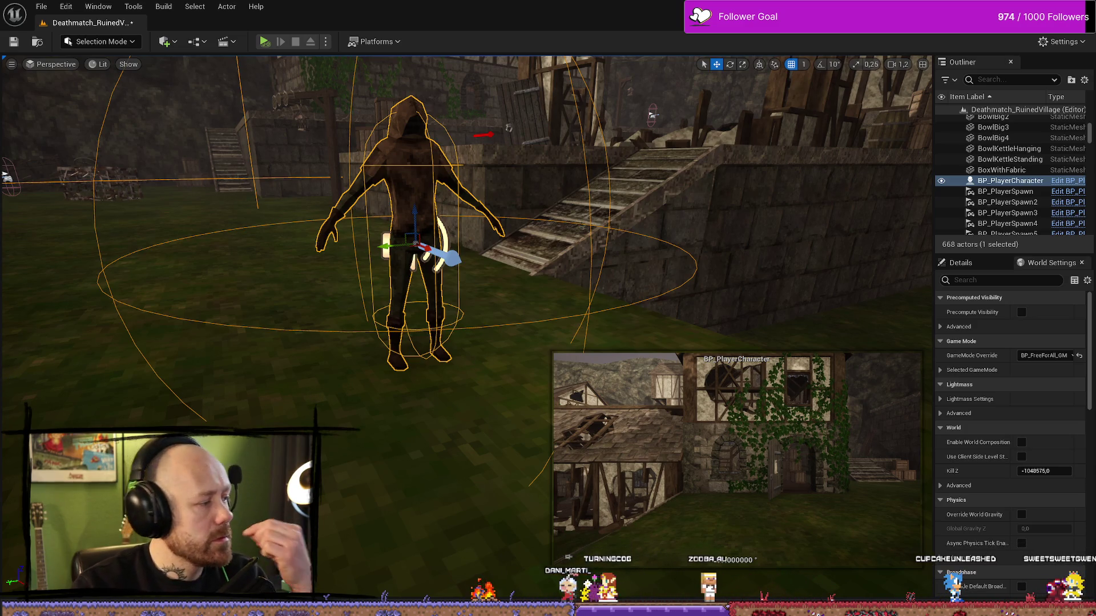
Step: Raise the Decal Scale variable's default value to 10.0 in the player character's Event Graph
key(alt+Tab)
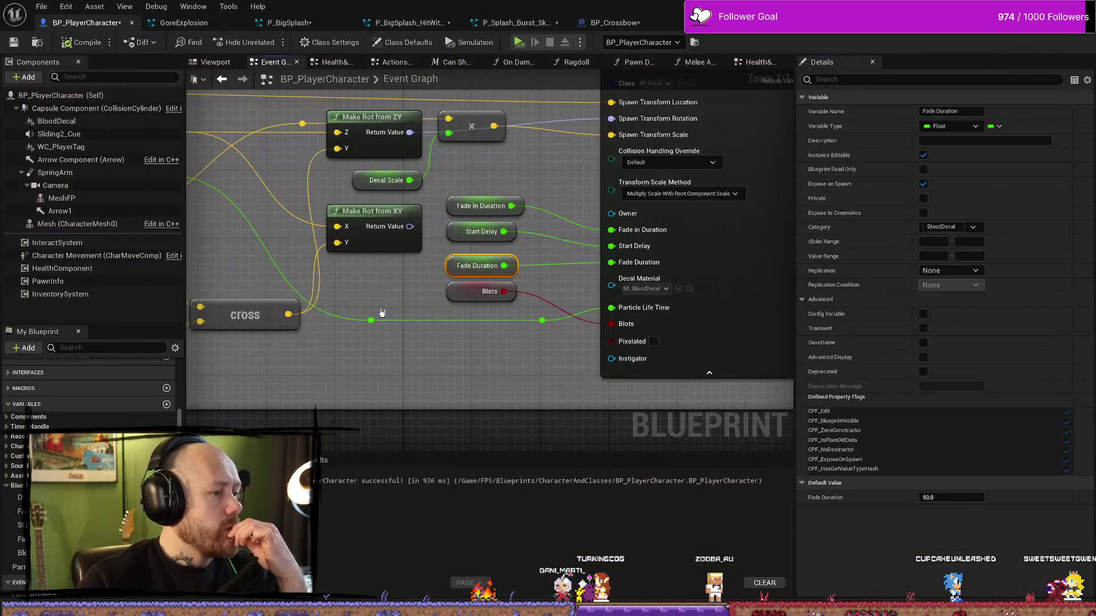
scroll(434, 249, up, 1)
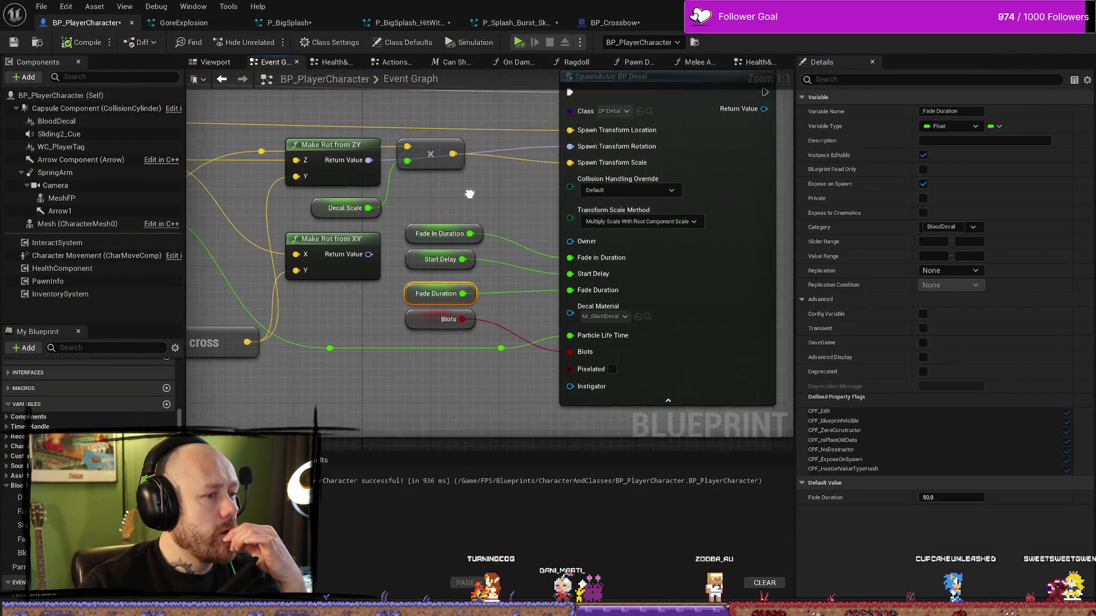
click(315, 214)
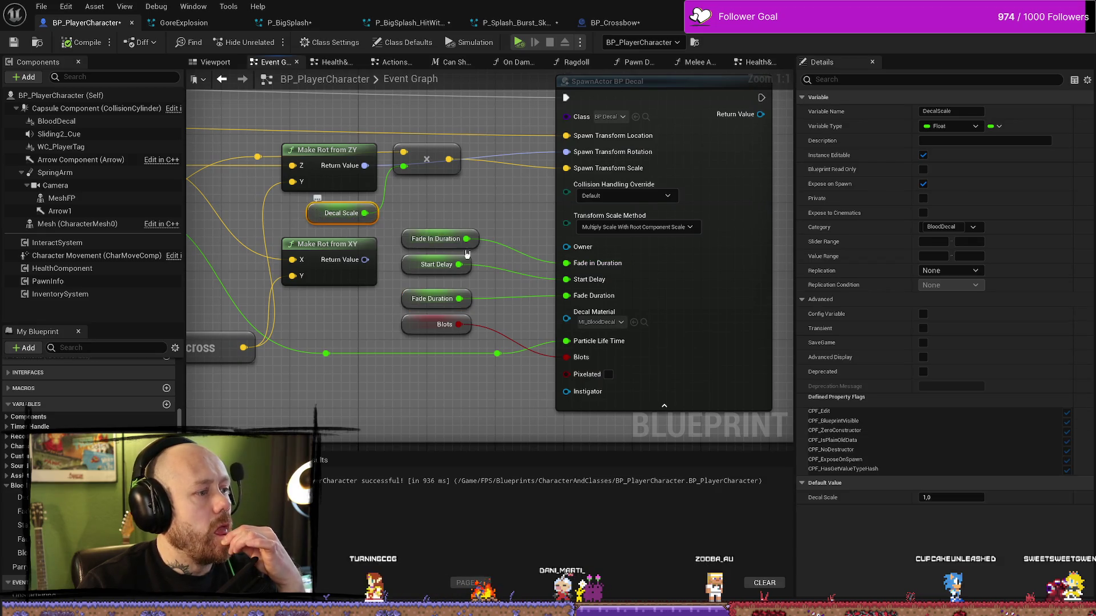
click(955, 498)
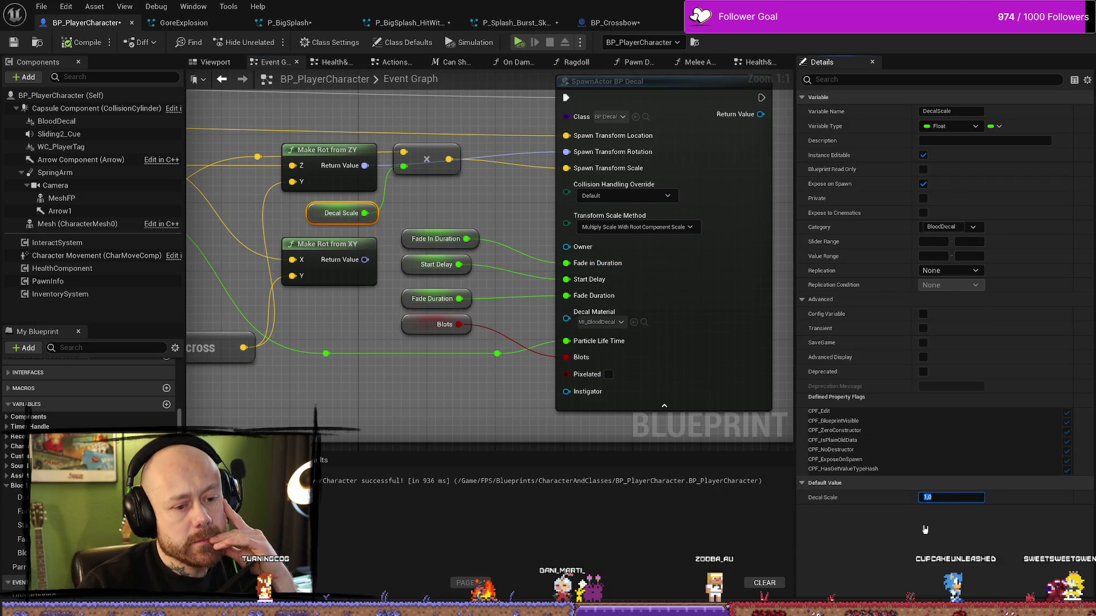
text(10)
key(Return)
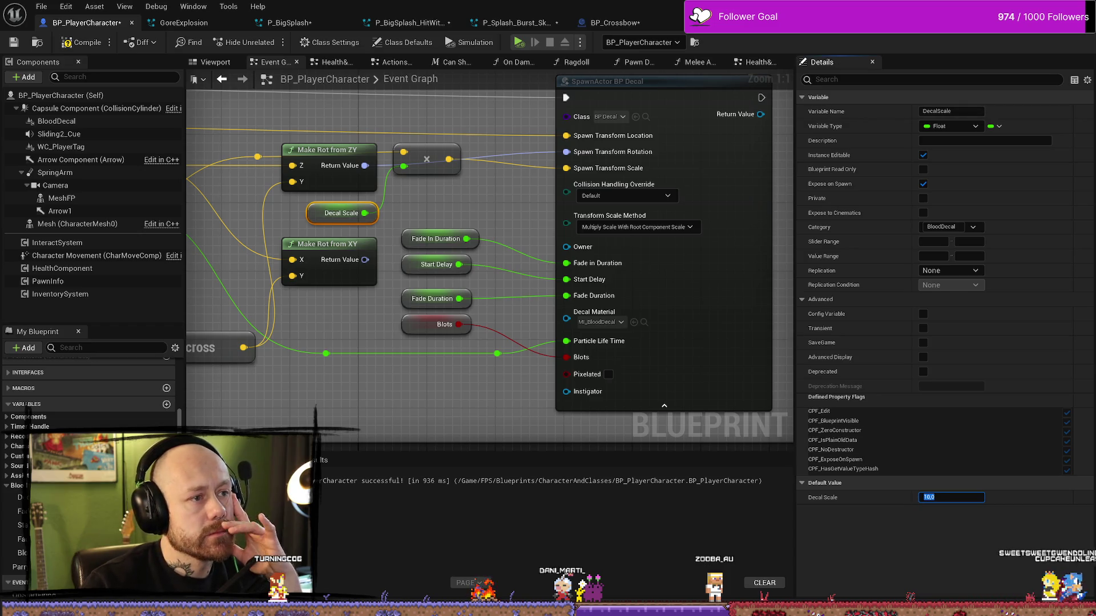
key(alt+Tab)
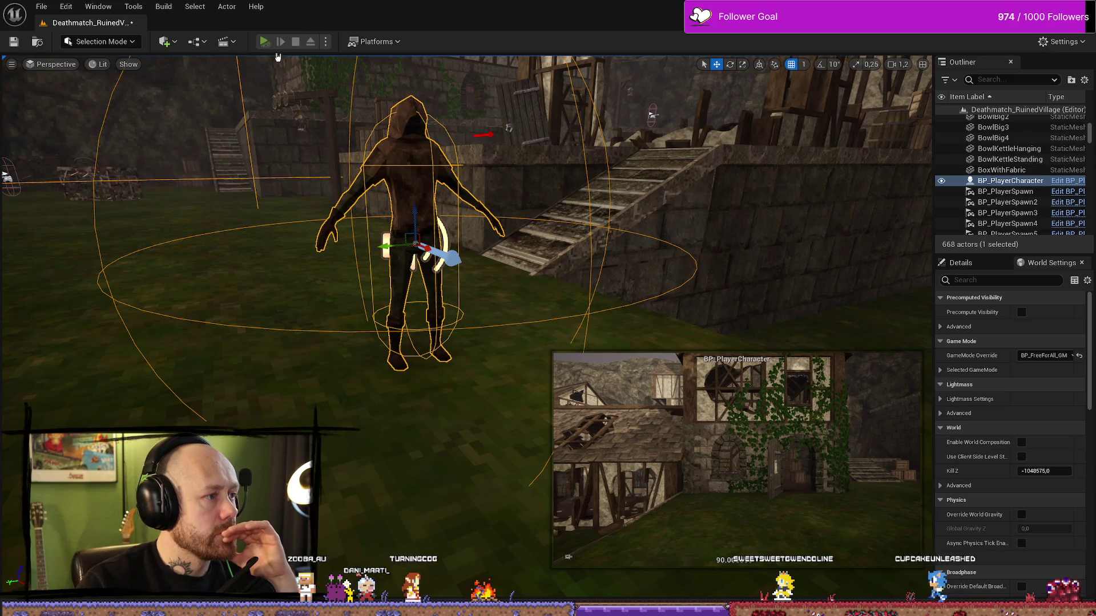
Step: Playtest the larger splats, then simulate, frame the character, and open BP_PlayerCharacter's blueprint
key(alt+p)
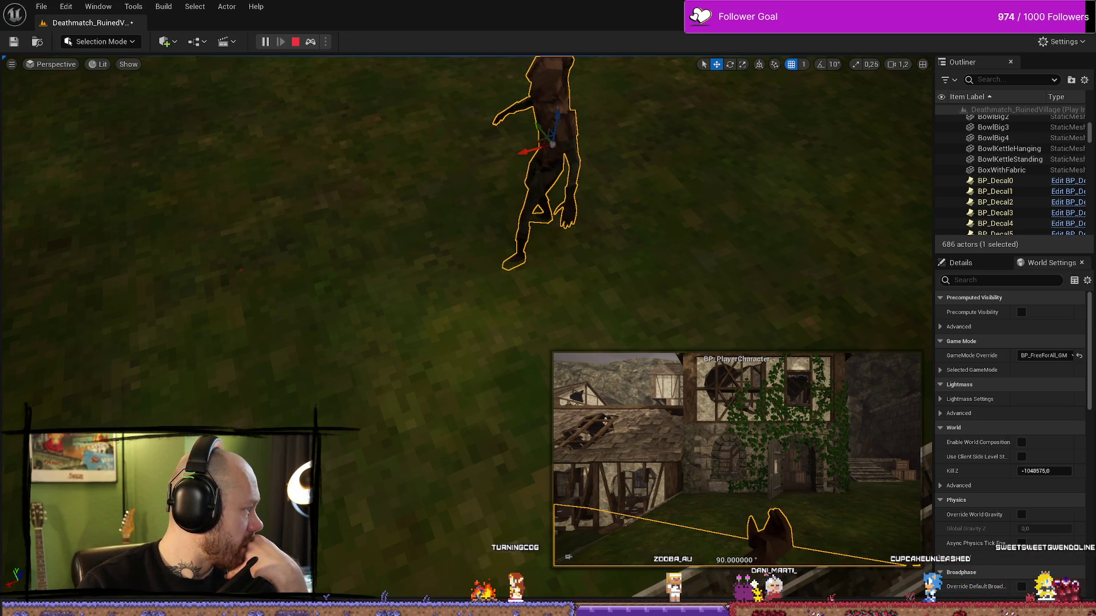
key(Escape)
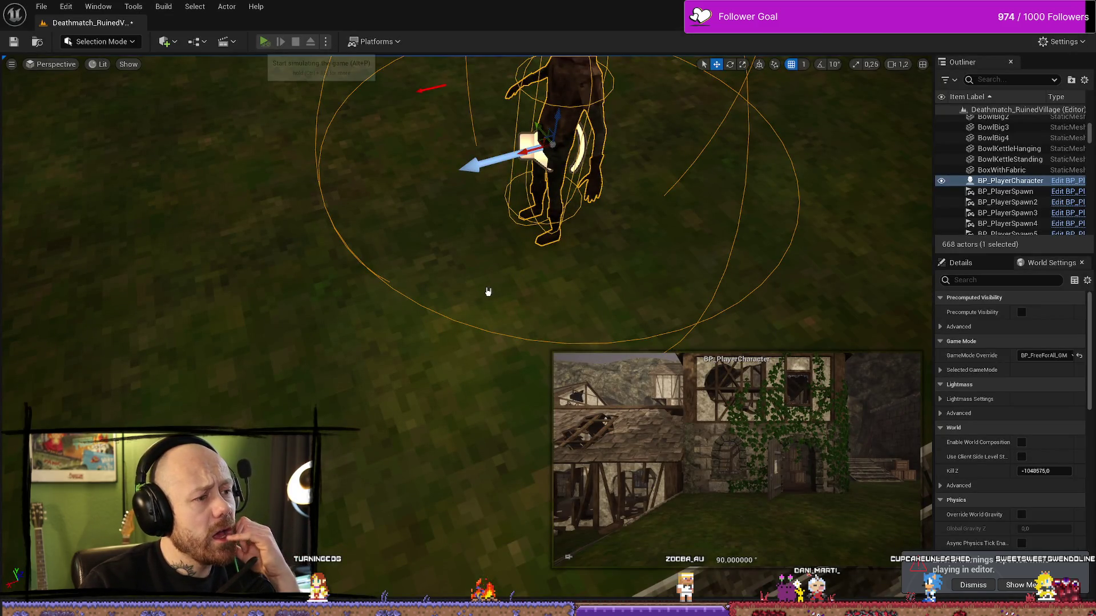
key(alt+p)
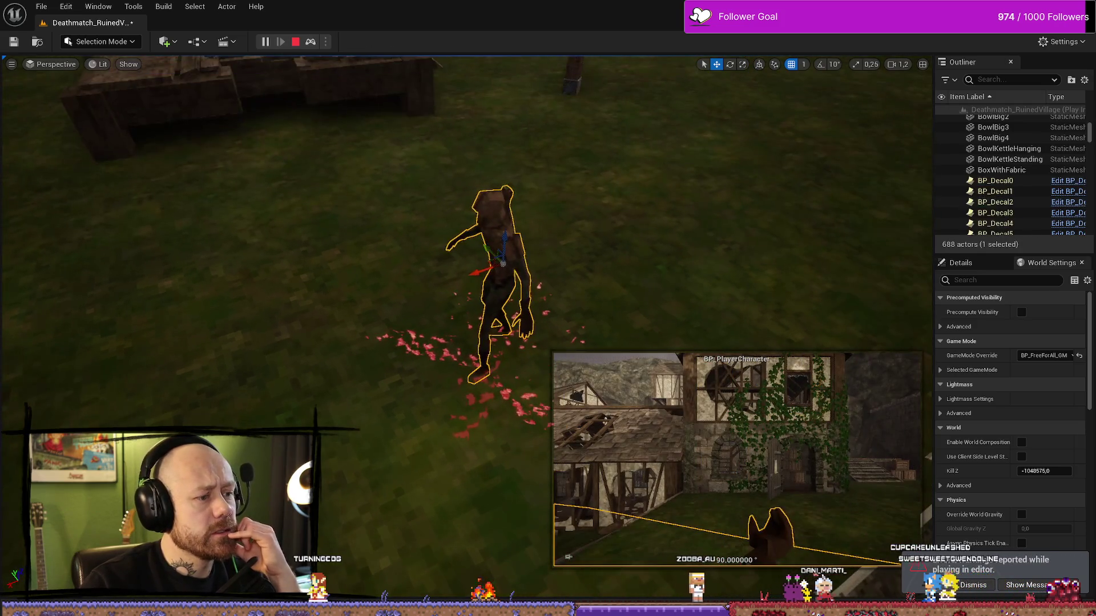
key(f)
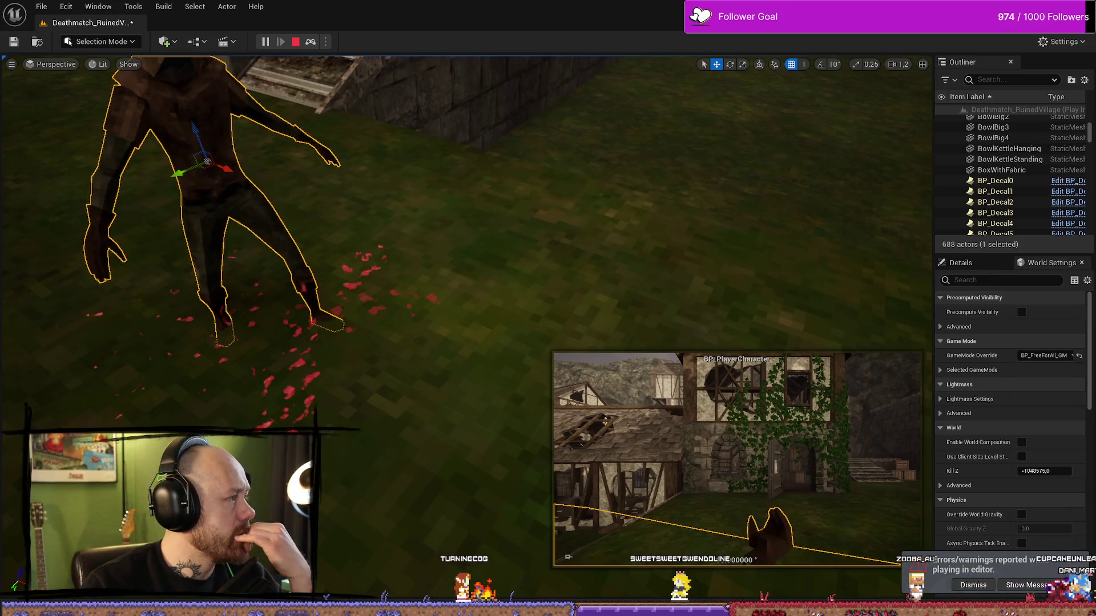
key(ctrl+e)
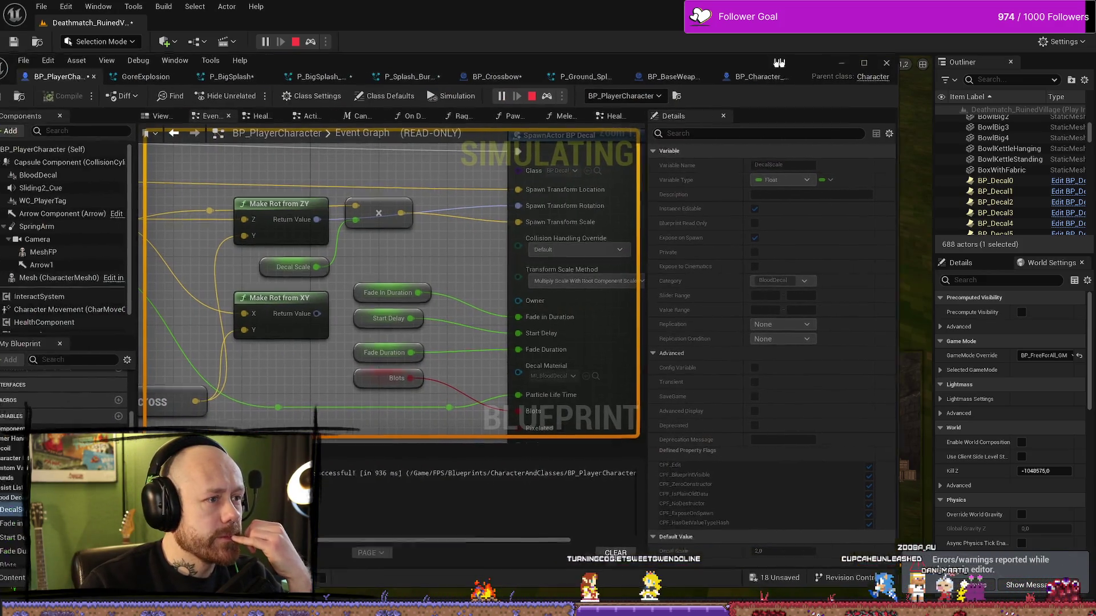
Step: Stop the simulation, maximize the Blueprint editor, and inspect the BloodDecal component's Niagara settings
drag(779, 62, 842, 61)
click(595, 94)
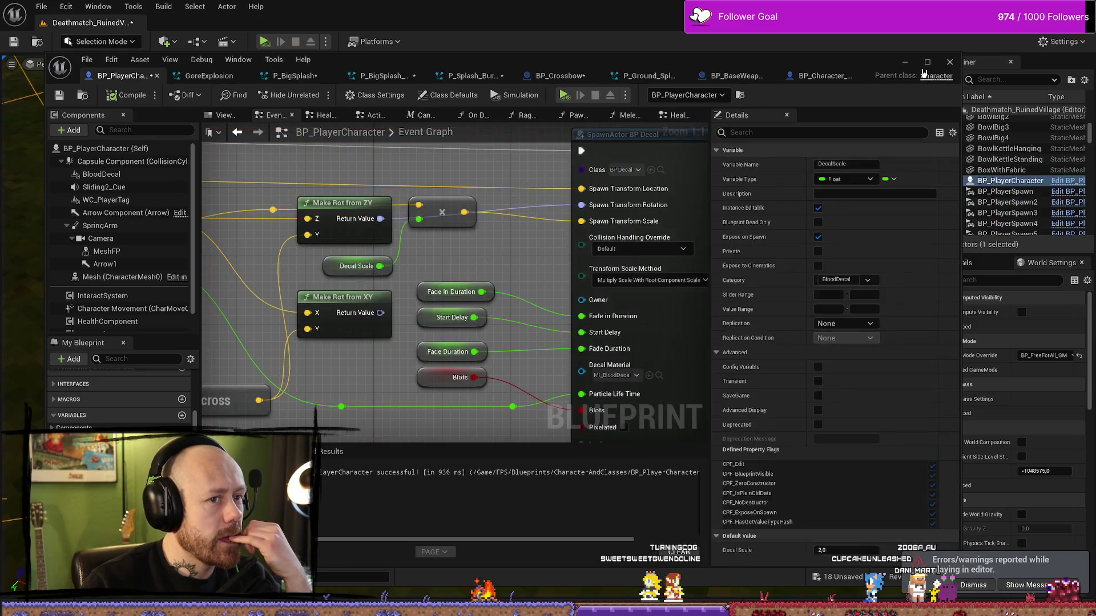
click(927, 61)
scroll(448, 178, down, 2)
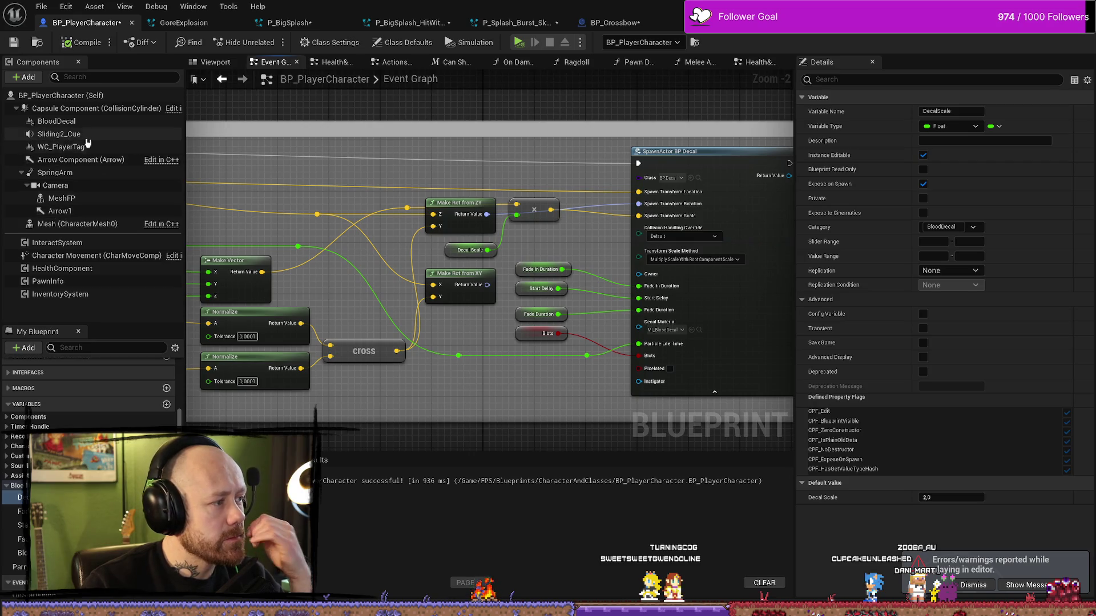
click(73, 122)
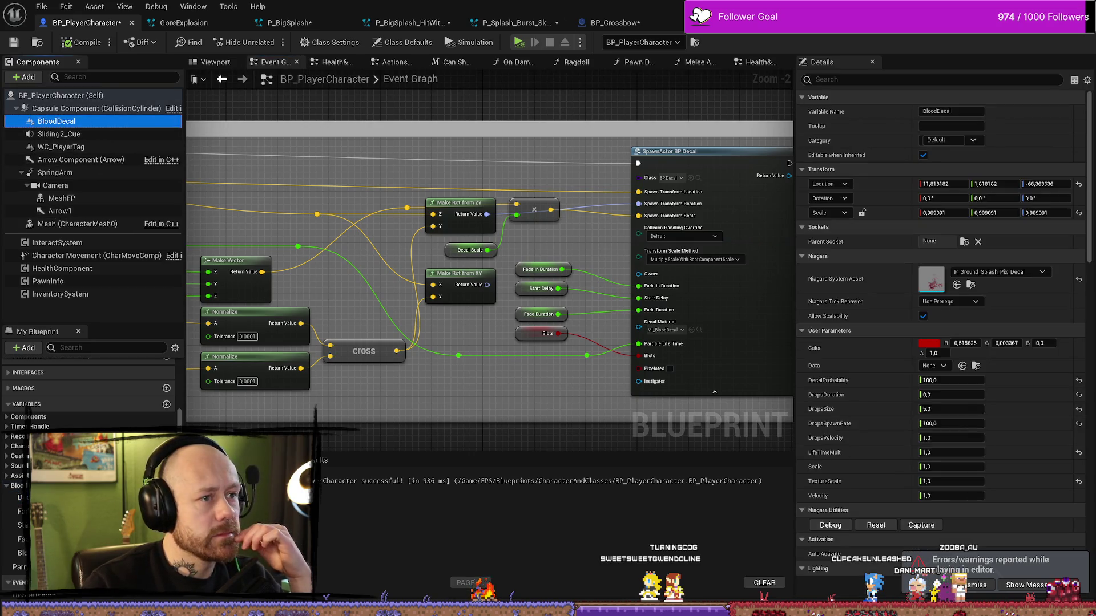
key(alt+Tab)
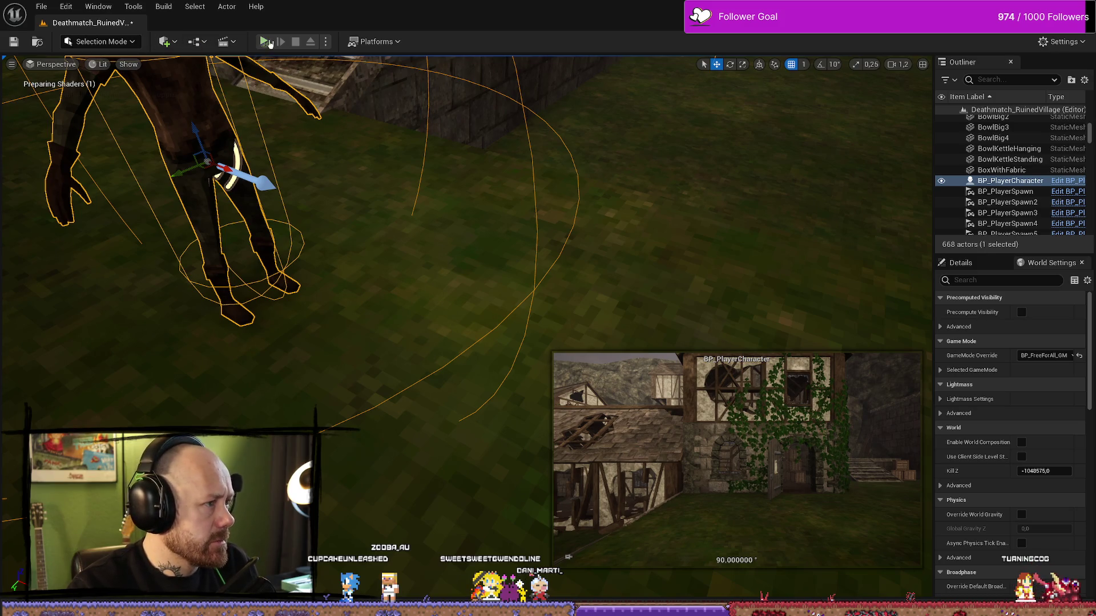
Step: Run a quick simulation framed on the character, then two playtests of the blood splats
key(alt+p)
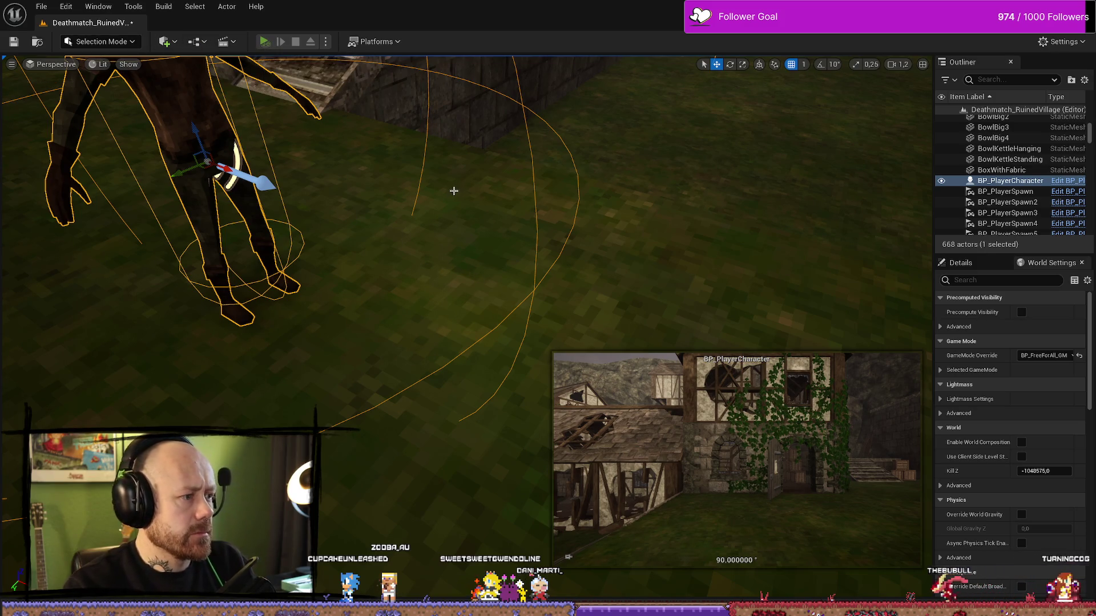
key(f)
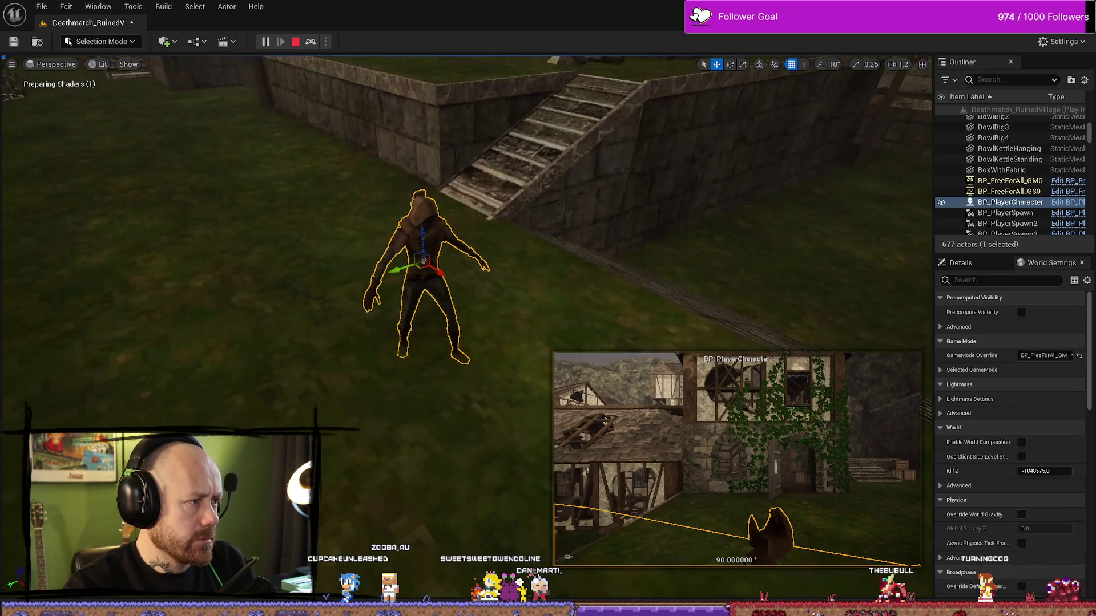
key(Escape)
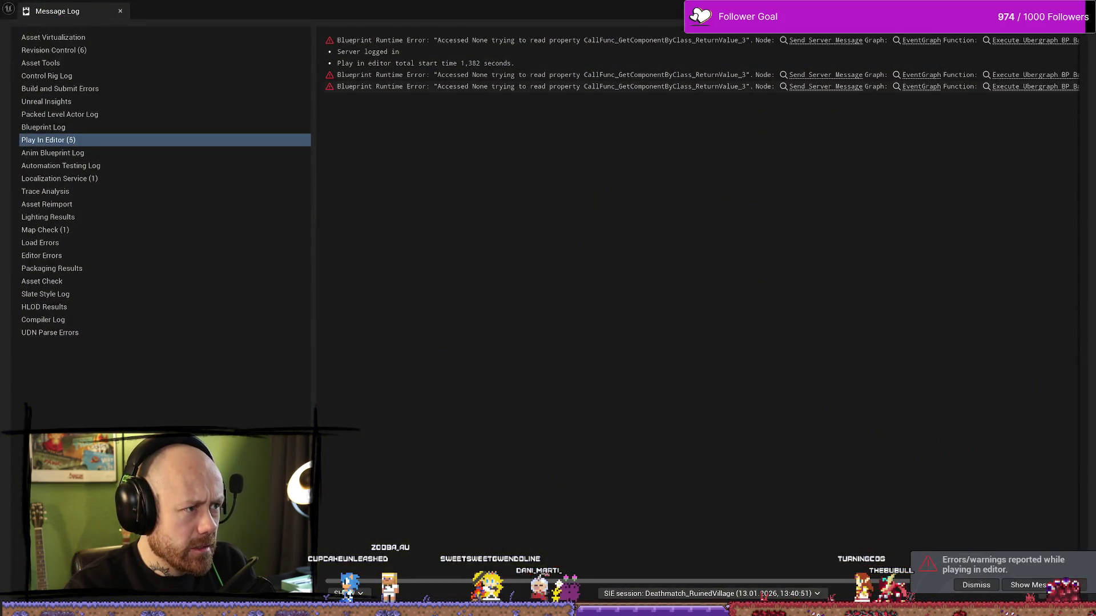
key(alt+Tab)
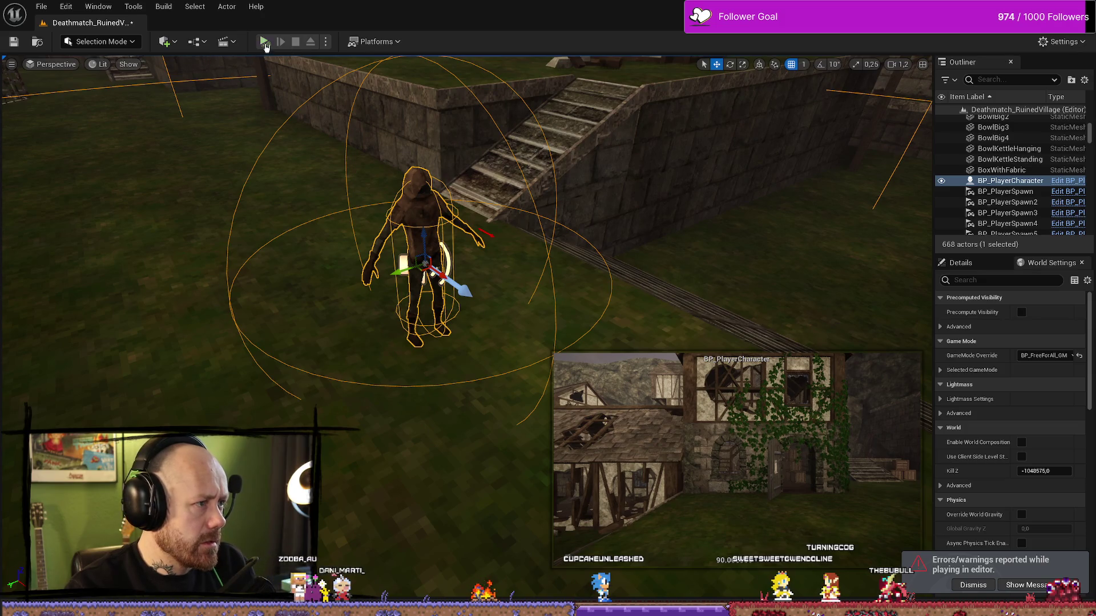
key(alt+p)
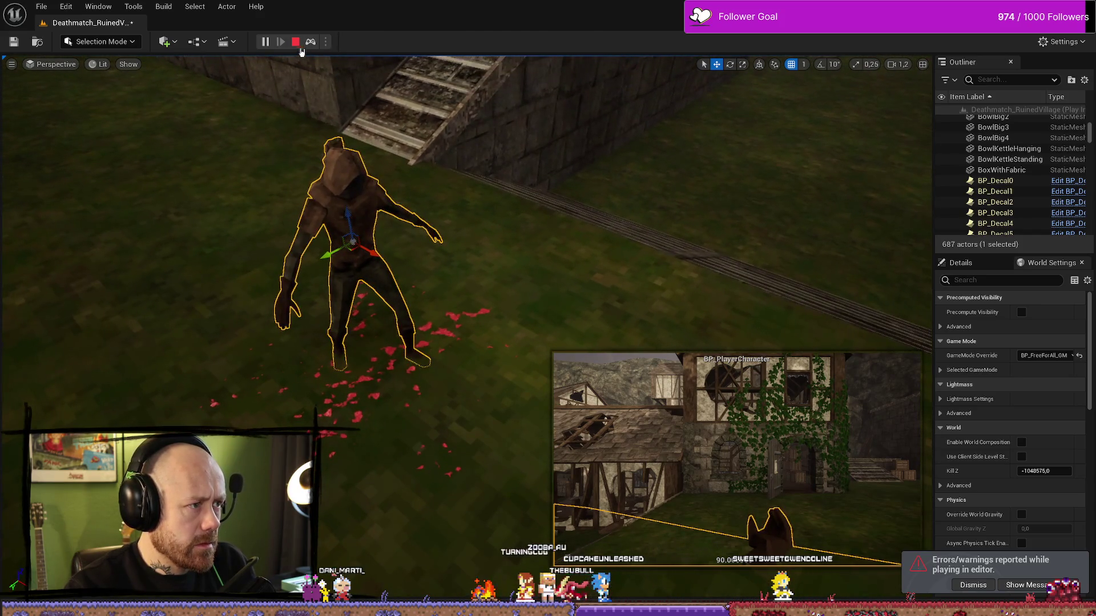
key(Escape)
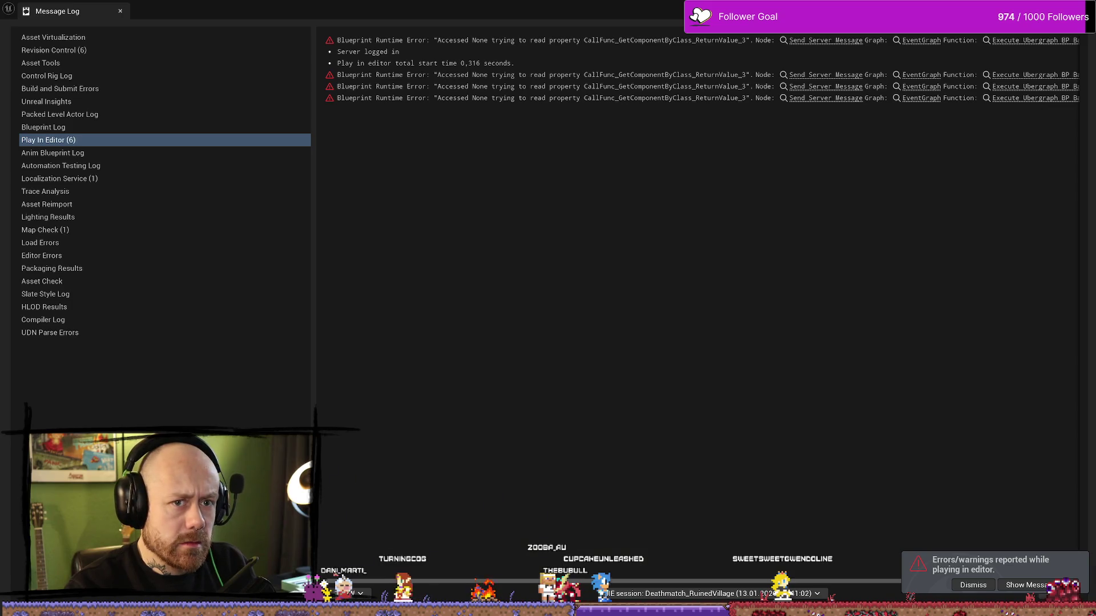
key(alt+p)
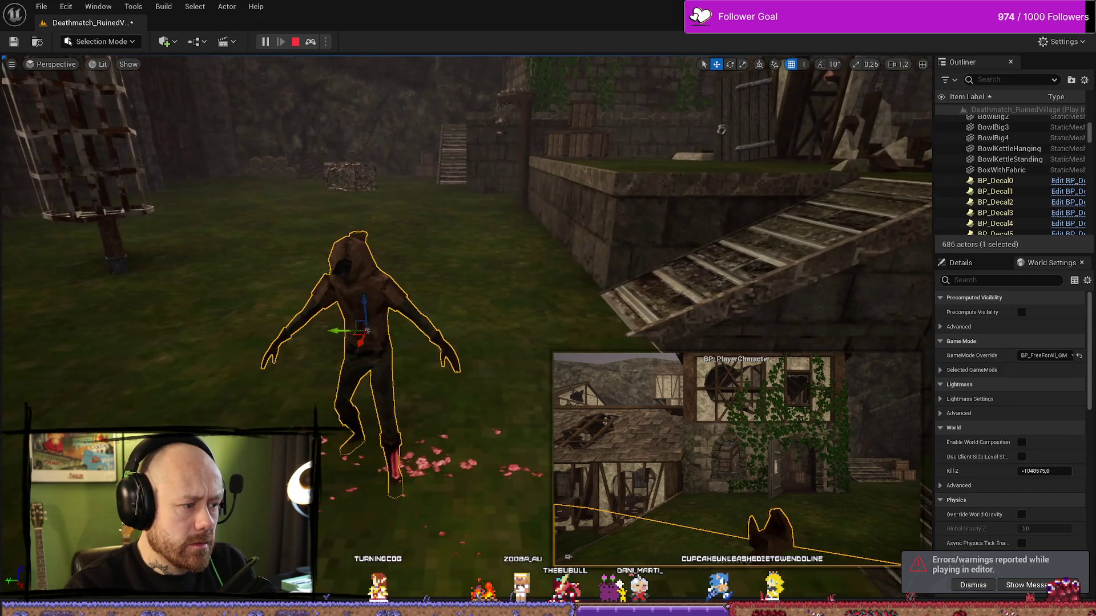
click(295, 41)
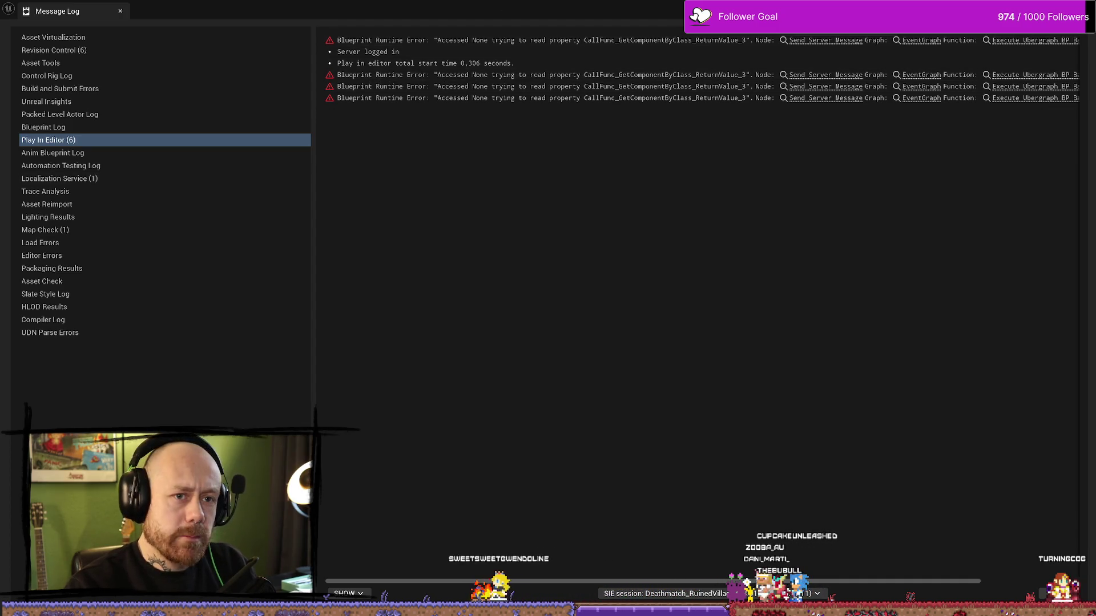
Step: Run more playtests of the level, framing the character and switching its gizmo to rotation mode
key(alt+Tab)
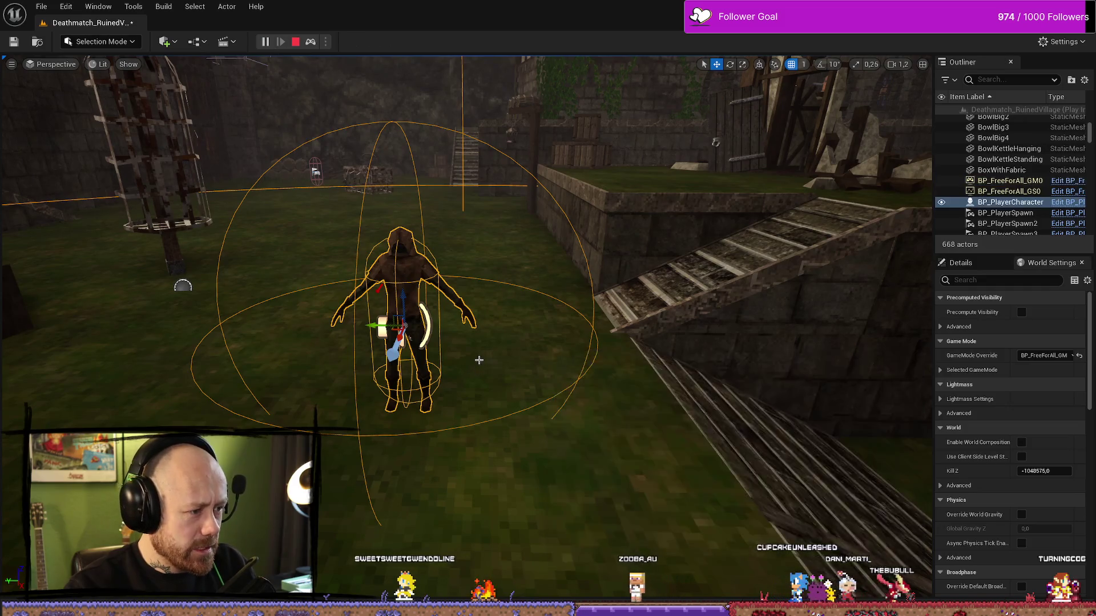
mouse_move(479, 360)
mouse_down()
mouse_move(388, 360)
mouse_move(411, 360)
mouse_move(400, 354)
mouse_up()
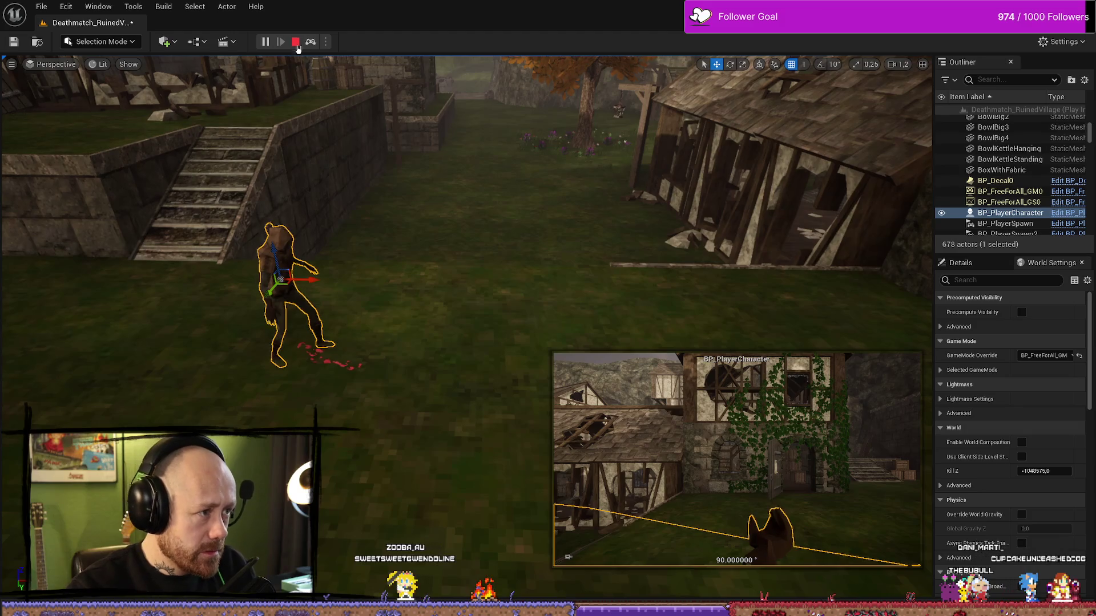
click(297, 43)
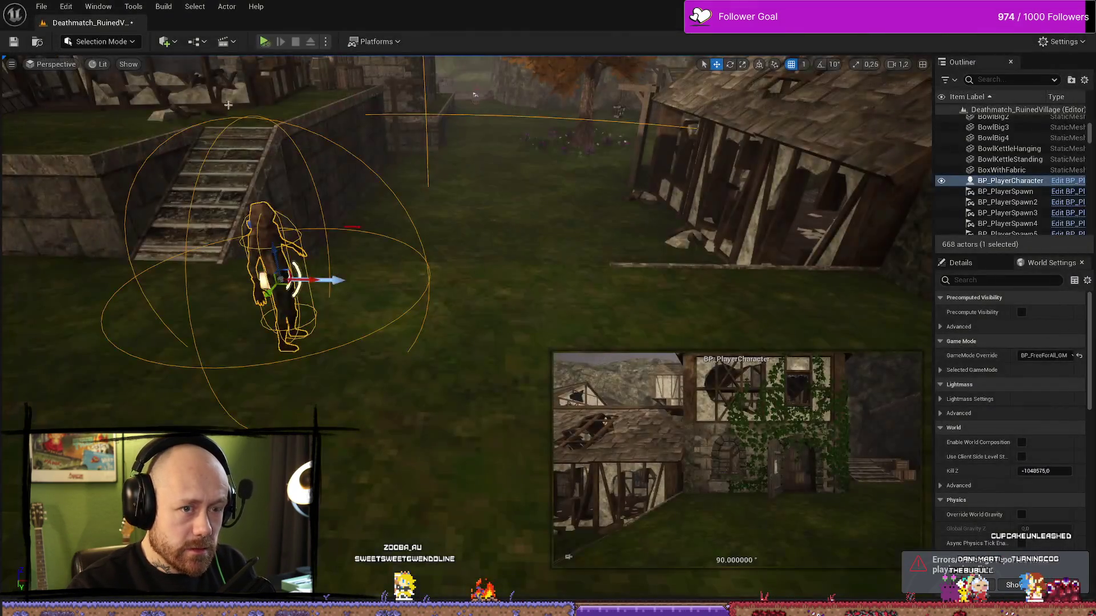
click(271, 41)
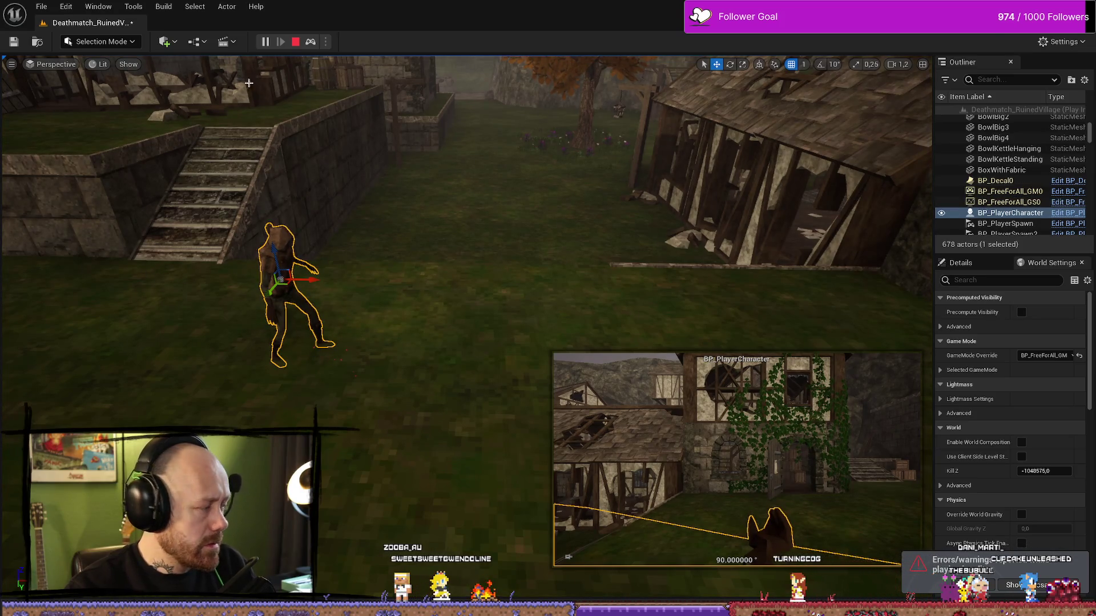
click(299, 43)
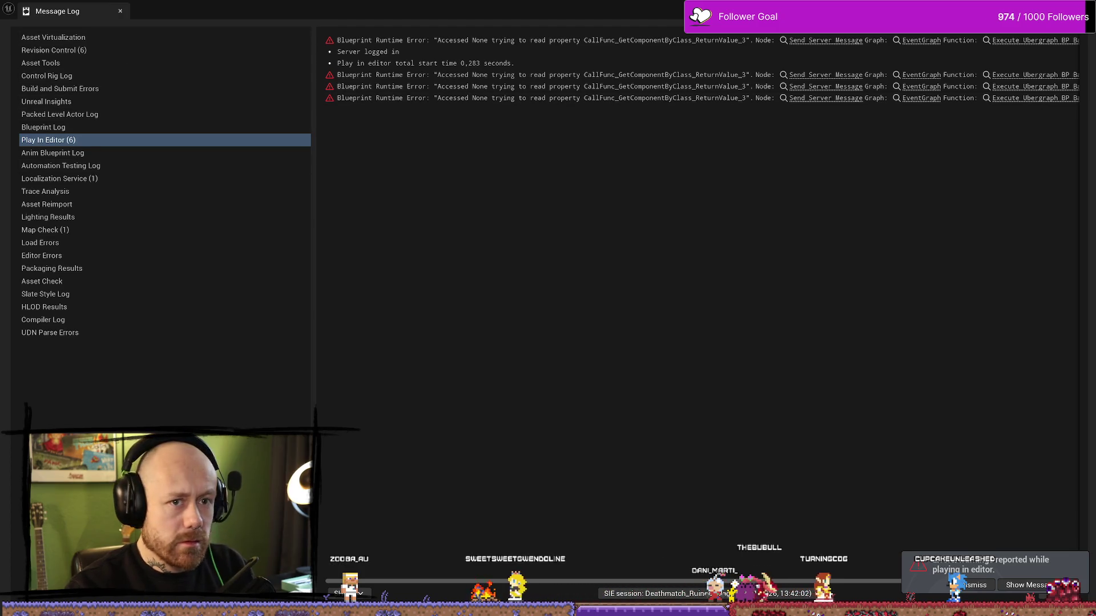
key(alt+Tab)
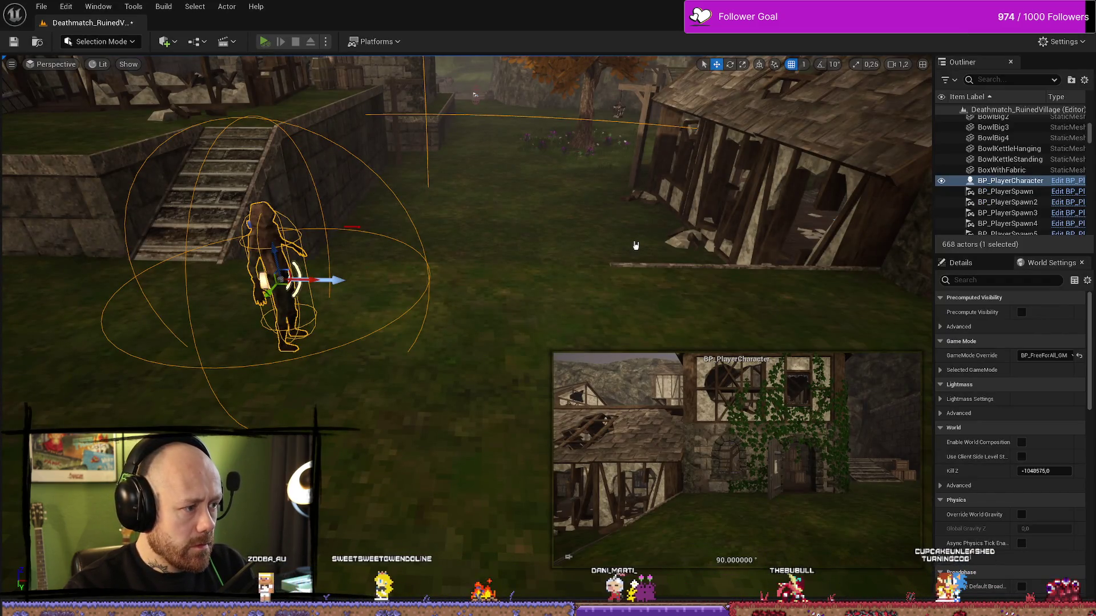
key(alt+p)
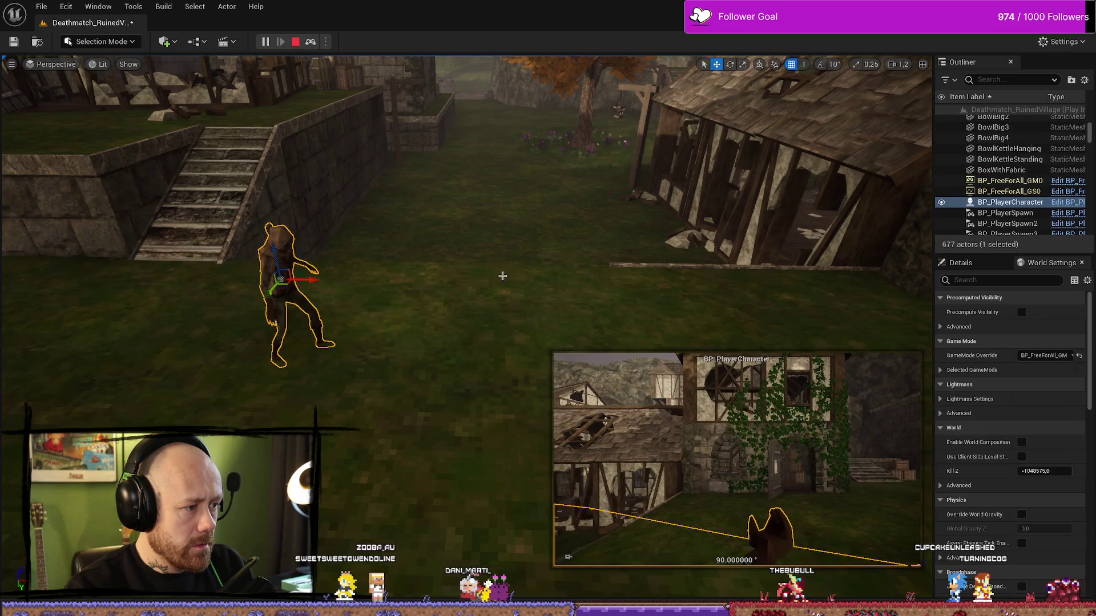
key(f)
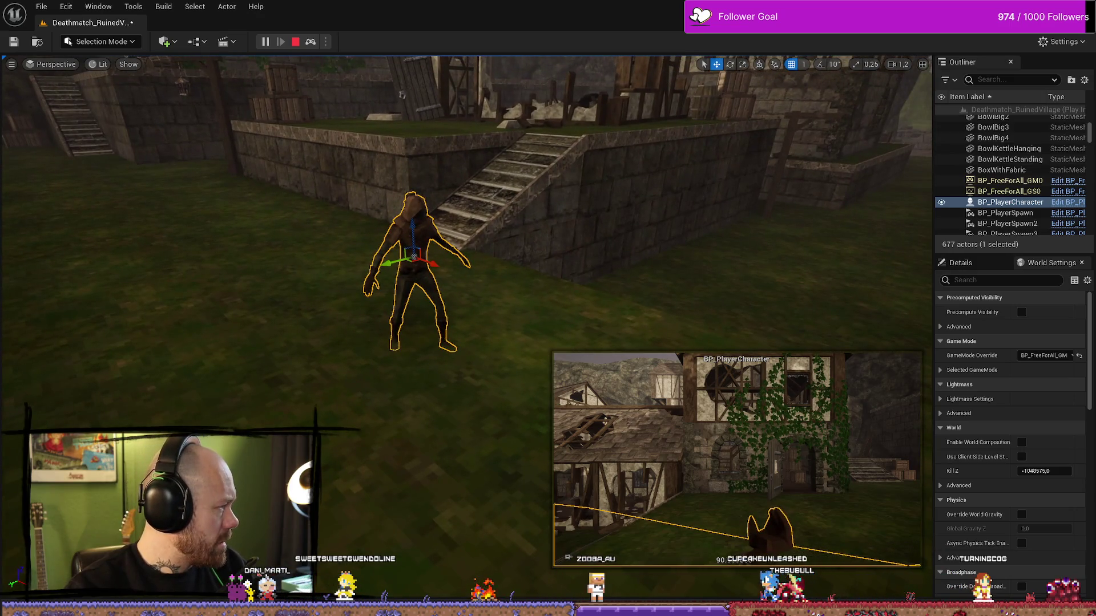
key(e)
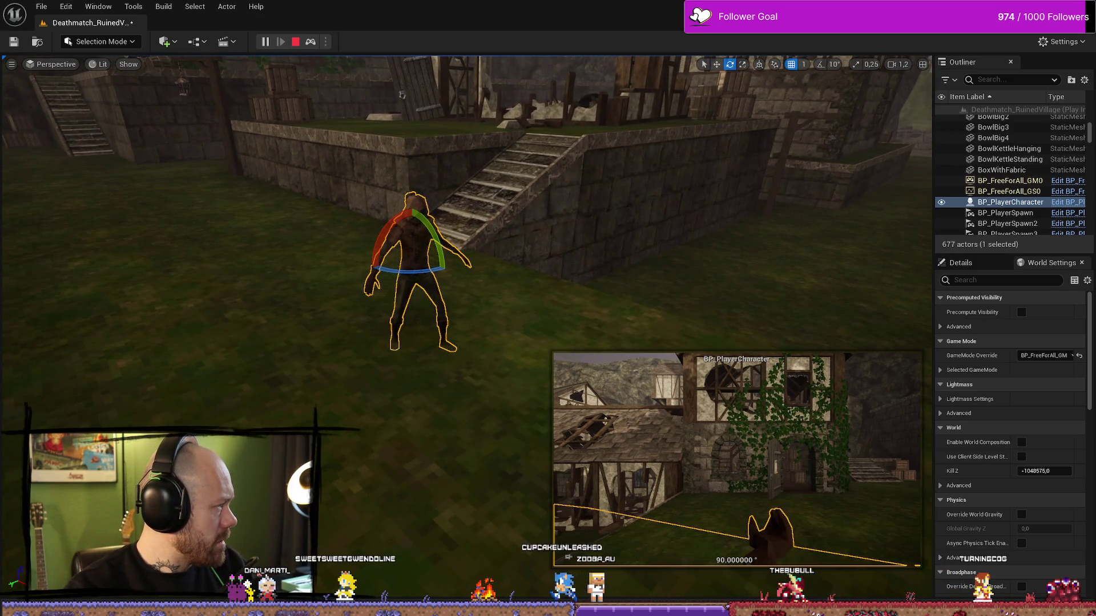
key(Escape)
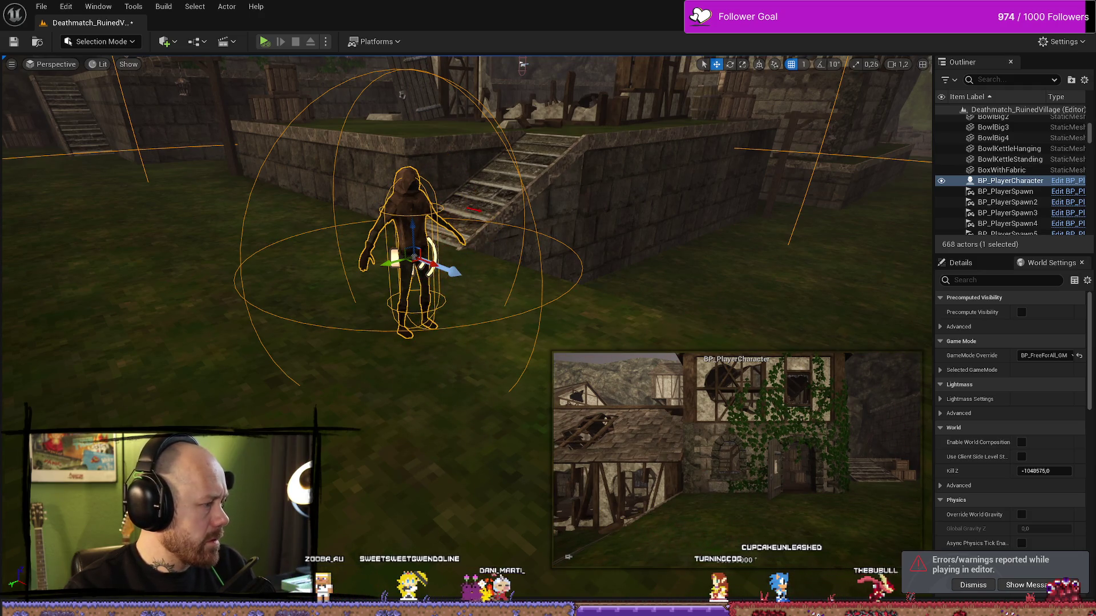
Step: Run four more short playtest sessions, stopping each one after a few seconds
key(alt+p)
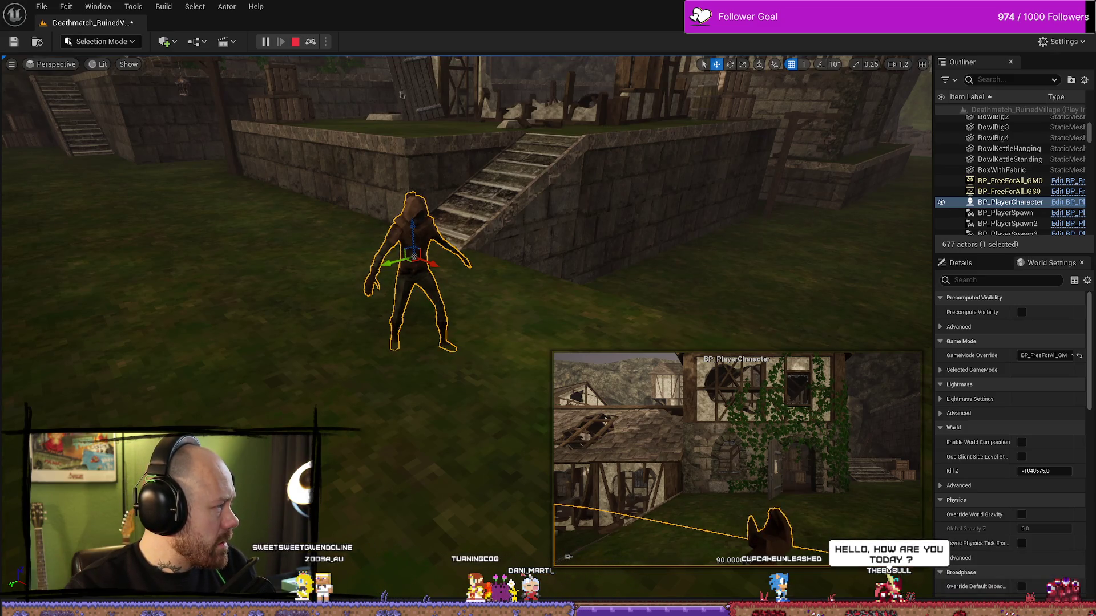
key(Escape)
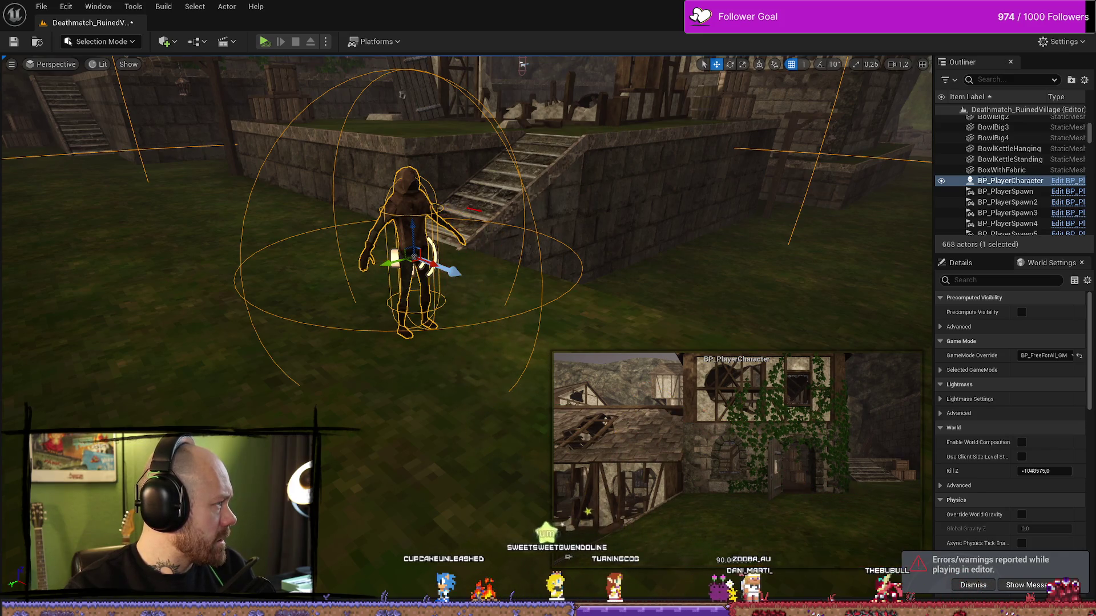
key(alt+p)
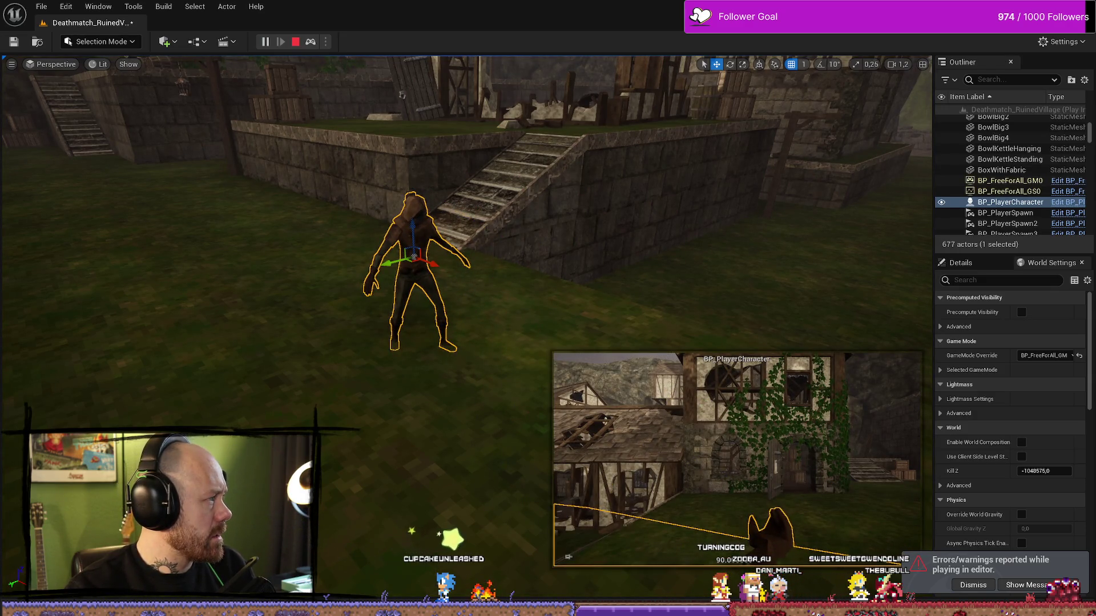
key(Escape)
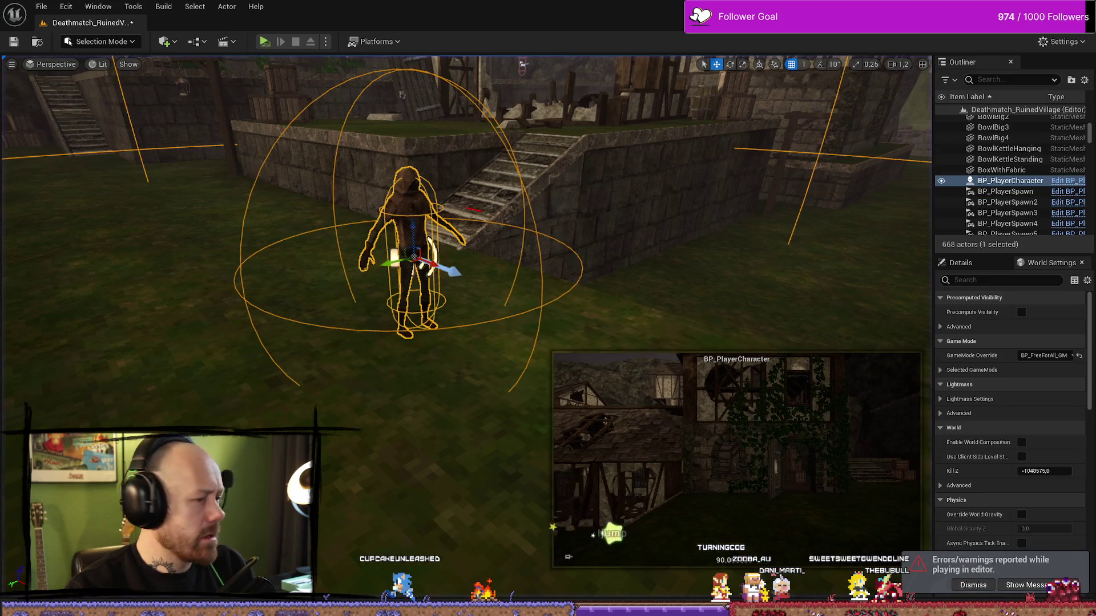
key(alt+p)
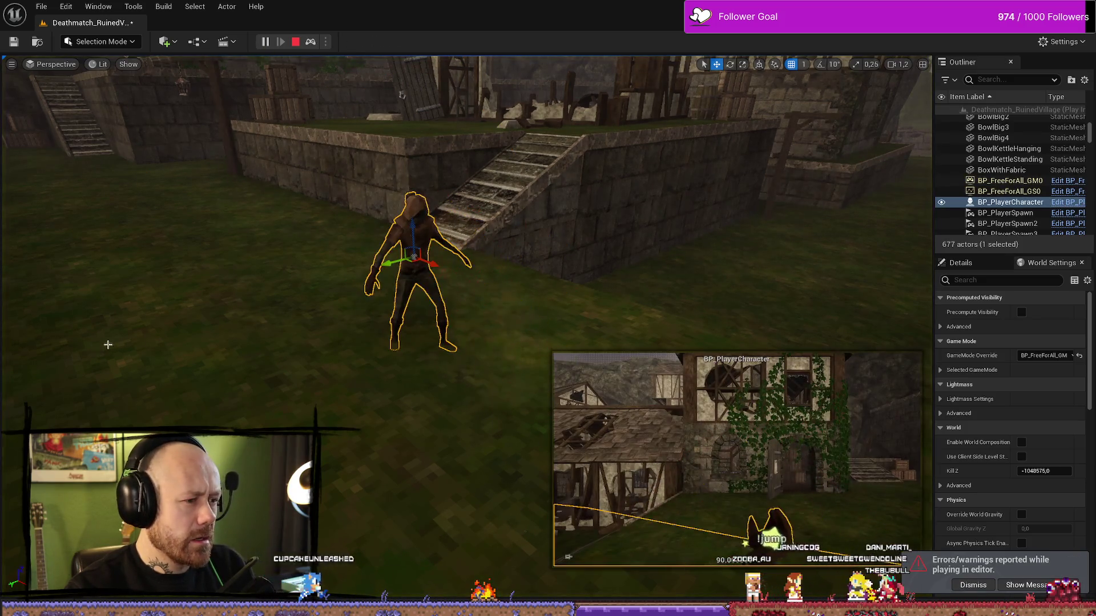
scroll(466, 319, down, 1)
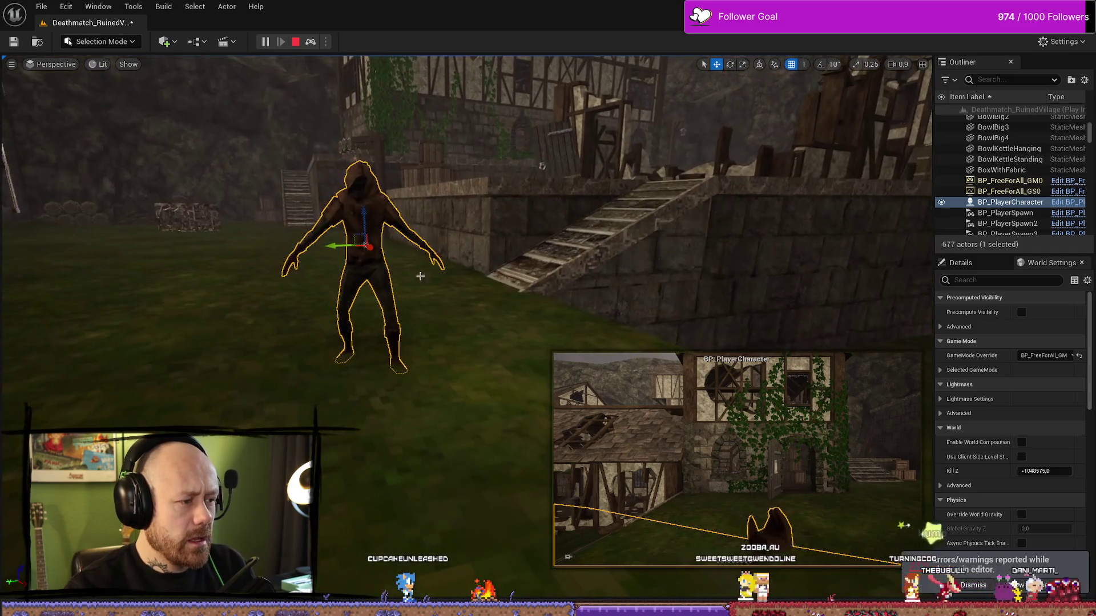
key(Escape)
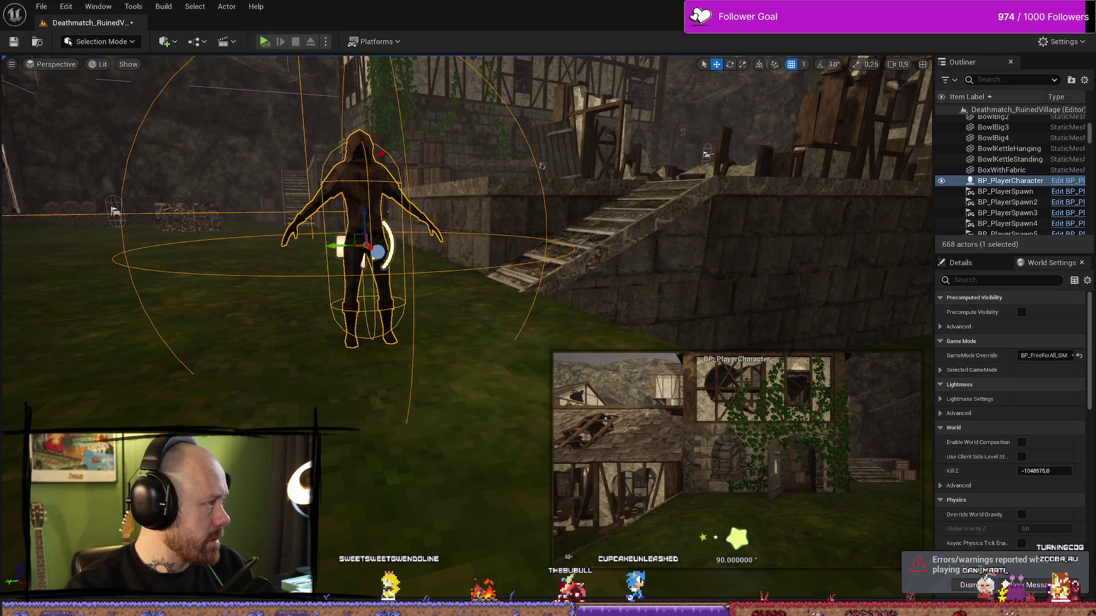
key(alt+p)
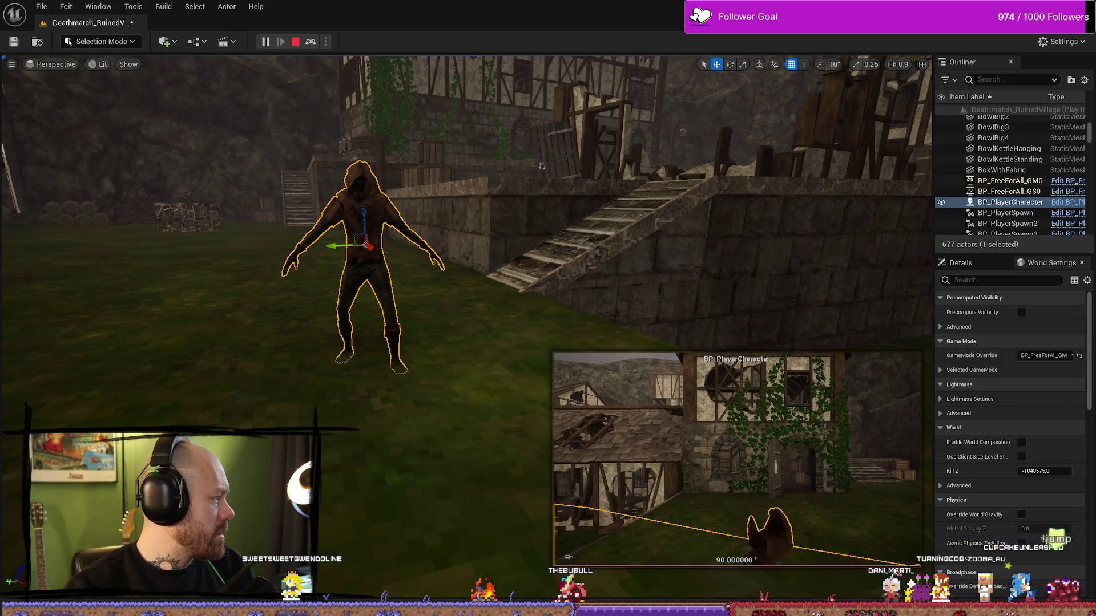
key(Escape)
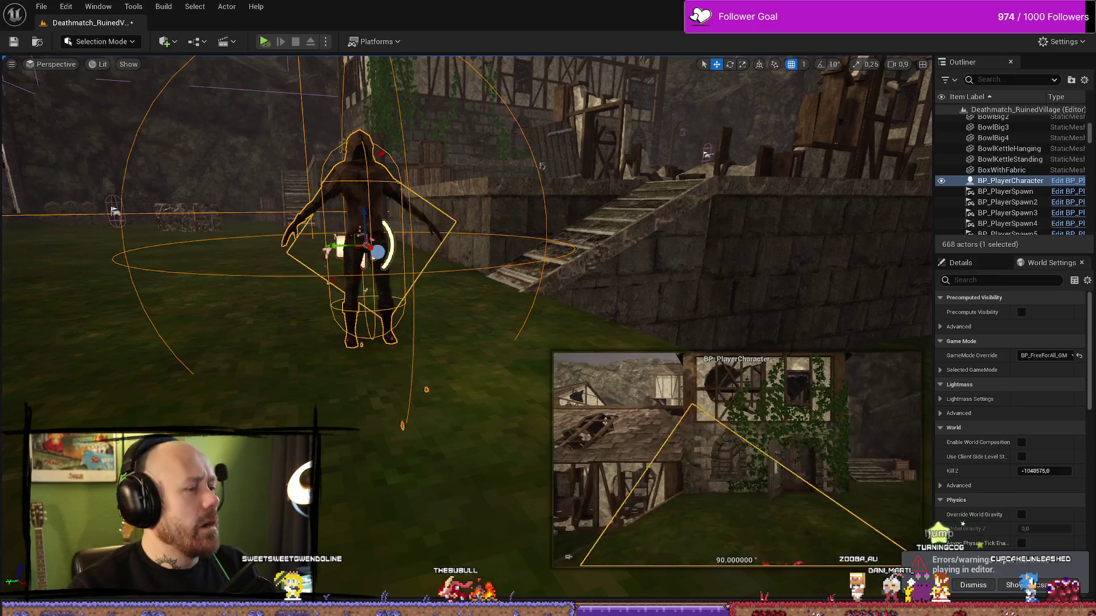
Step: Open BP_PlayerCharacter maximized and move the BloodDecal component down toward the character's feet
click(1066, 180)
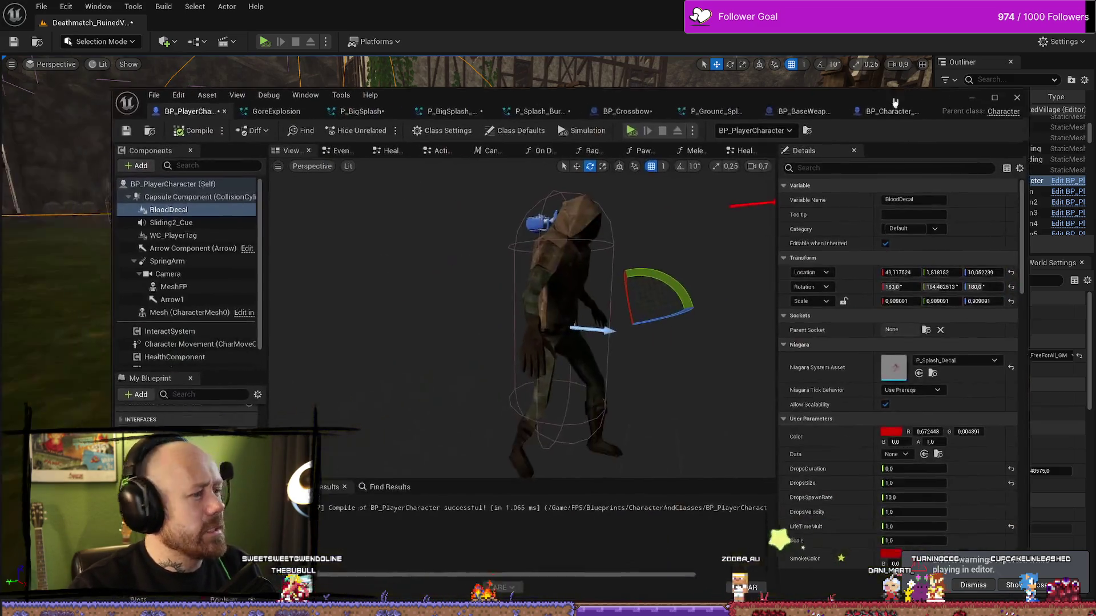
click(991, 83)
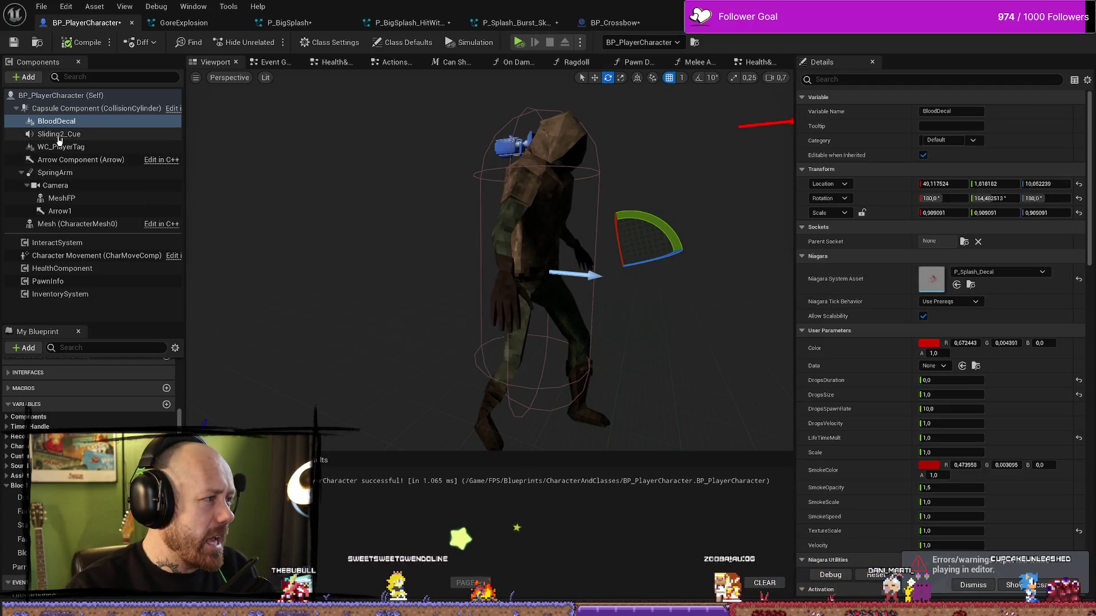
click(57, 121)
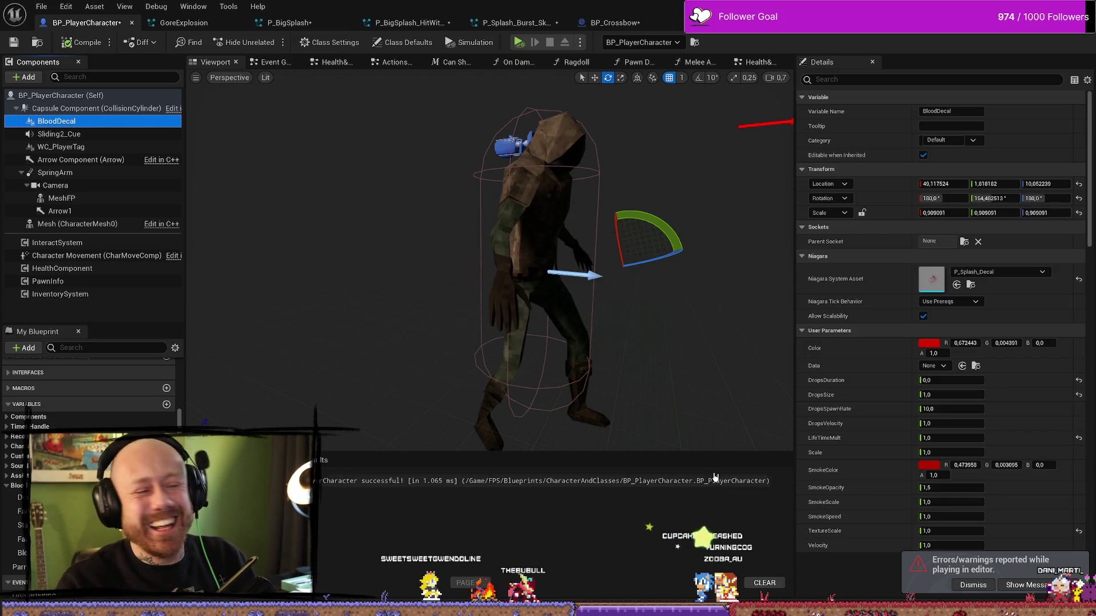
right_click(522, 221)
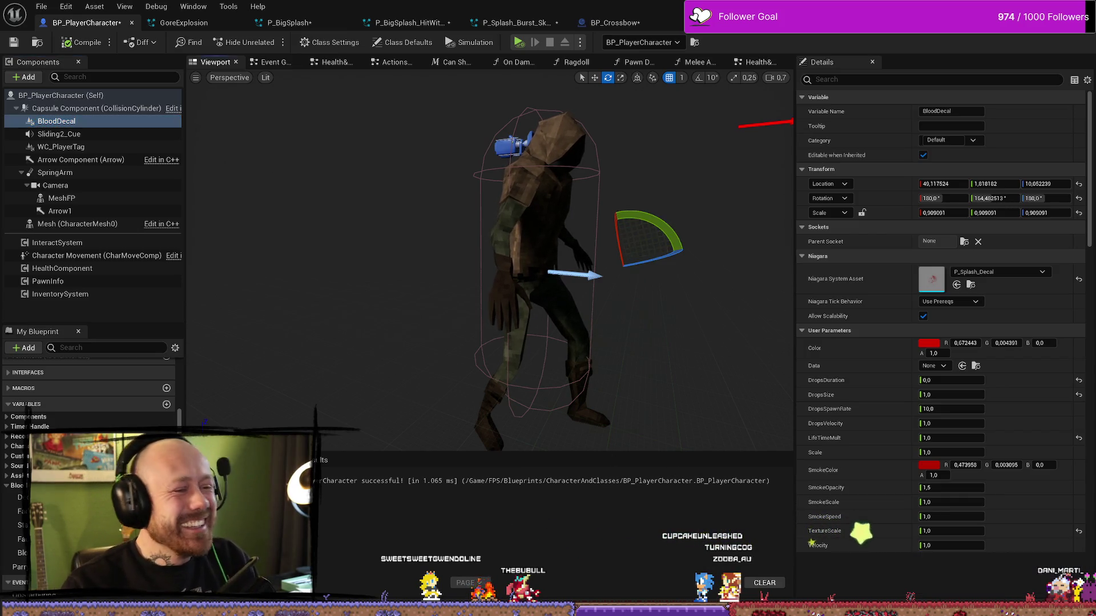
key(w)
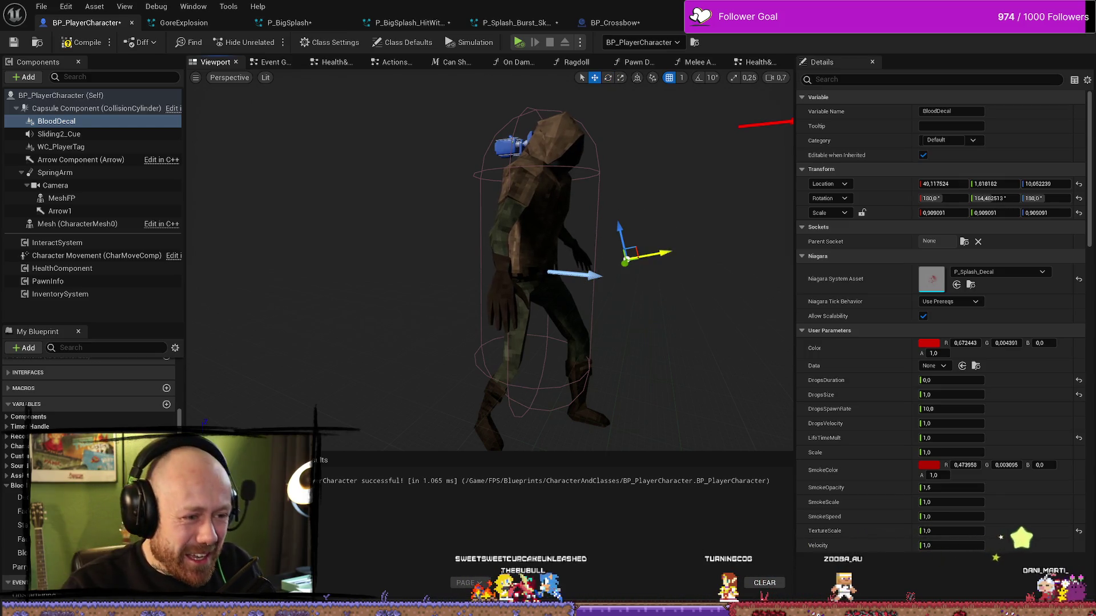
mouse_move(626, 246)
mouse_down()
mouse_move(565, 283)
mouse_move(528, 342)
mouse_move(533, 314)
mouse_move(532, 342)
mouse_up()
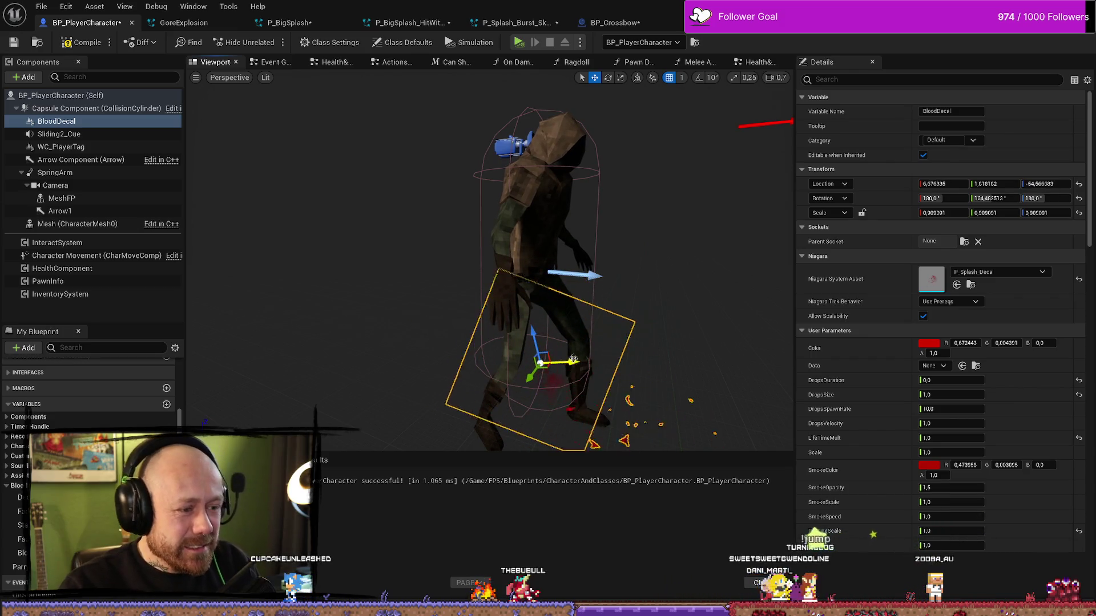
Step: Set BloodDecal's Niagara System Asset to P_Splash_Decal_Pix
click(1008, 275)
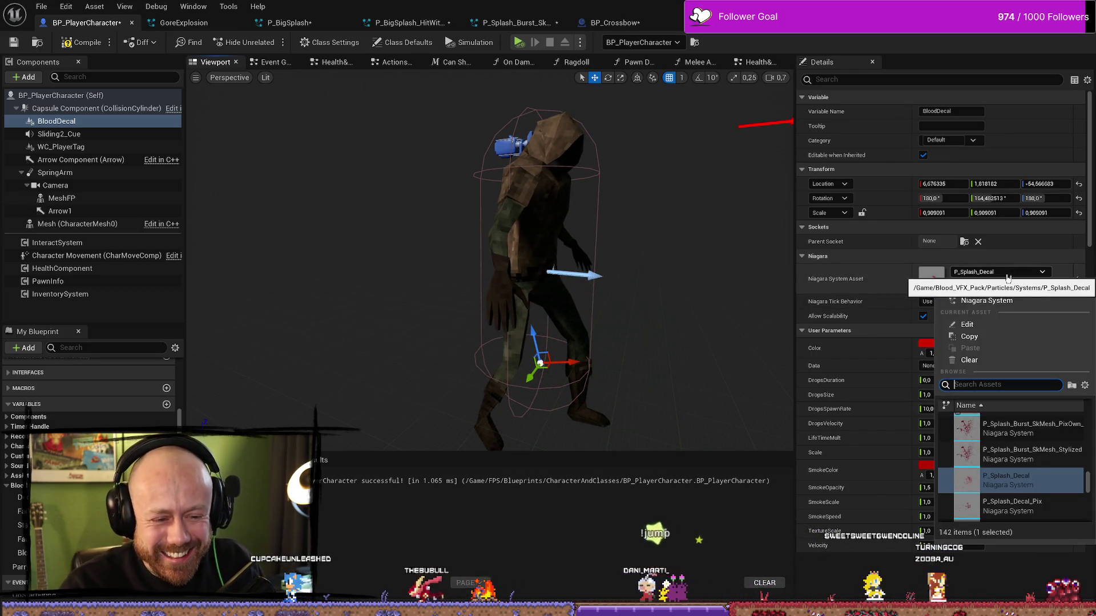
click(1030, 513)
drag(725, 342, 724, 297)
mouse_move(569, 283)
mouse_down()
mouse_move(605, 269)
mouse_move(569, 283)
mouse_move(521, 251)
mouse_move(532, 240)
mouse_move(563, 257)
mouse_up()
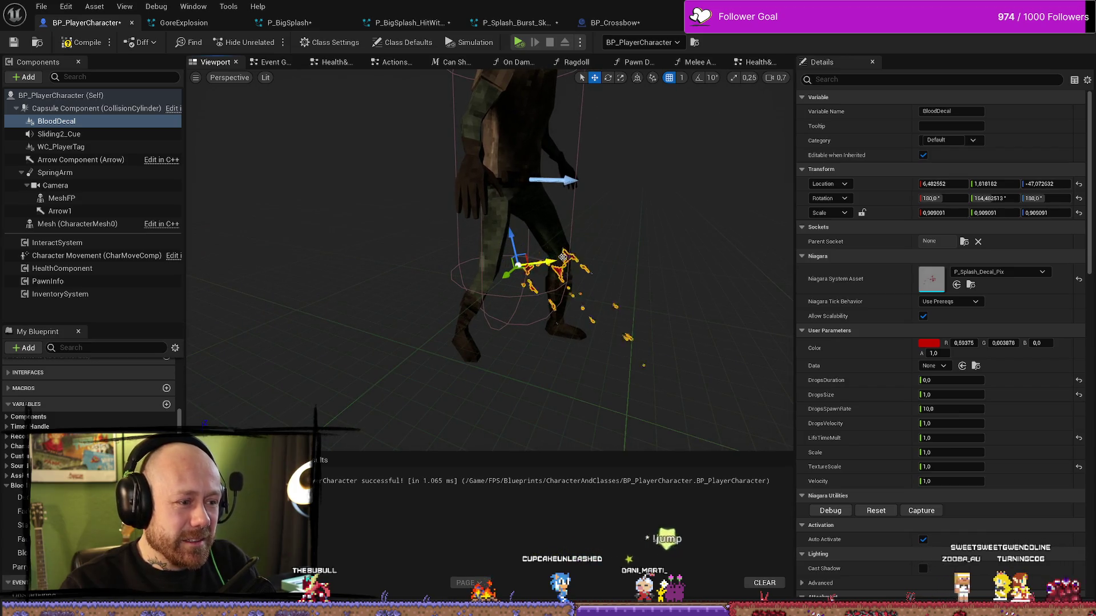
Step: Playtest the level, spawning blood splats at the character's feet, then return to BP_PlayerCharacter
key(alt+Tab)
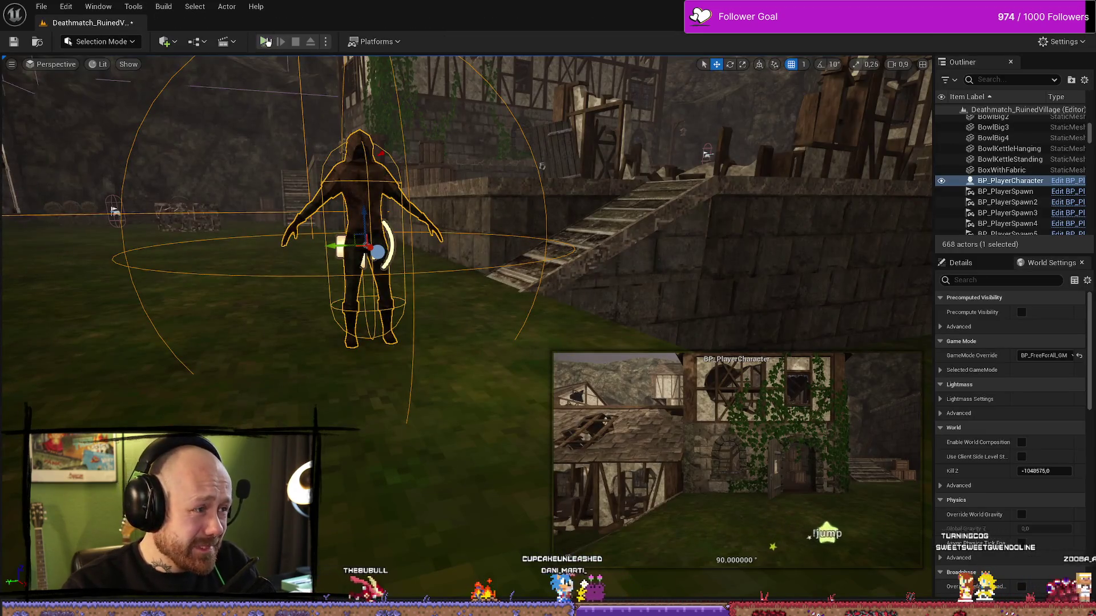
click(266, 42)
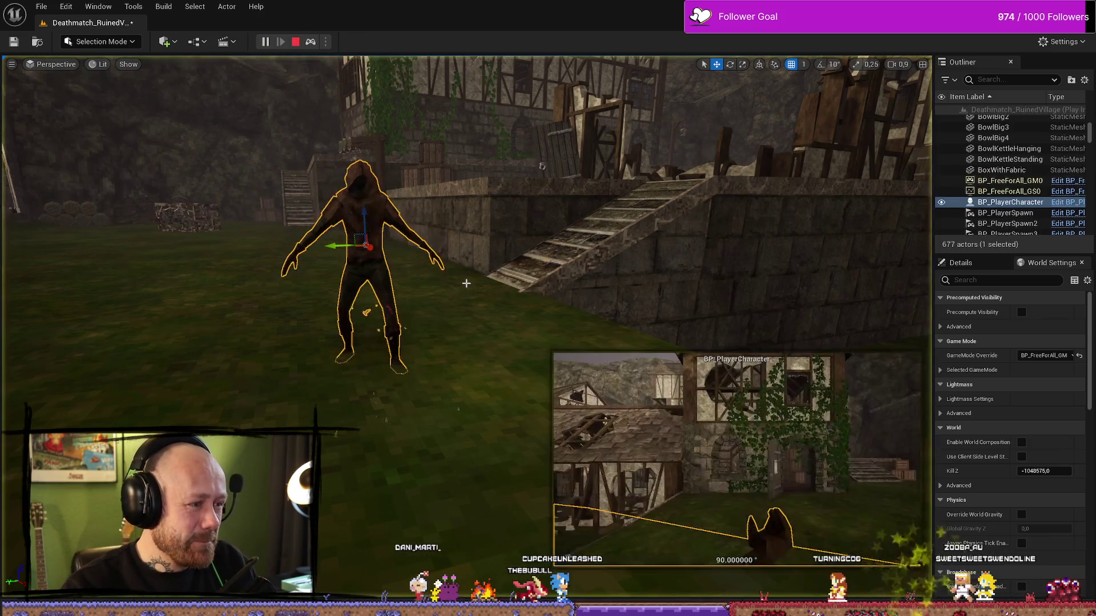
key(w)
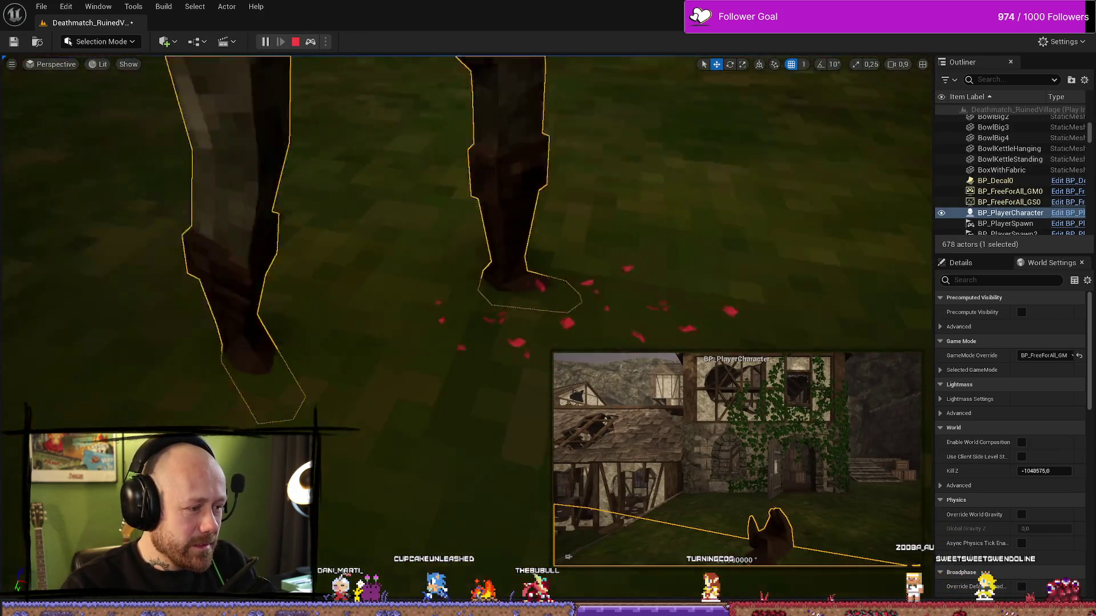
key(s)
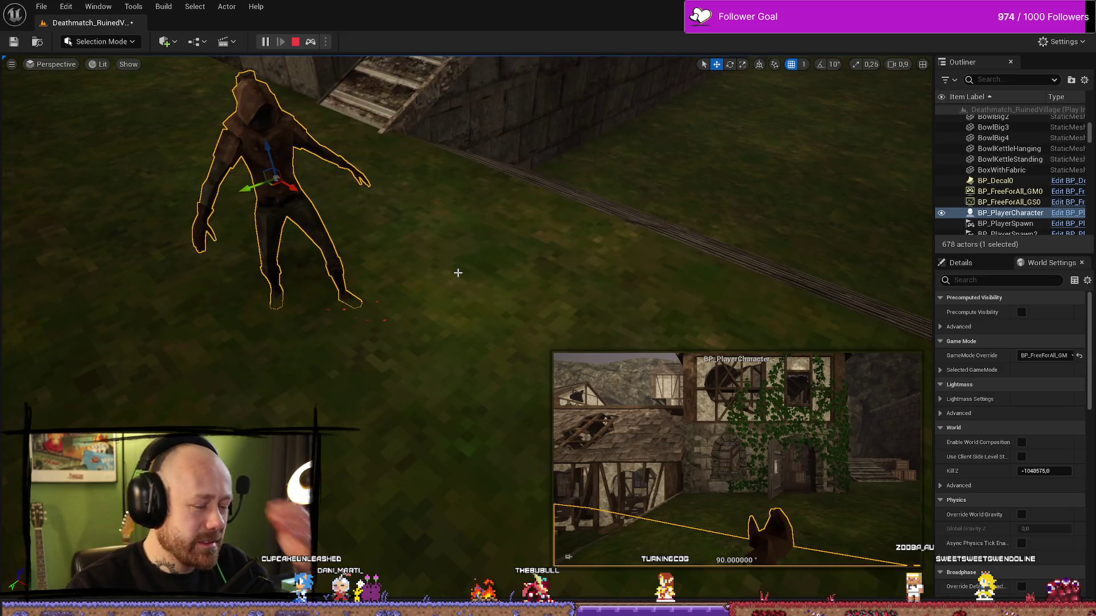
key(a)
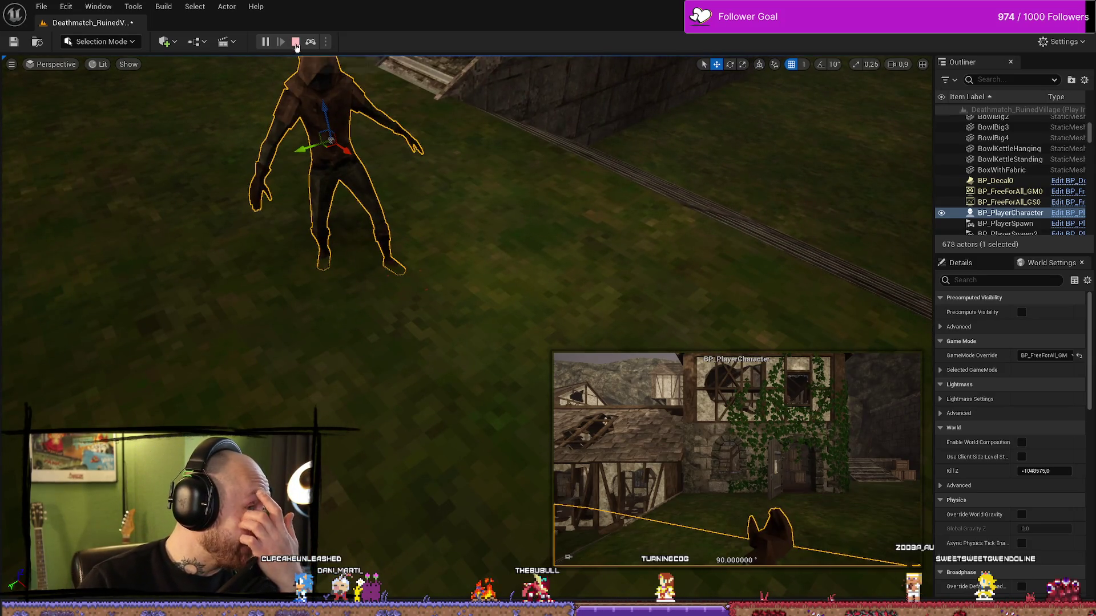
click(296, 43)
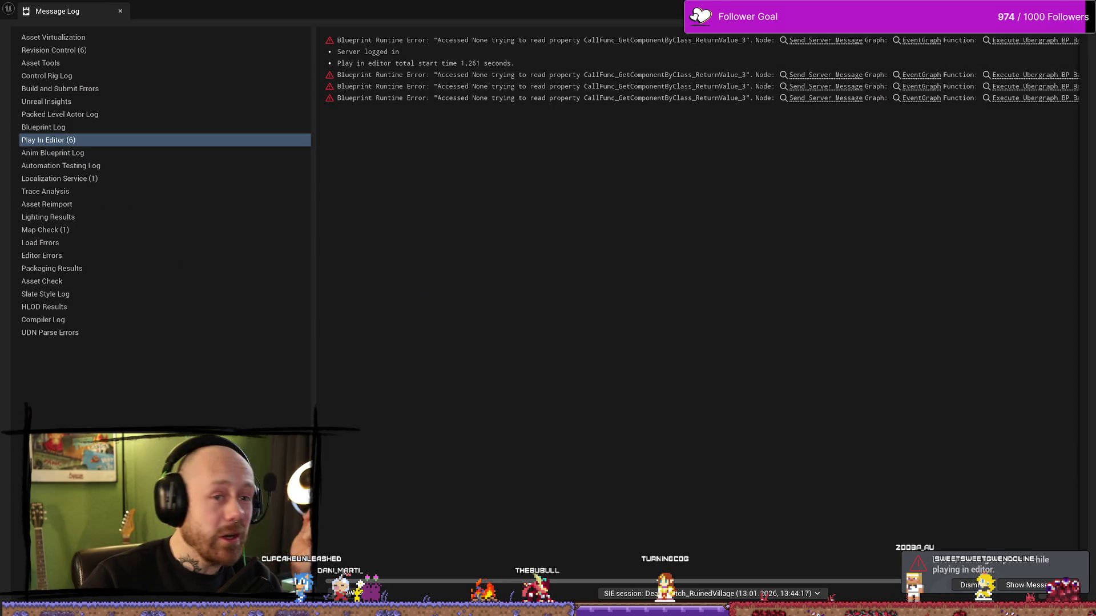
key(alt+Tab)
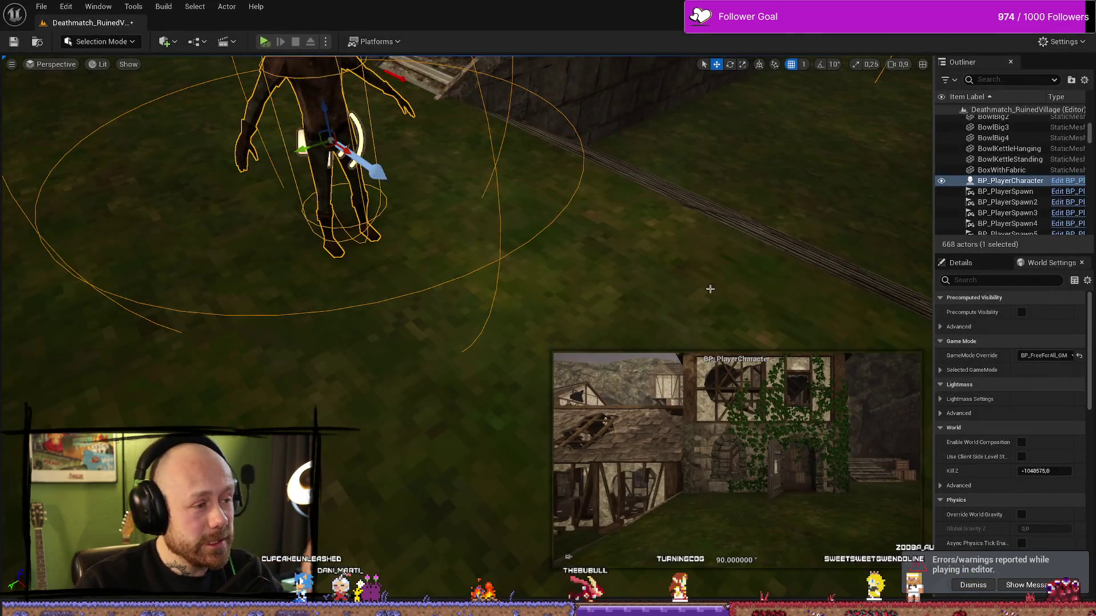
key(alt+Tab)
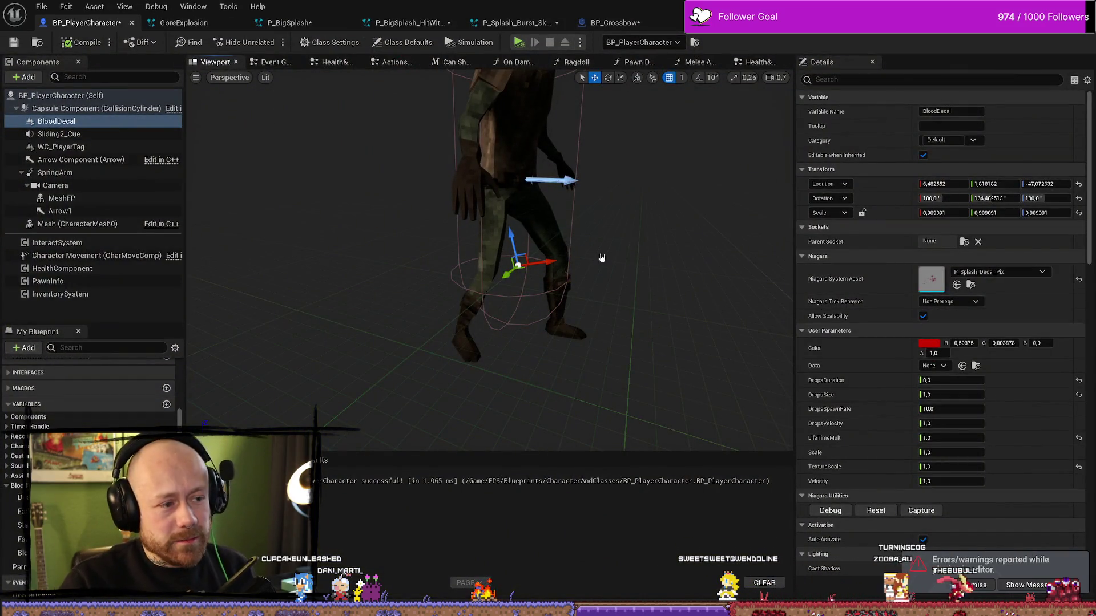
Step: Reset BloodDecal's rotation to 0,0,0 and move it to about 1.94, 1.82, -12.53
click(1079, 198)
drag(517, 275, 518, 275)
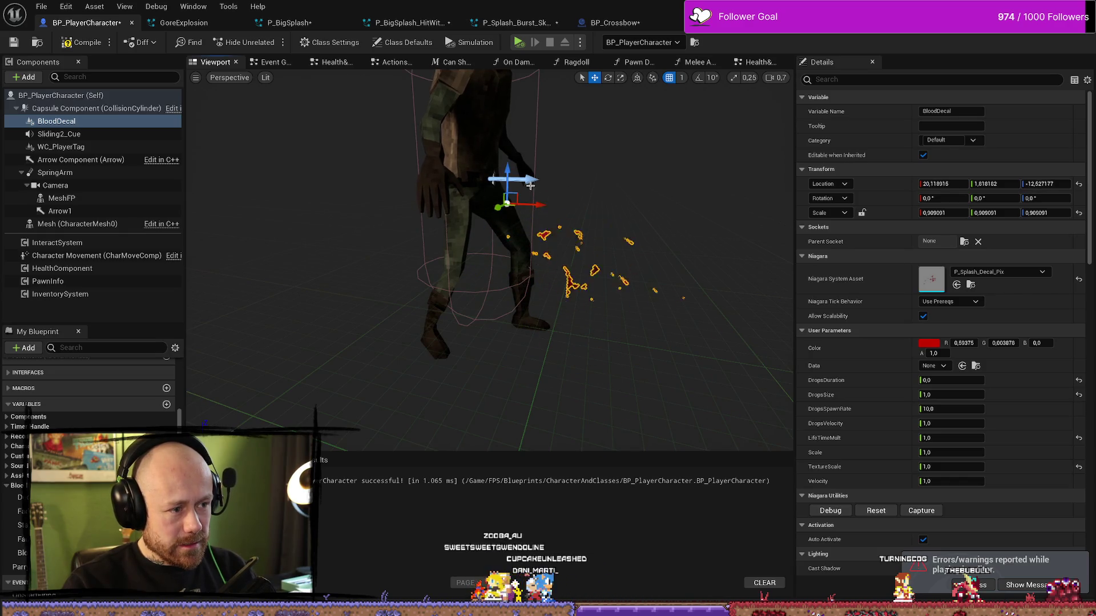
drag(536, 204, 486, 201)
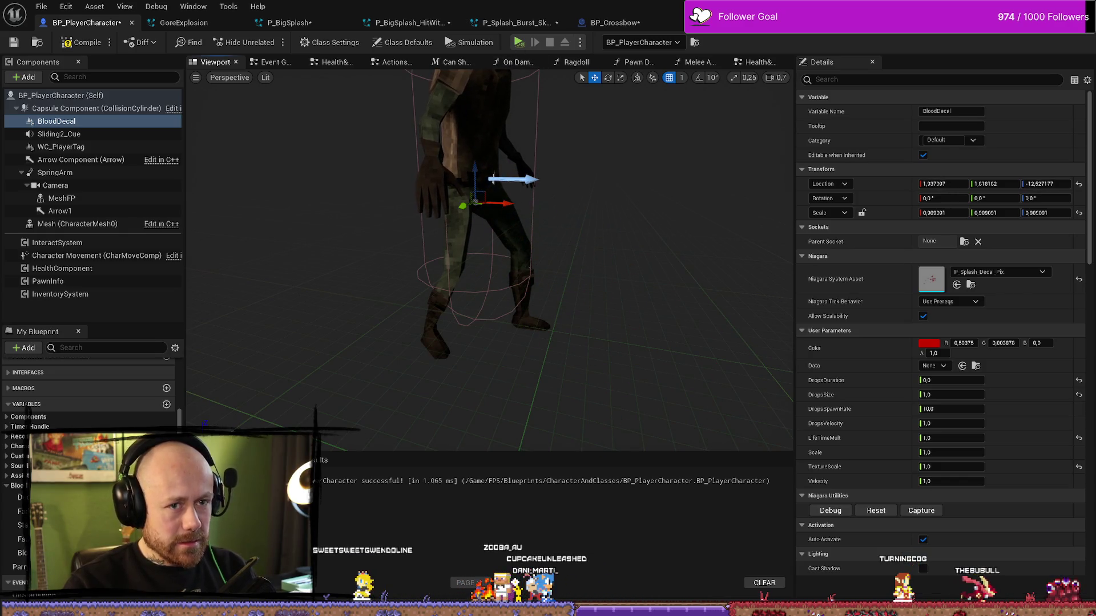
key(alt+Tab)
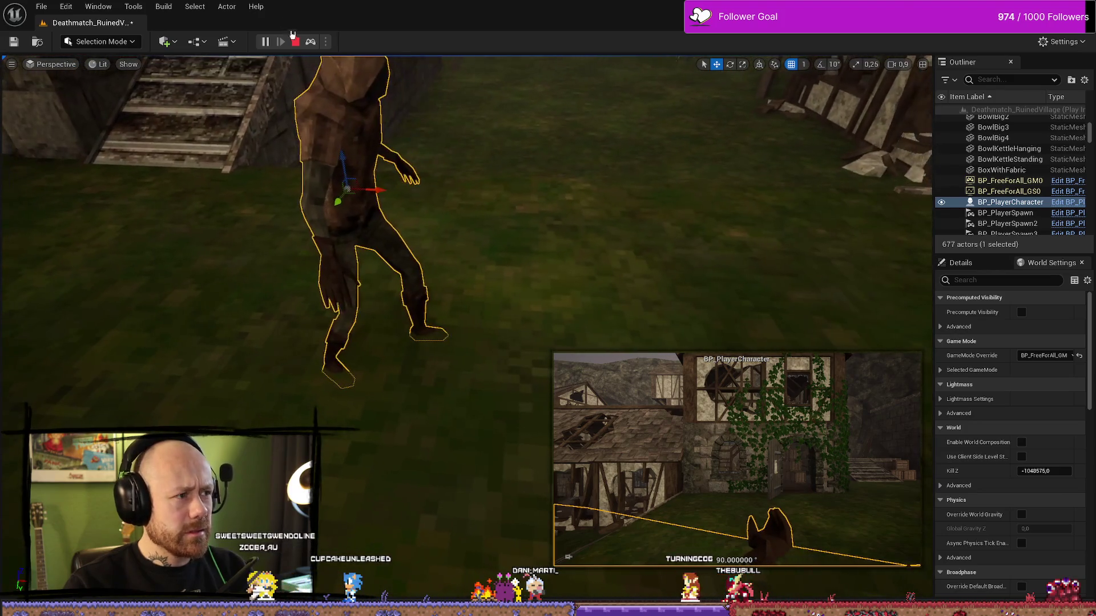
Step: Stop the playtest and save every unsaved level and asset with File > Save All
click(297, 42)
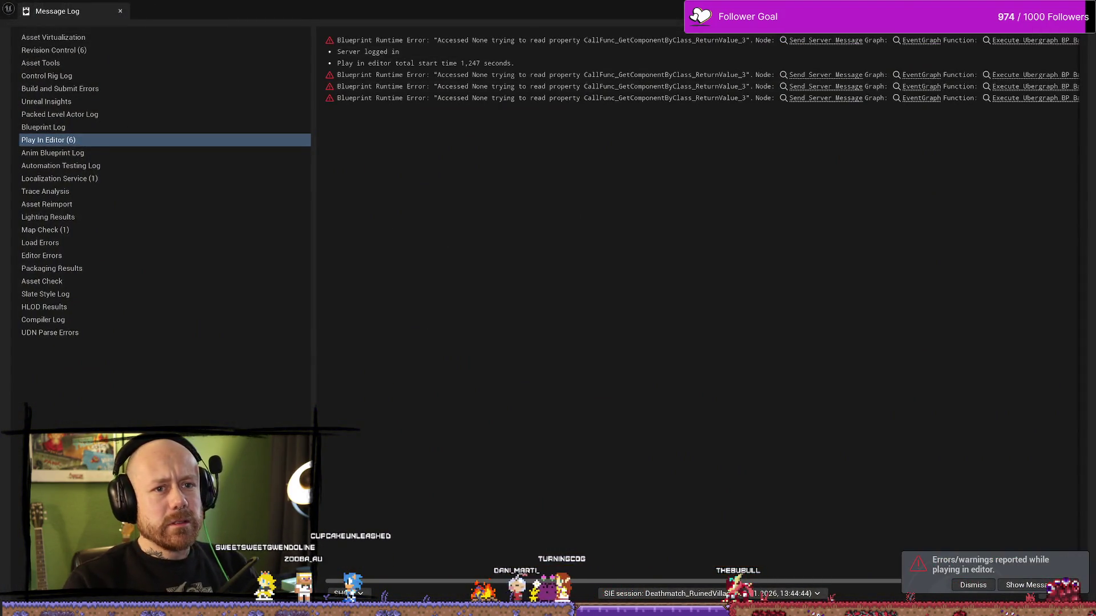
scroll(350, 166, down, 3)
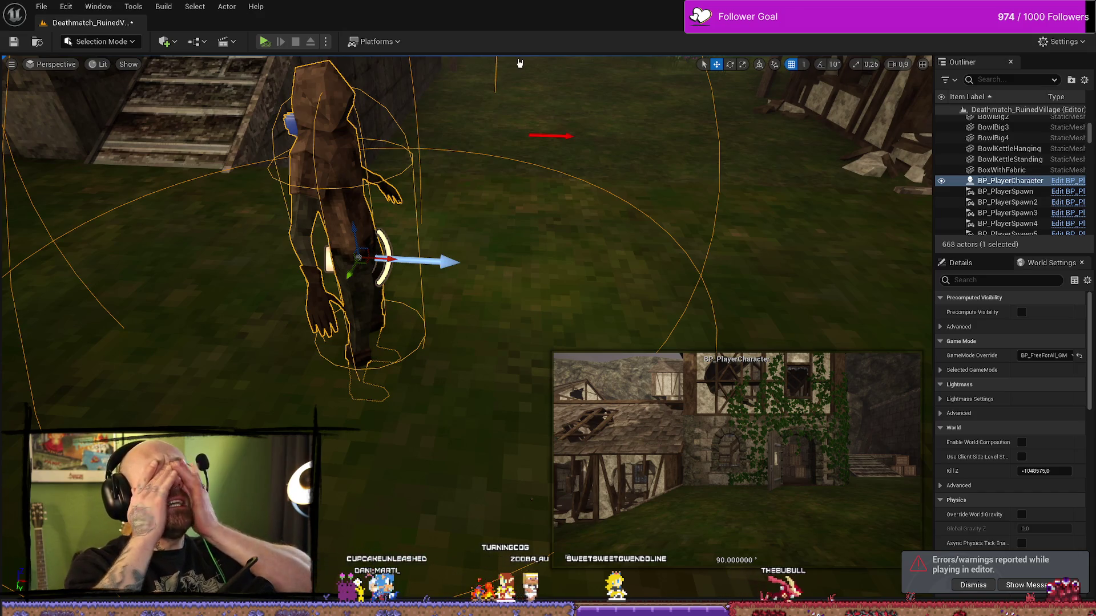
right_click(519, 63)
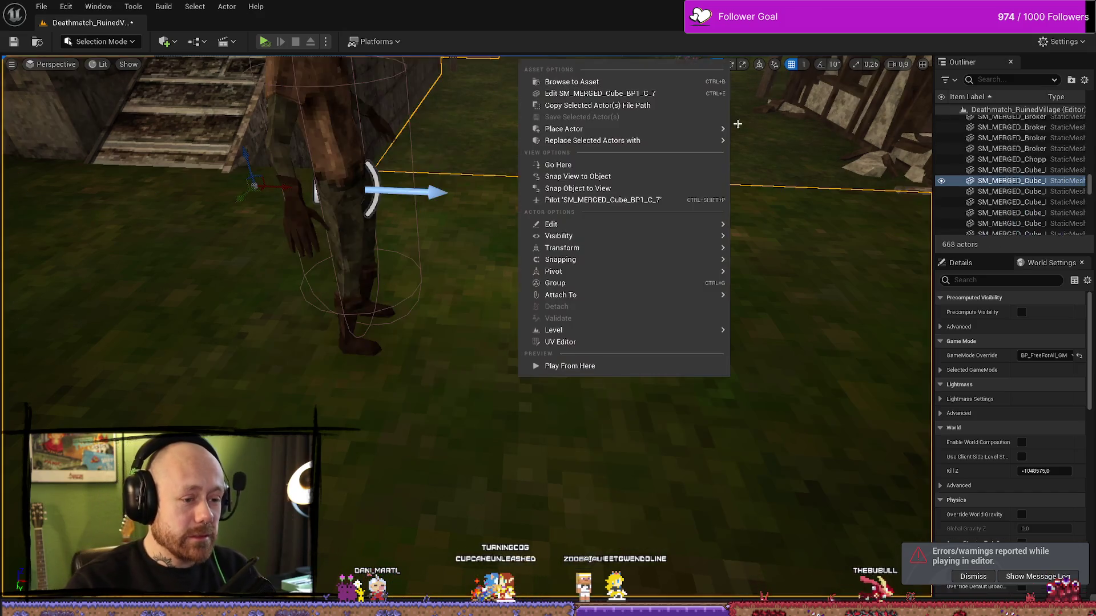
right_click(823, 375)
key(Escape)
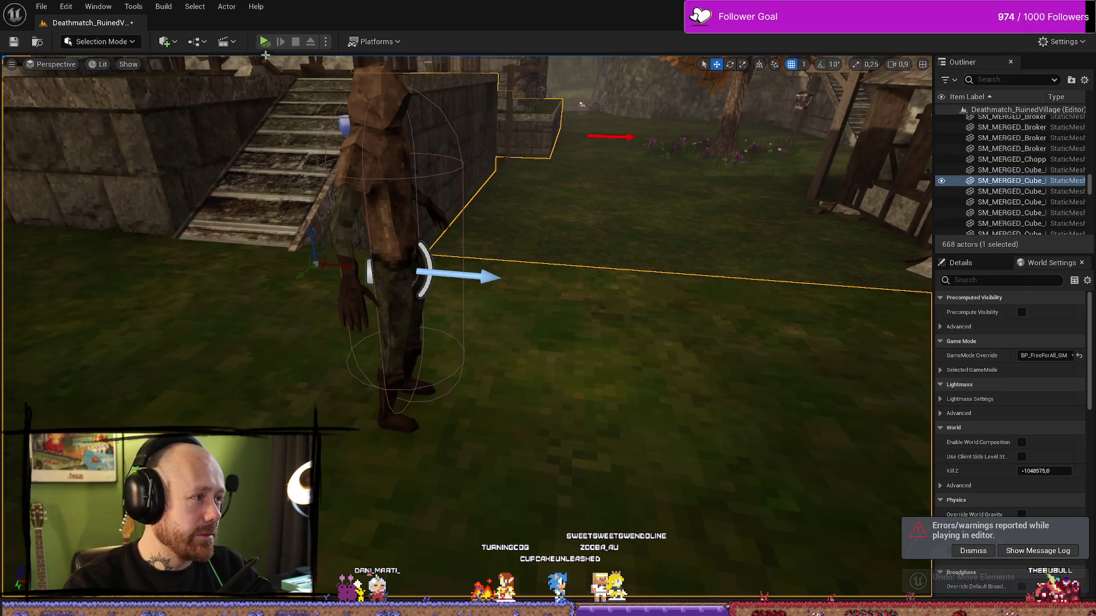
click(41, 6)
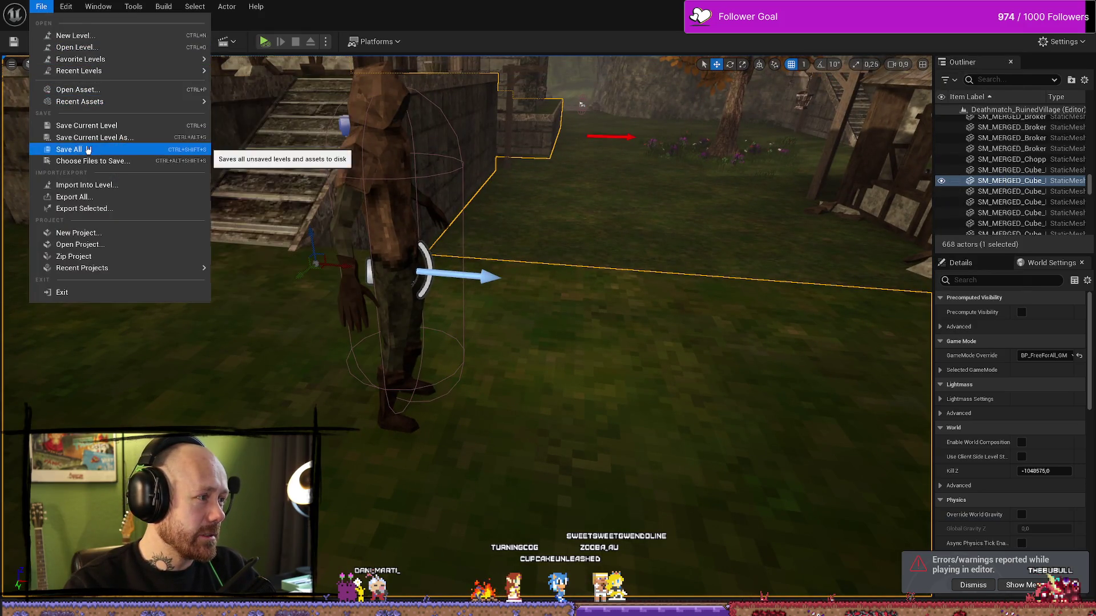
click(57, 148)
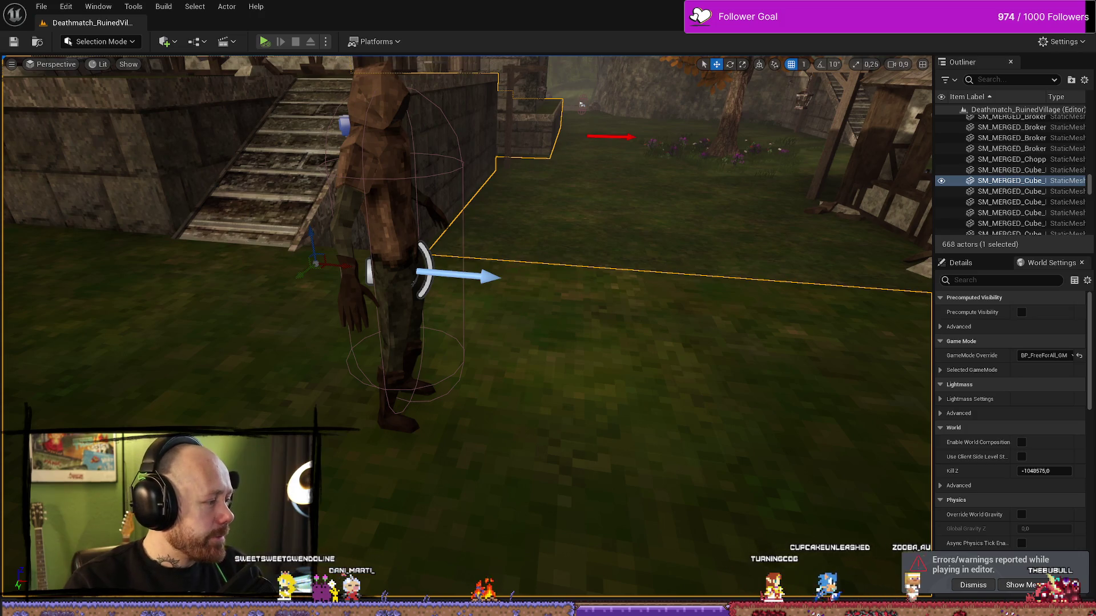
key(alt+Tab)
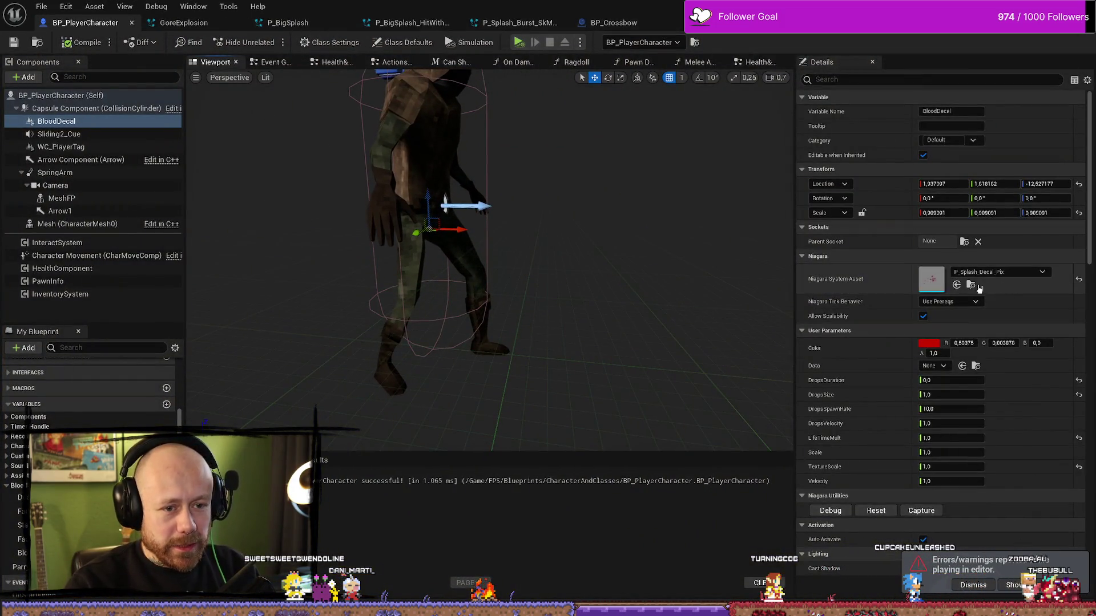
Step: Assign the Systems/Stylized P_SplashWithBurst_Decal Niagara system to BloodDecal
click(971, 285)
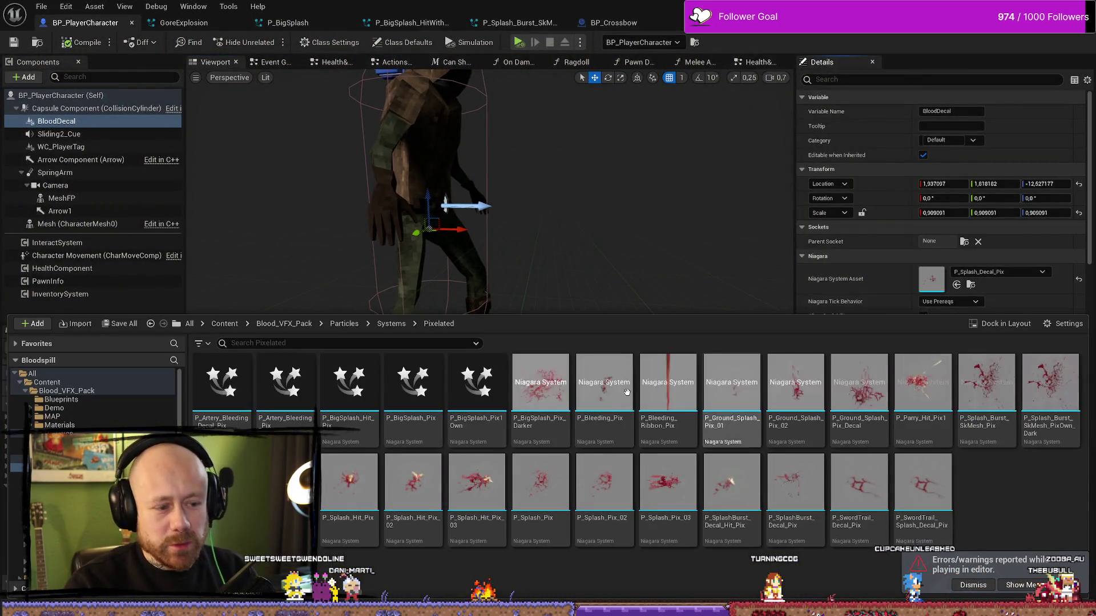
click(392, 324)
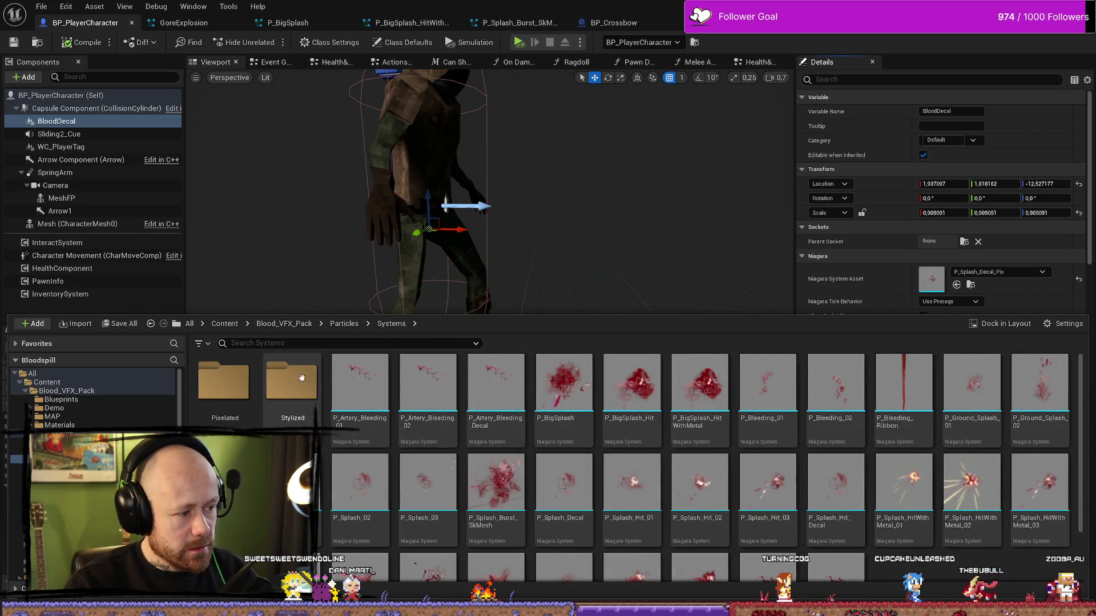
click(301, 379)
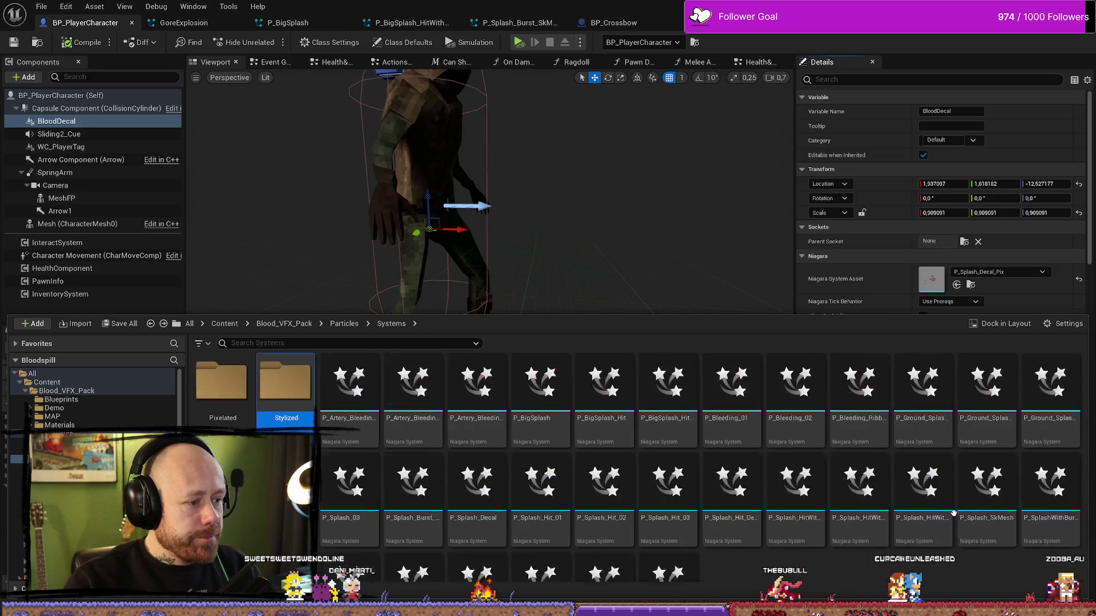
scroll(723, 488, down, 2)
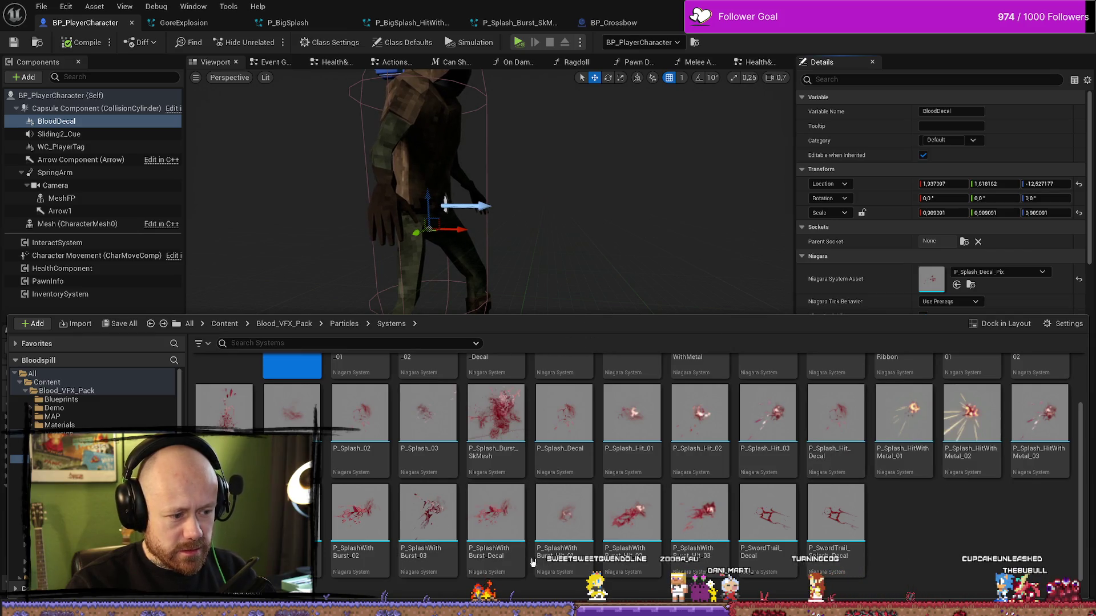
mouse_move(495, 517)
mouse_down()
mouse_move(928, 277)
mouse_move(1041, 421)
mouse_up()
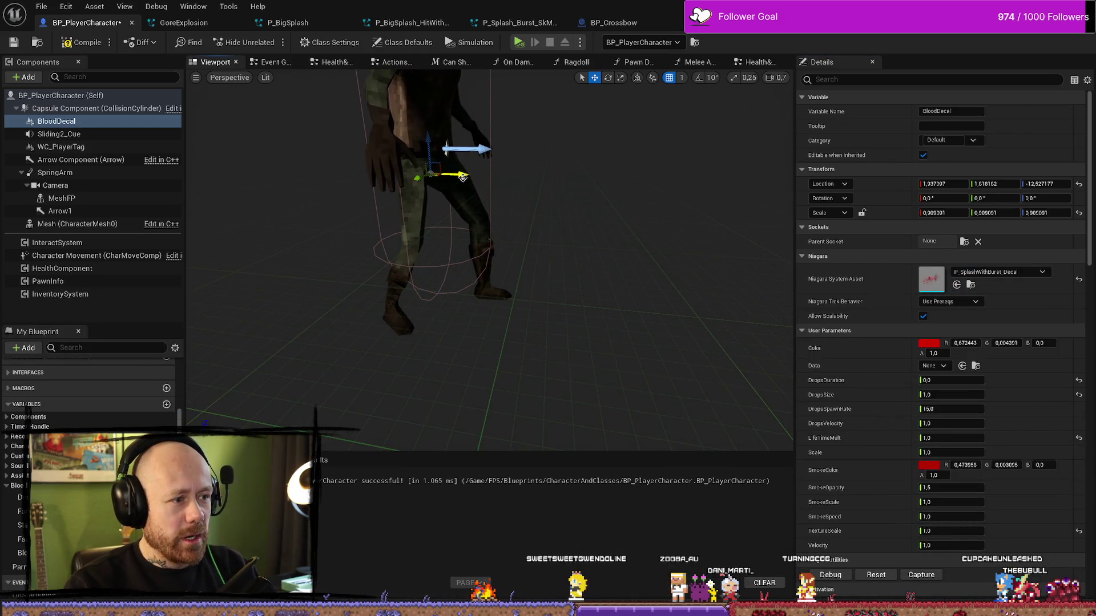
Step: Move BloodDecal forward along X, compile the blueprint and return to the level
drag(462, 177, 487, 178)
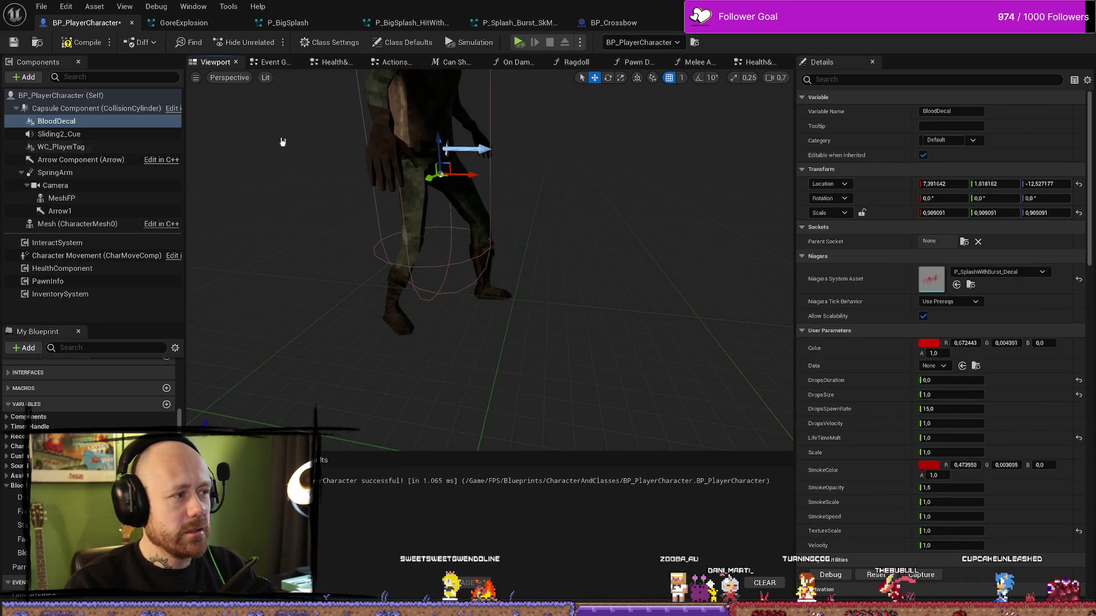
click(79, 44)
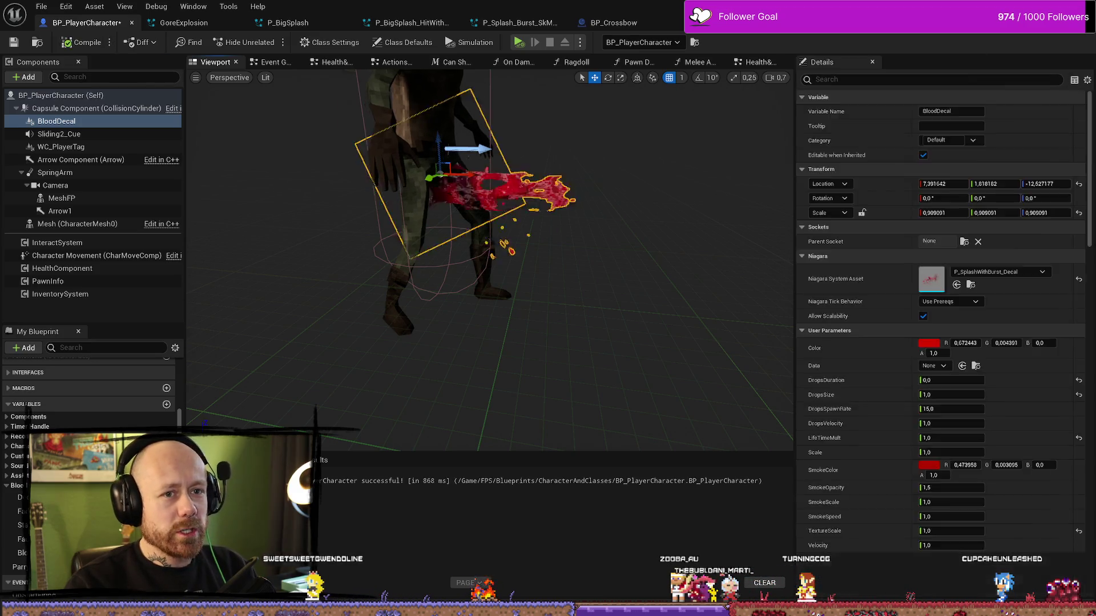
key(alt+Tab)
Step: Stop the running playtest, dismiss the error log and select the player character
click(265, 42)
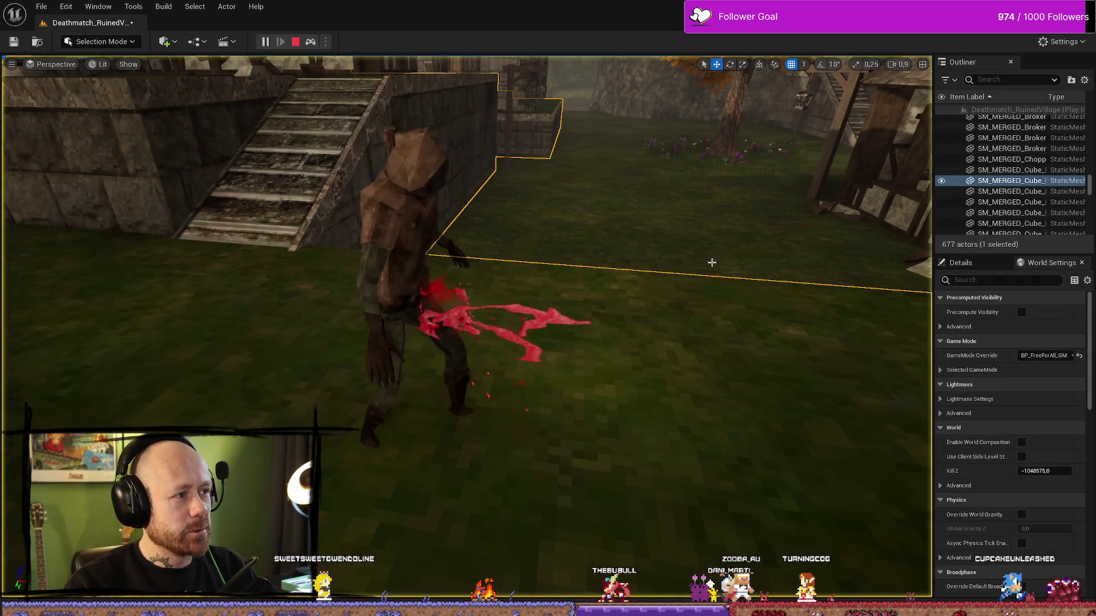
key(Escape)
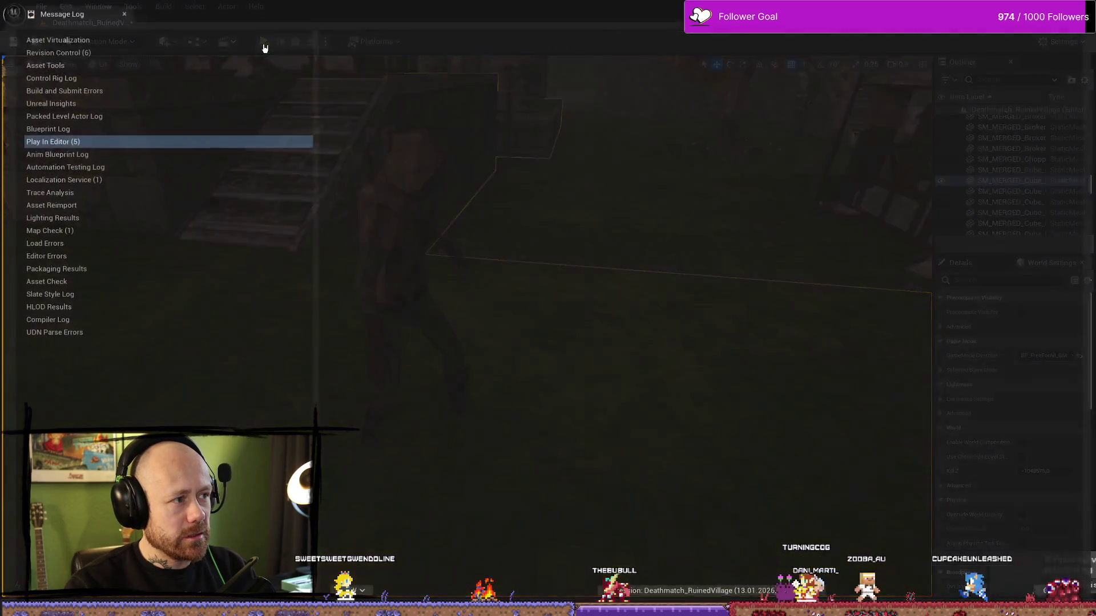
key(alt+Tab)
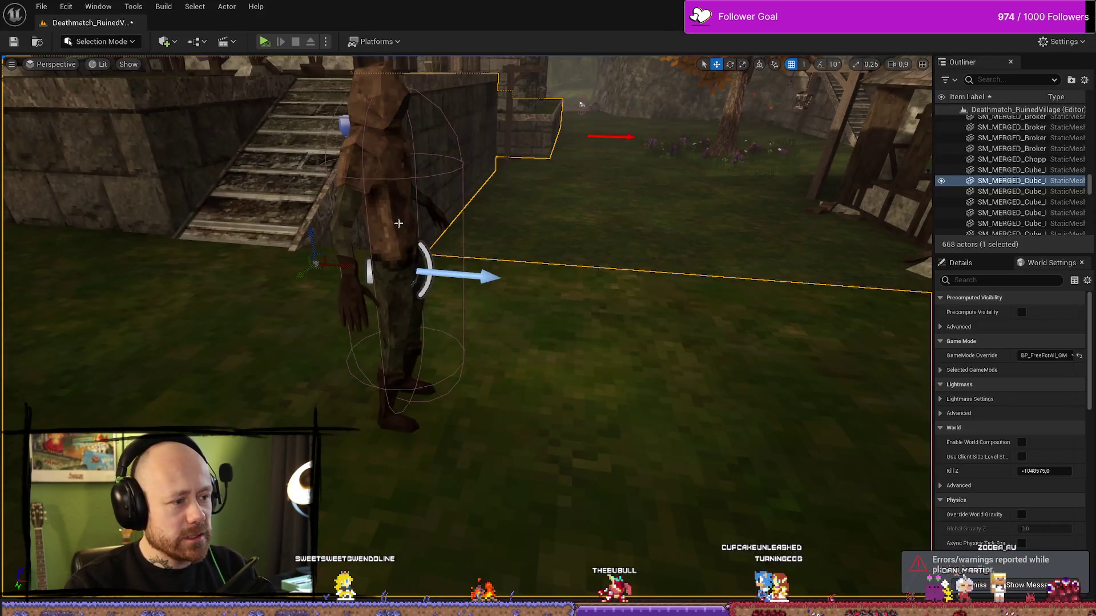
click(402, 221)
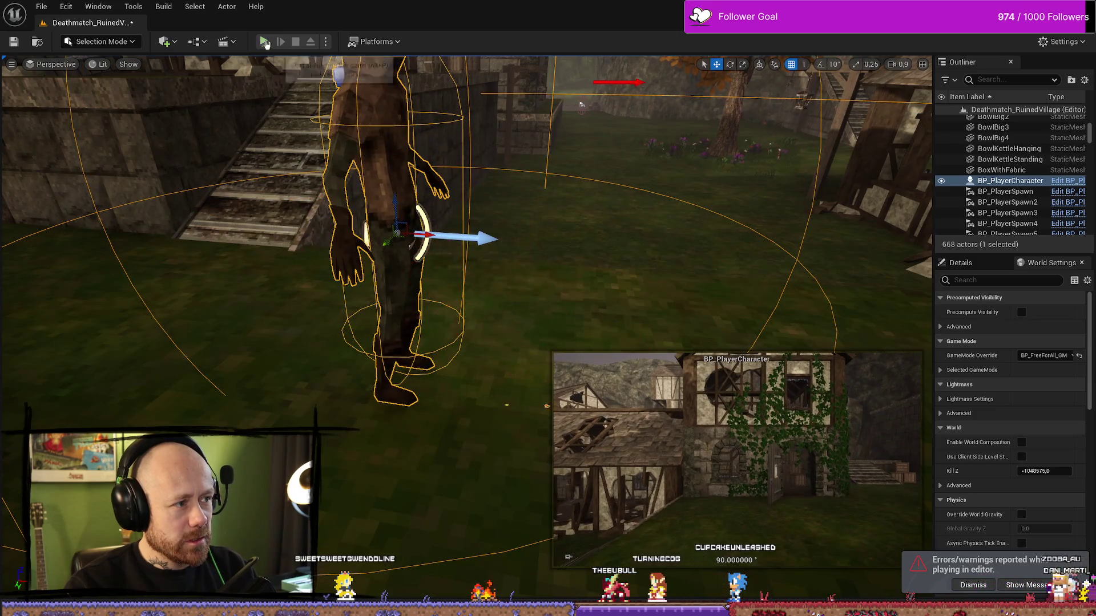
Step: Start a new playtest, frame the character and spawn decals BP_Decal0 through BP_Decal5
key(alt+p)
drag(498, 283, 443, 279)
key(f)
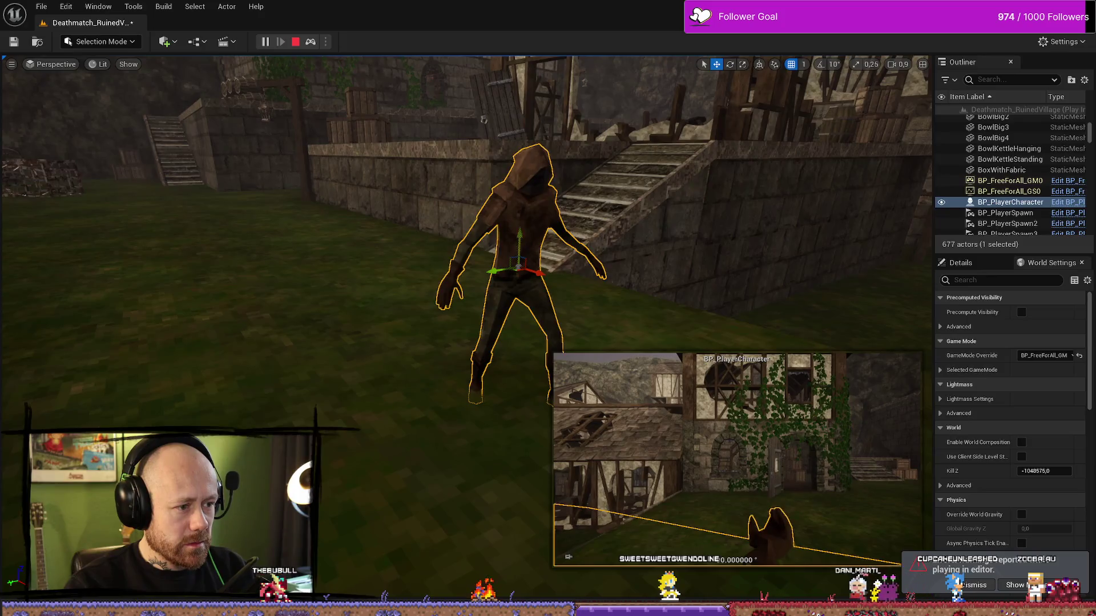
scroll(443, 93, up, 5)
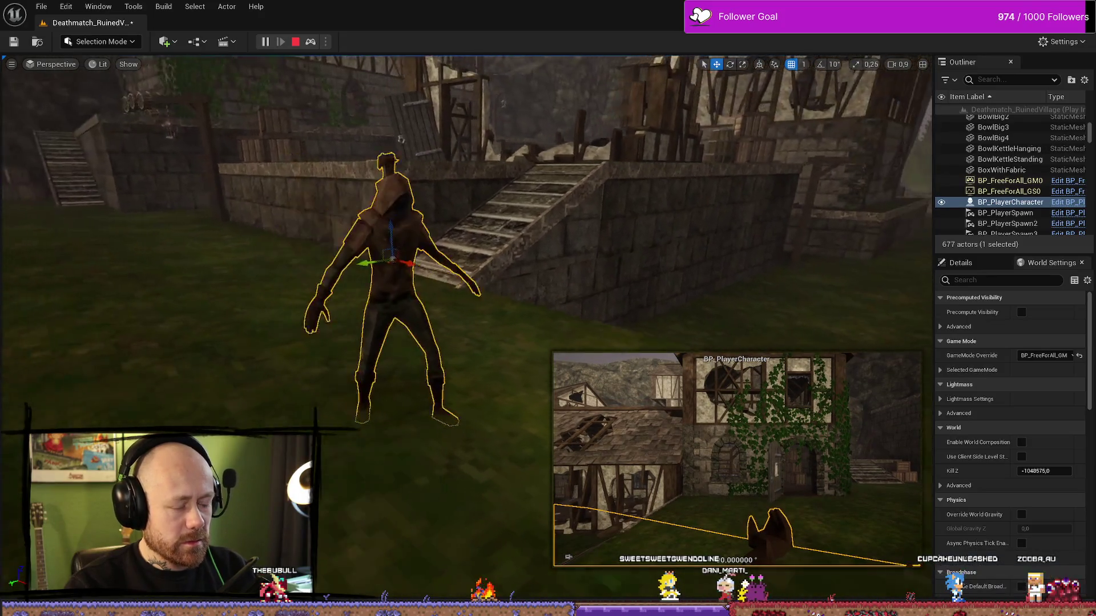
key(ctrl+space)
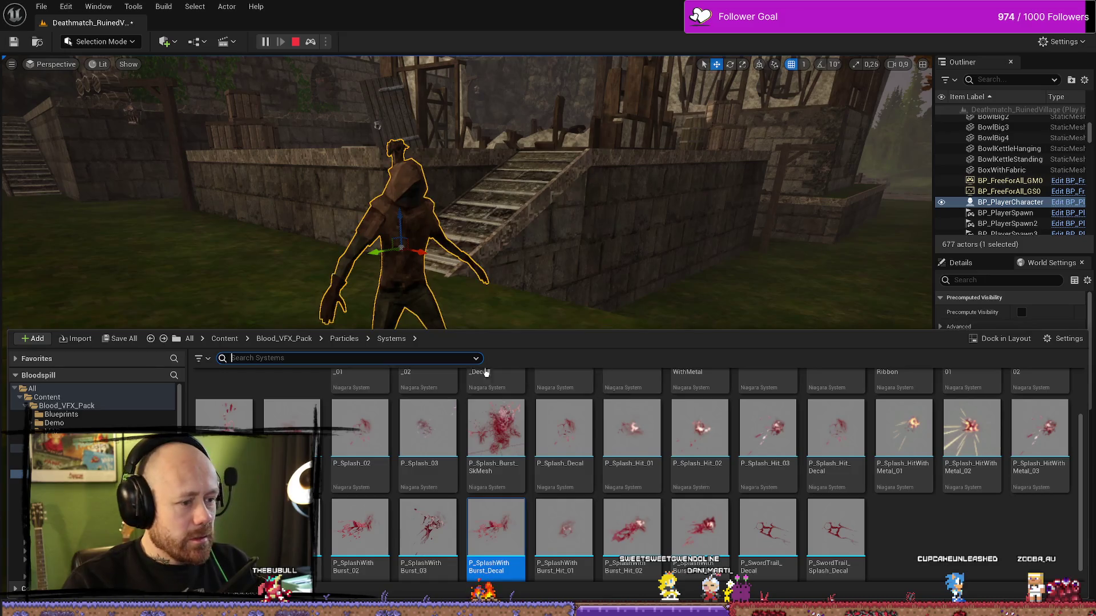
key(ctrl+space)
key(ctrl+e)
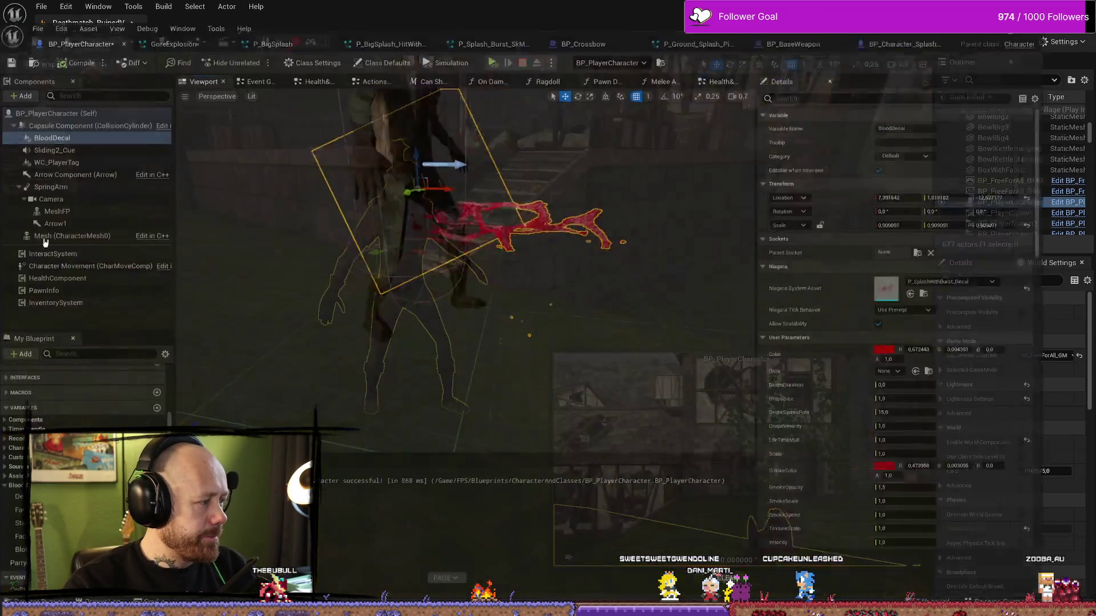
key(alt+Tab)
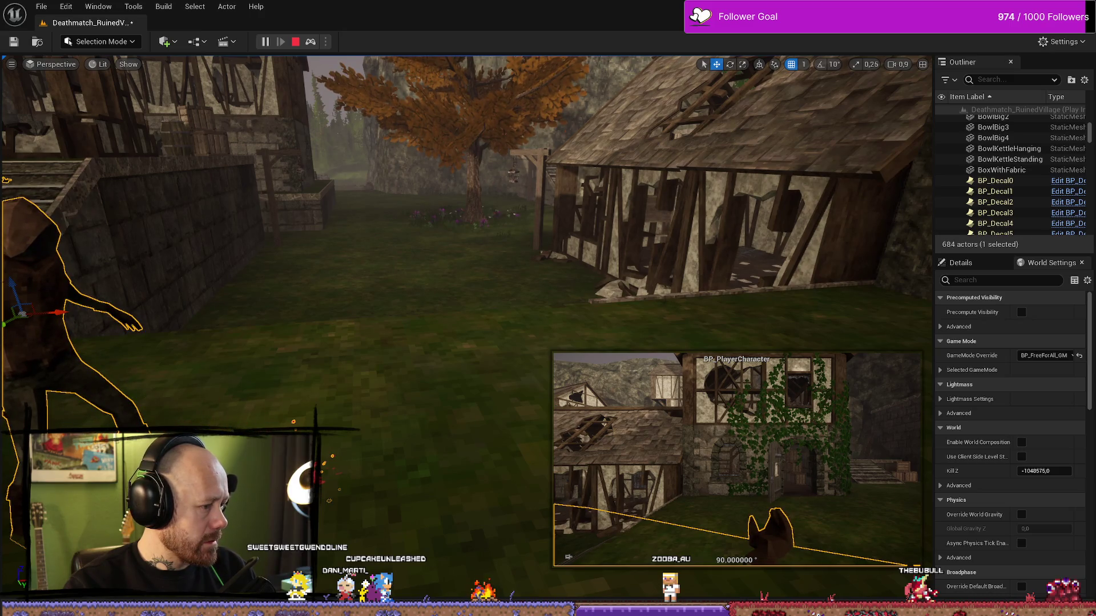
Step: Frame the character to check the small ground splats, then stop the playtest
key(f)
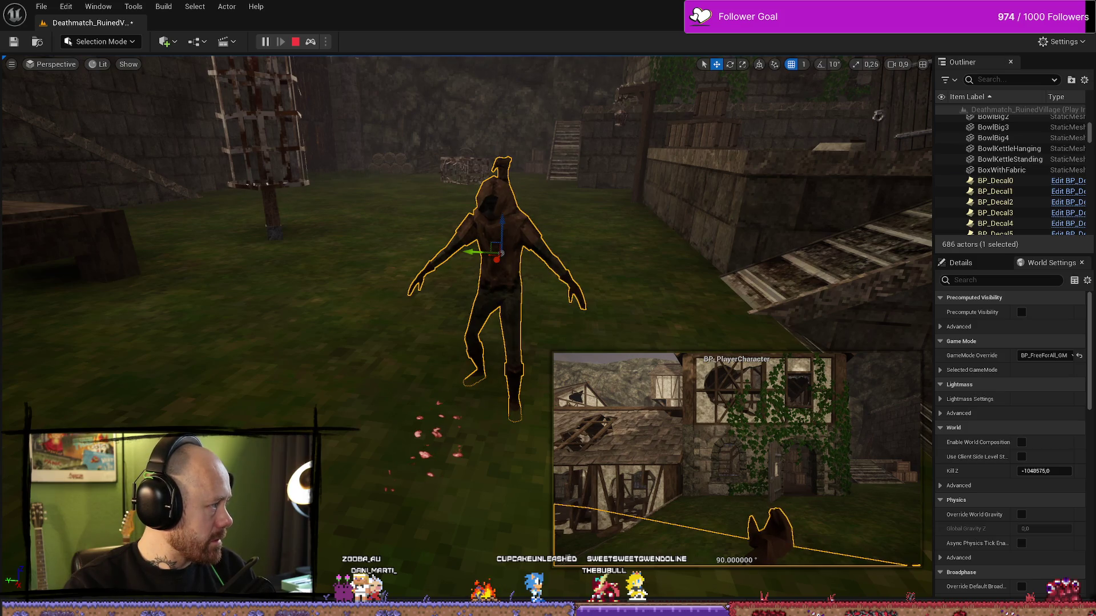
key(Escape)
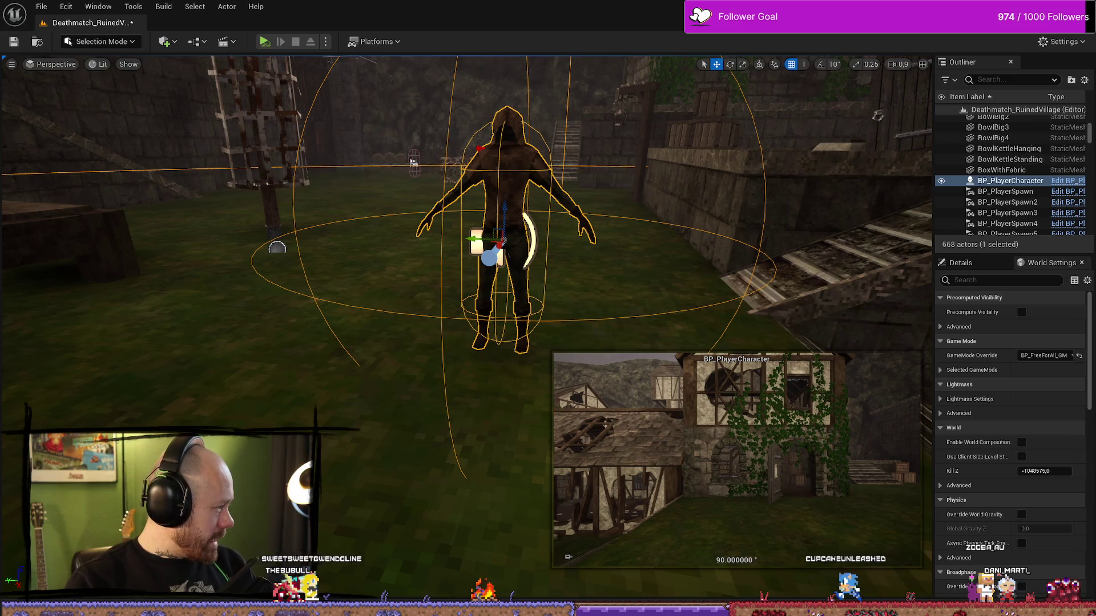
Step: Search 'decal', assign P_Ground_Splash_Decal to BloodDecal, and close BP_PlayerCharacter
key(alt+Tab)
double_click(359, 35)
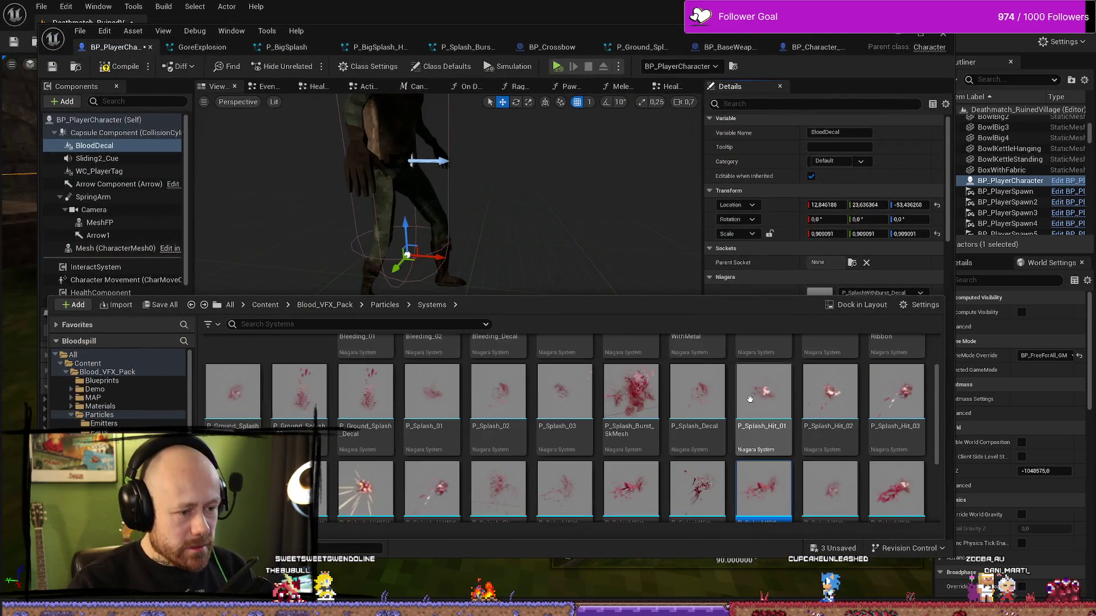
click(759, 460)
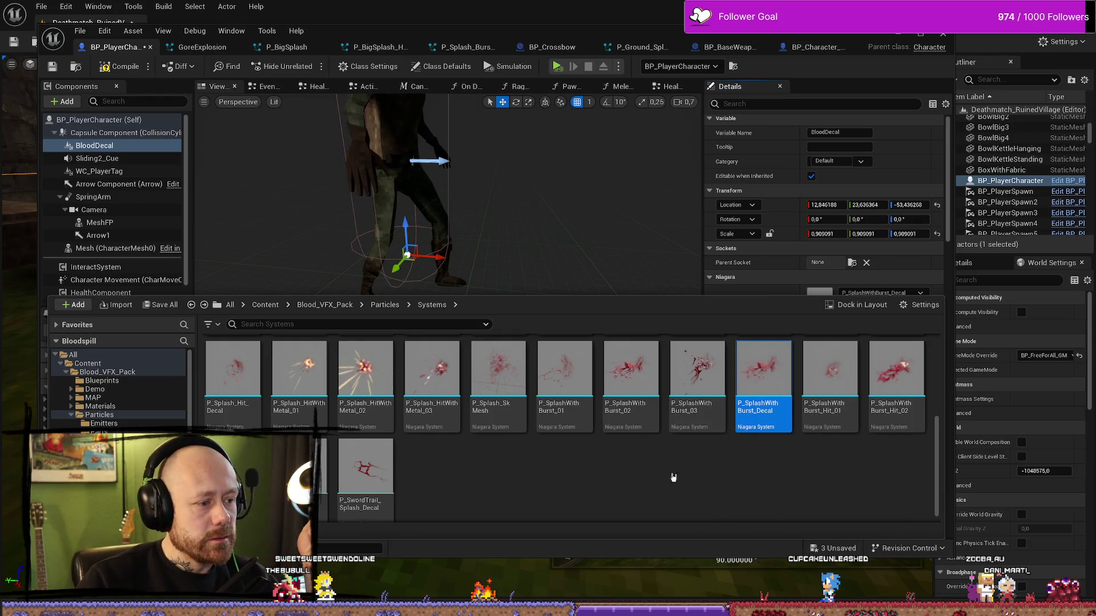
text(de)
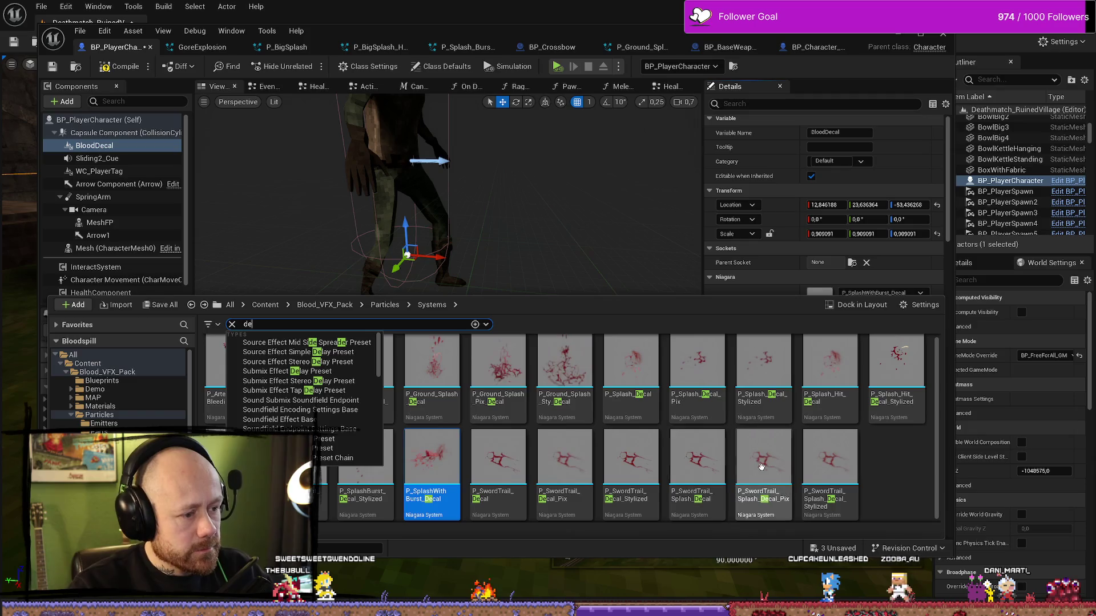
text(cal)
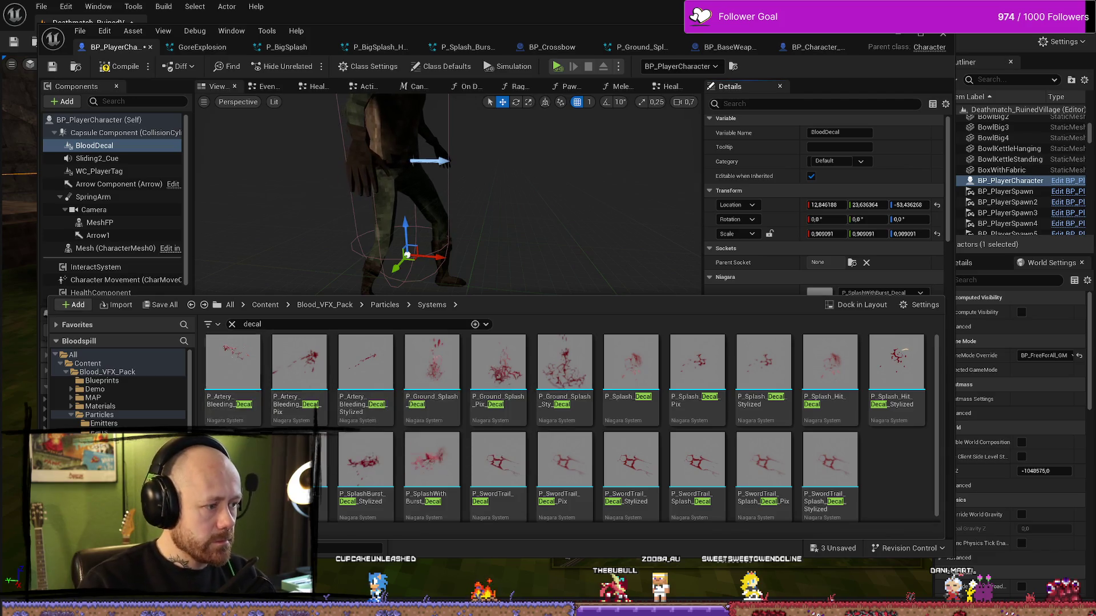
click(432, 365)
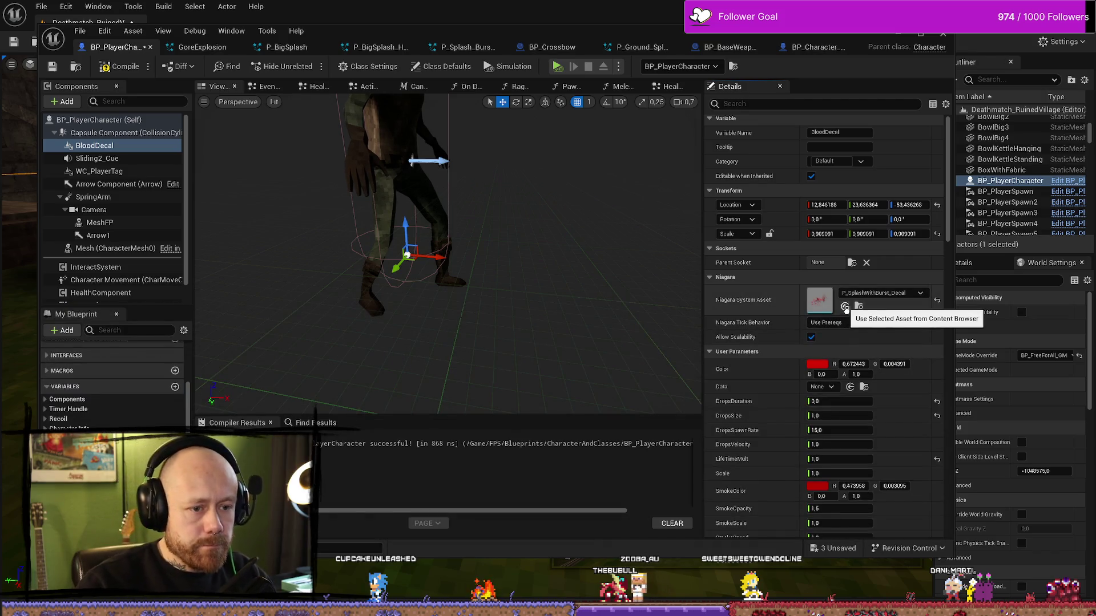
click(845, 306)
click(898, 32)
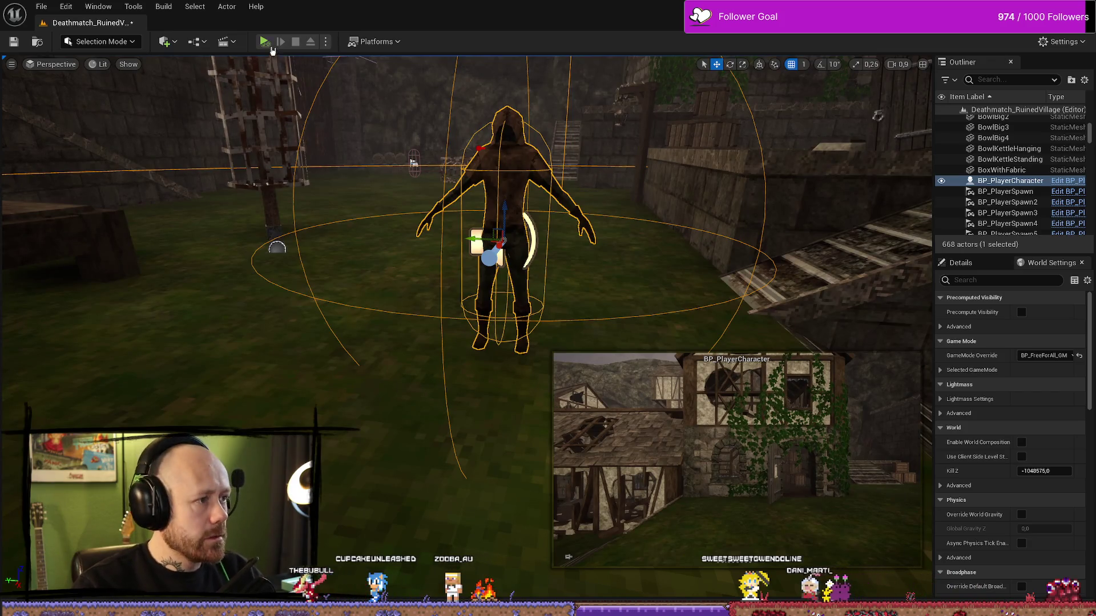
key(alt+p)
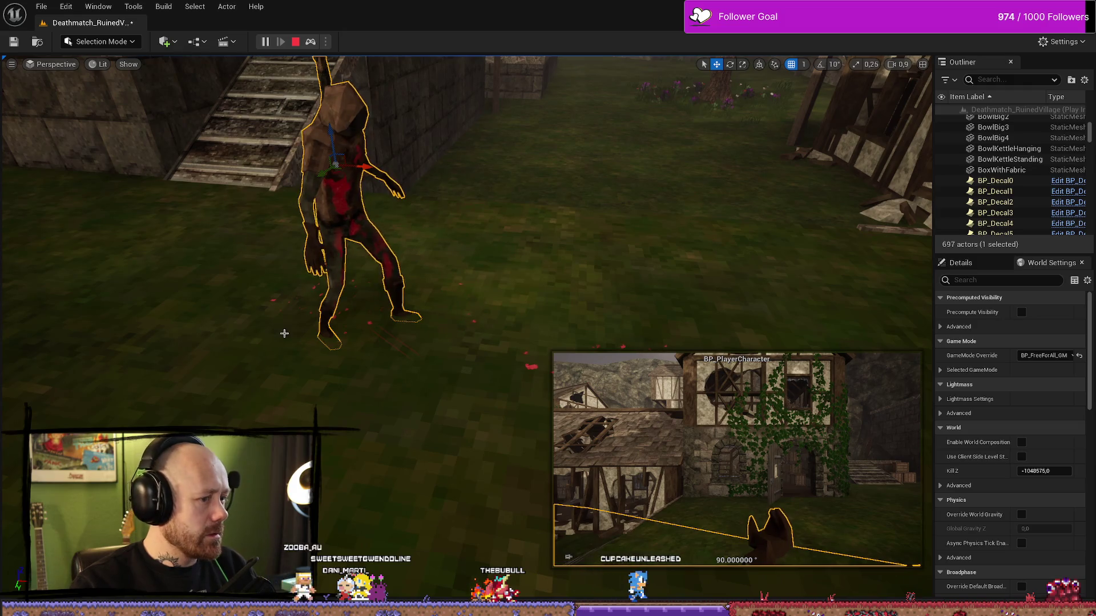
drag(284, 333, 342, 340)
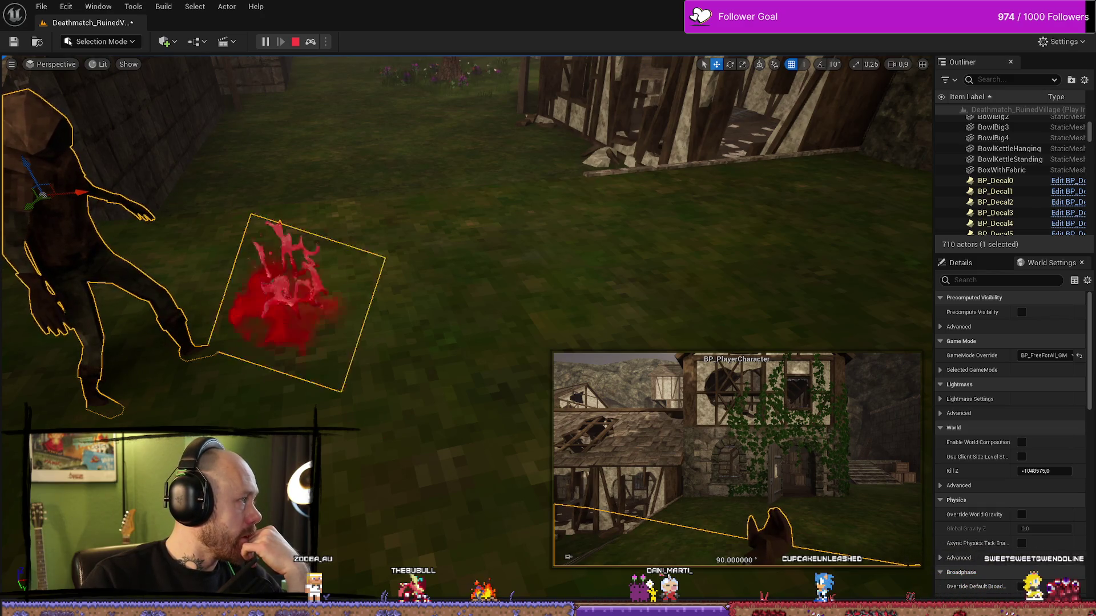
key(Escape)
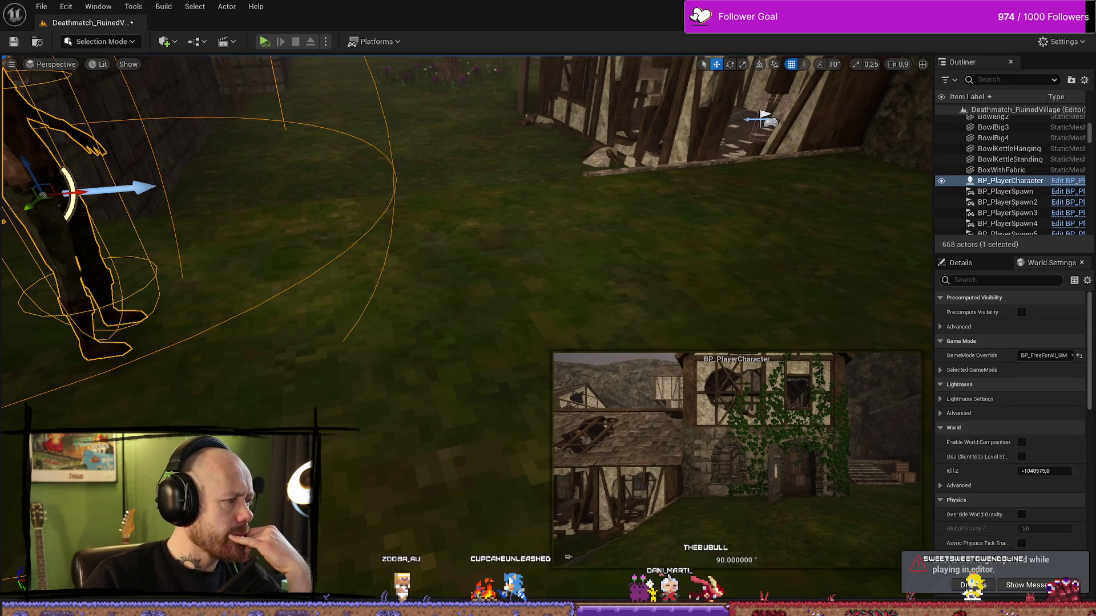
key(alt+p)
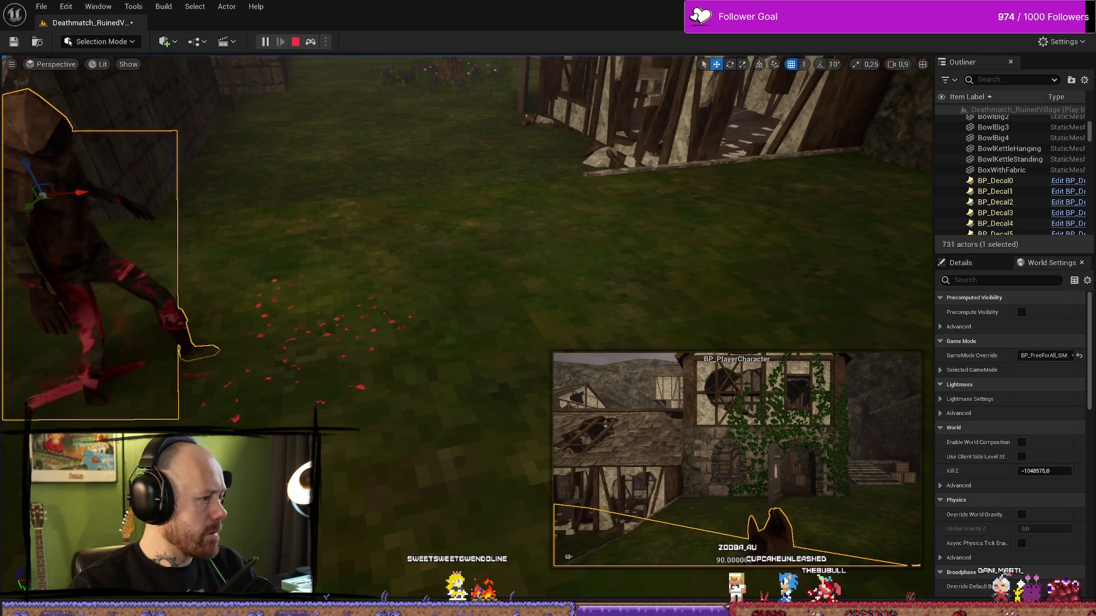
mouse_move(52, 307)
mouse_down()
mouse_move(108, 311)
mouse_move(75, 297)
mouse_up()
drag(274, 278, 275, 277)
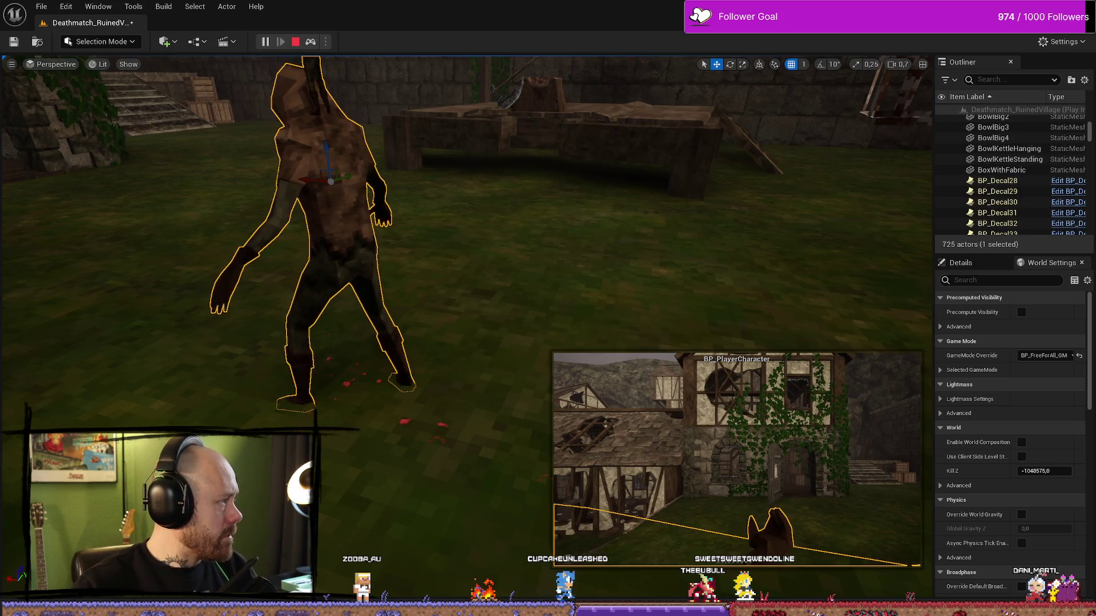
key(Escape)
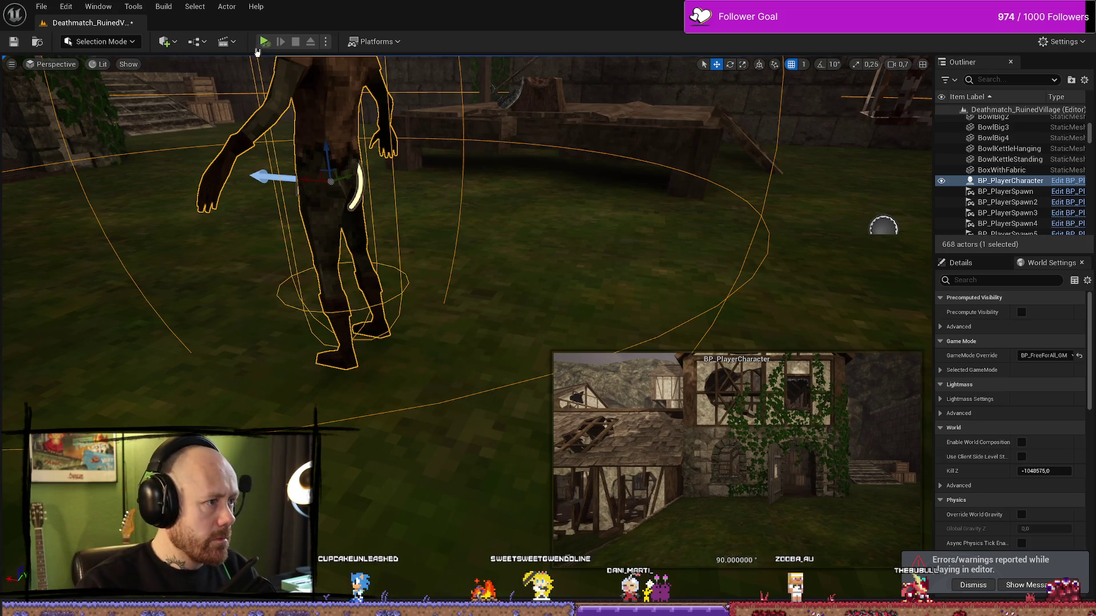
Step: Playtest the fading ground splash near the character, then stop to see the Accessed None errors
key(alt+s)
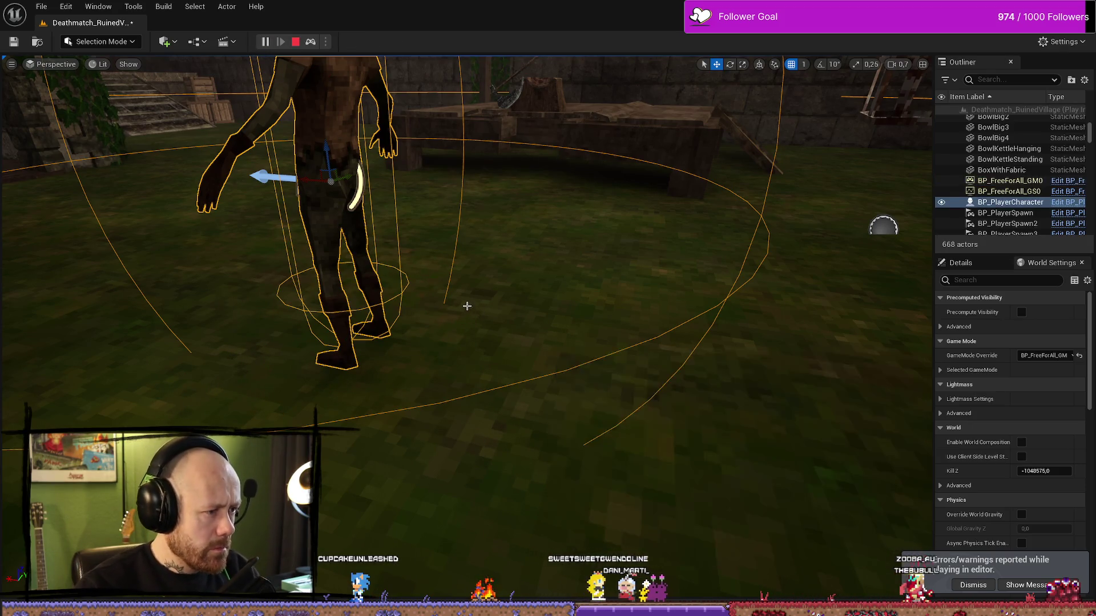
drag(481, 291, 473, 240)
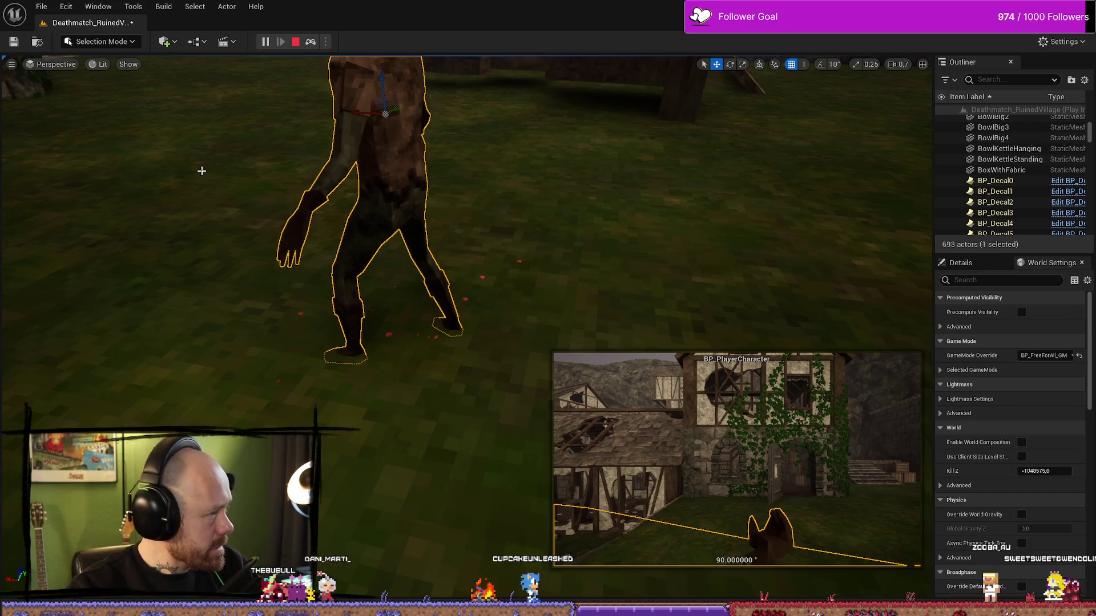
click(295, 41)
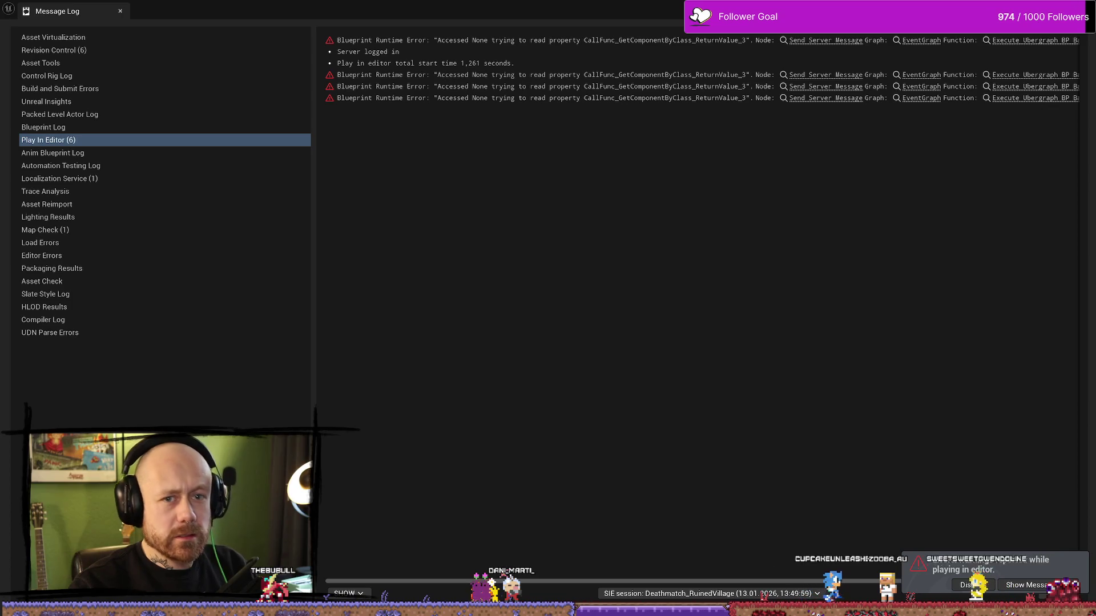
Step: Undo the reset to default and the last component change on BP_PlayerCharacter
key(ctrl+z)
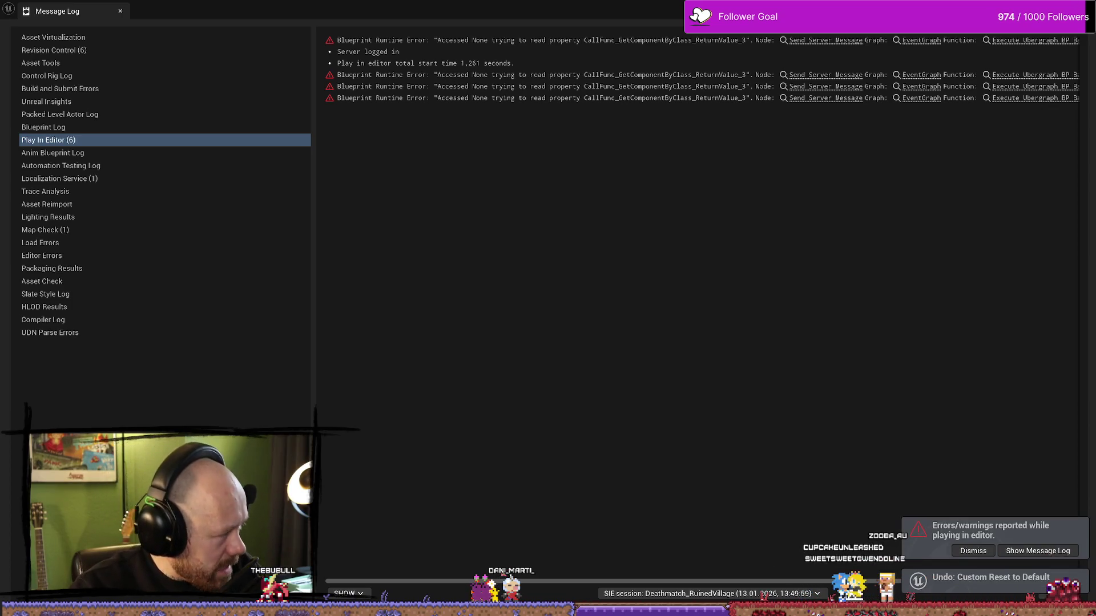
key(alt+Tab)
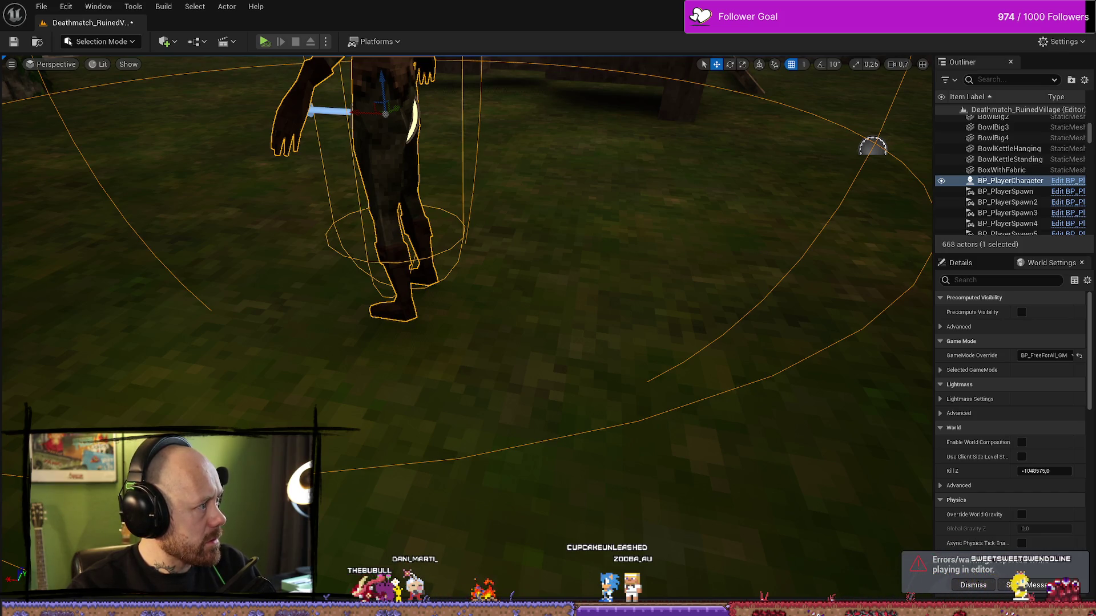
key(ctrl+z)
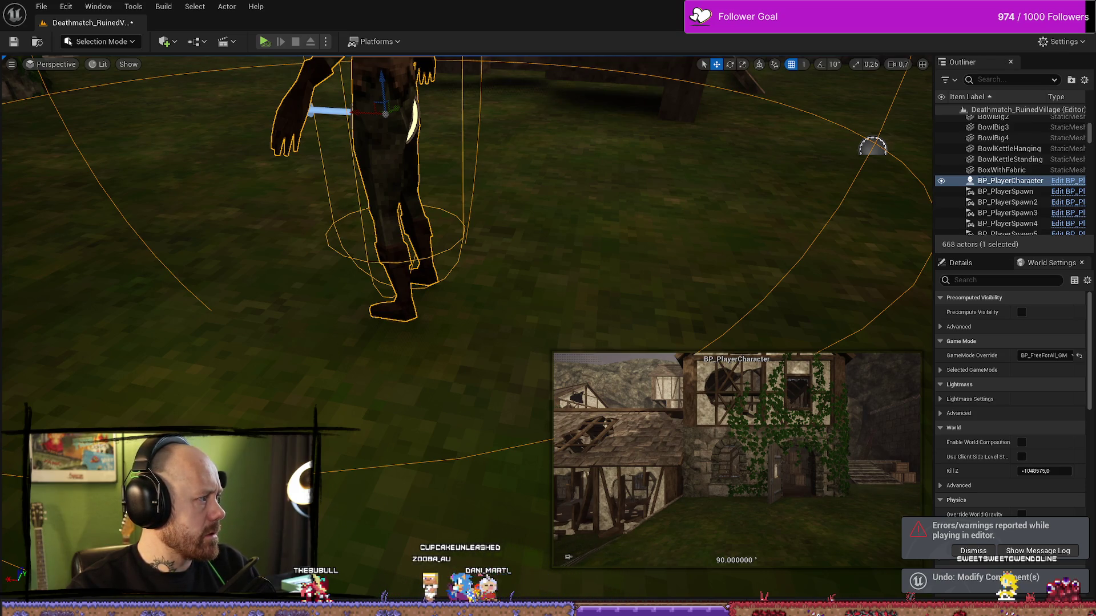
Step: Undo the last reset in BP_PlayerCharacter and set the character mesh's Y location to 0
click(1067, 180)
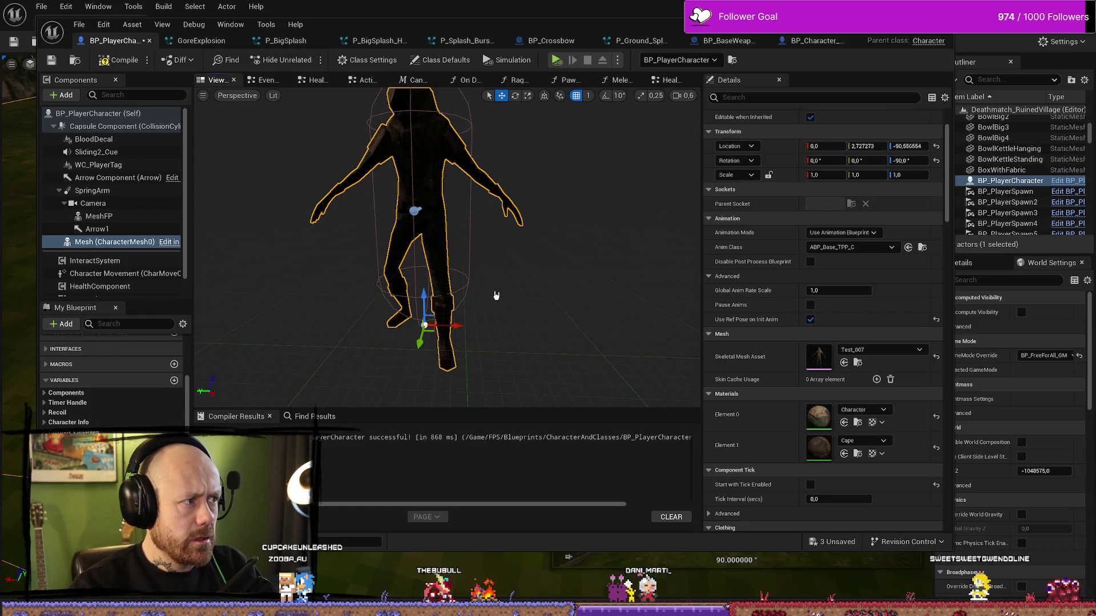
key(ctrl+z)
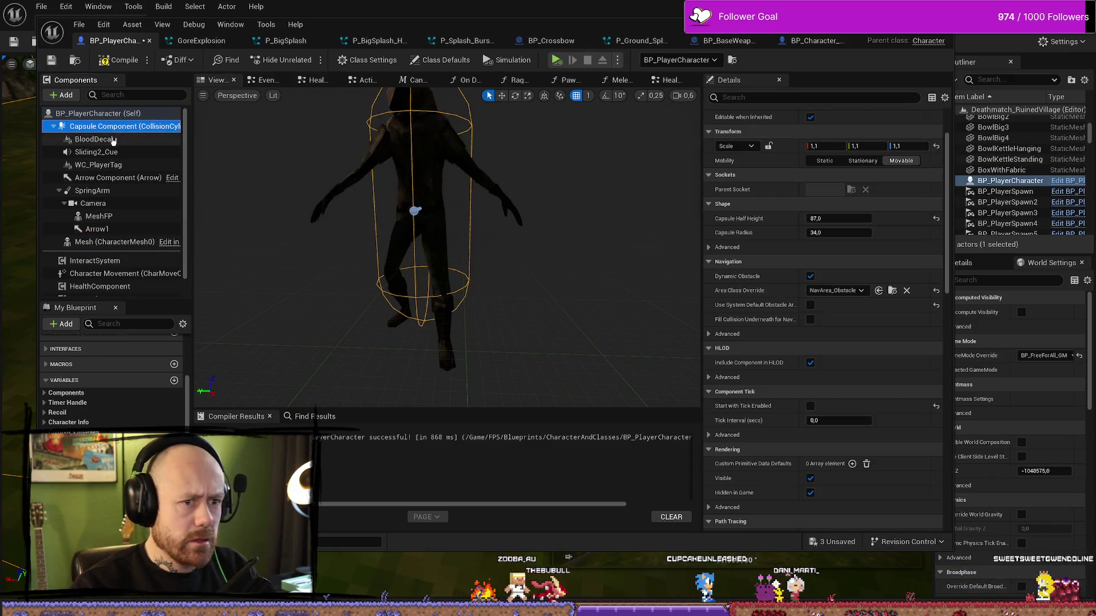
click(110, 139)
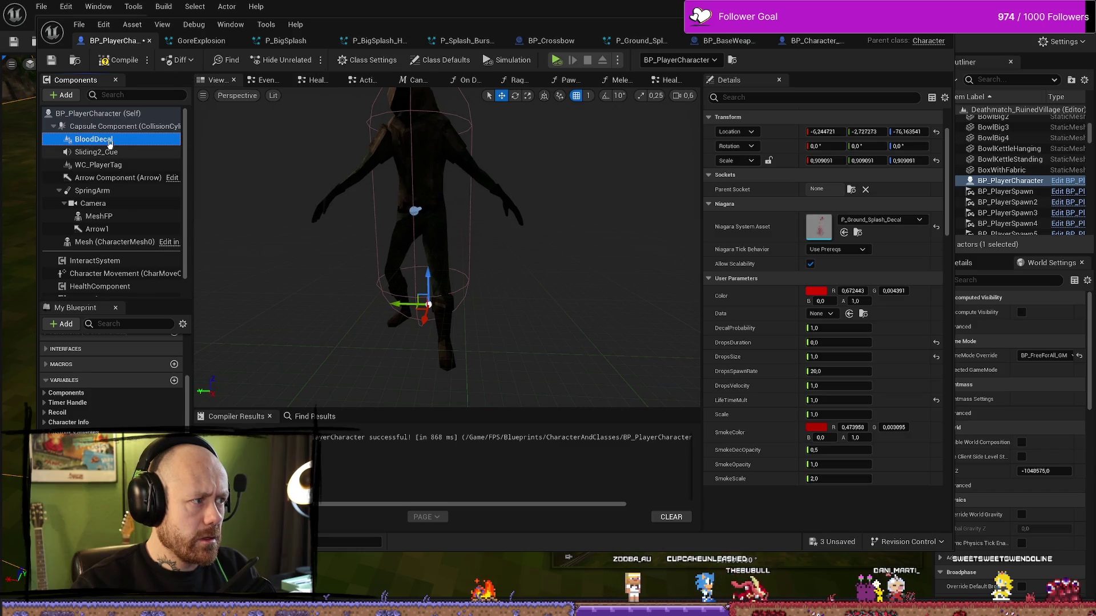
click(112, 114)
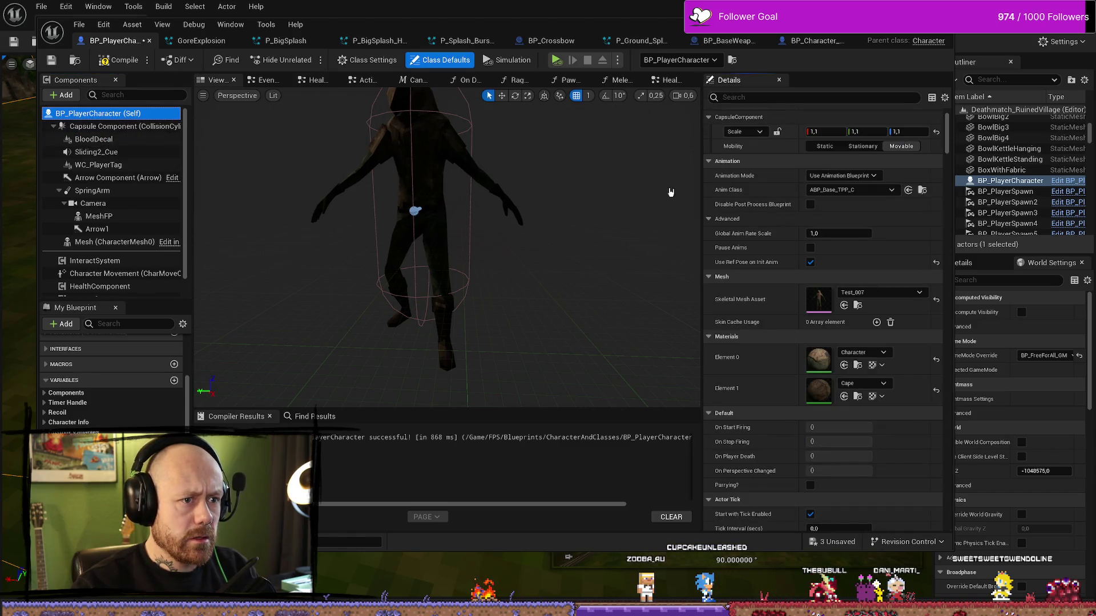
click(83, 127)
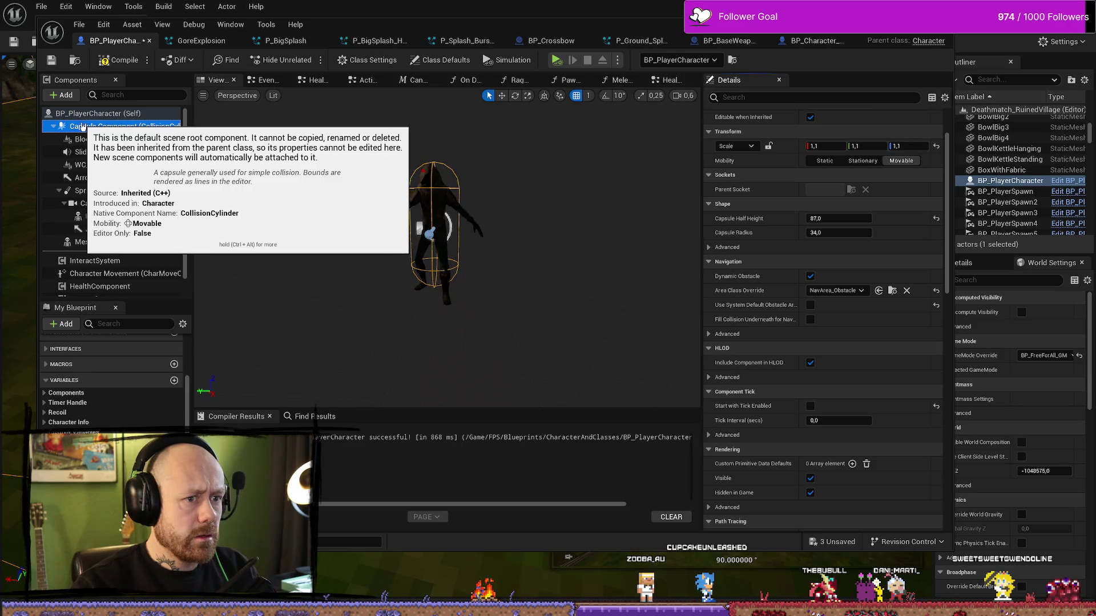
scroll(788, 217, up, 3)
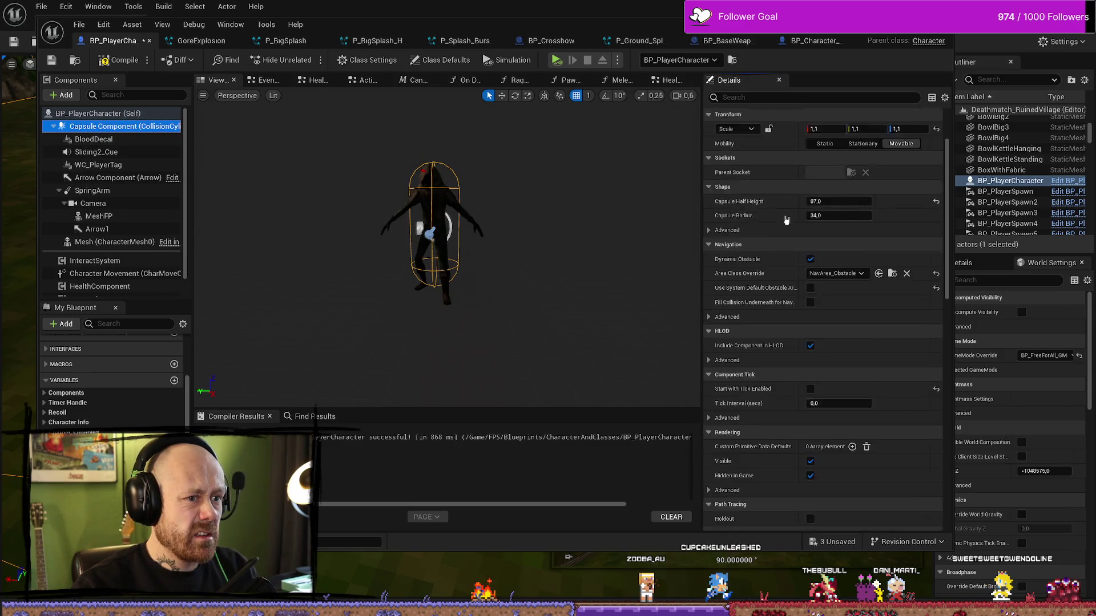
click(105, 243)
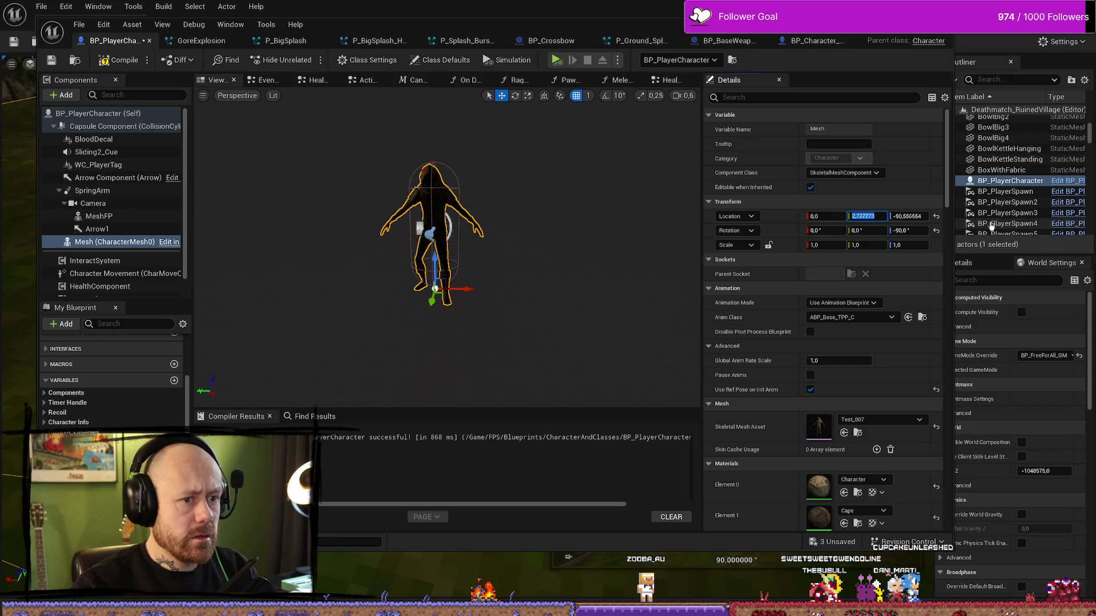
text(0)
key(Return)
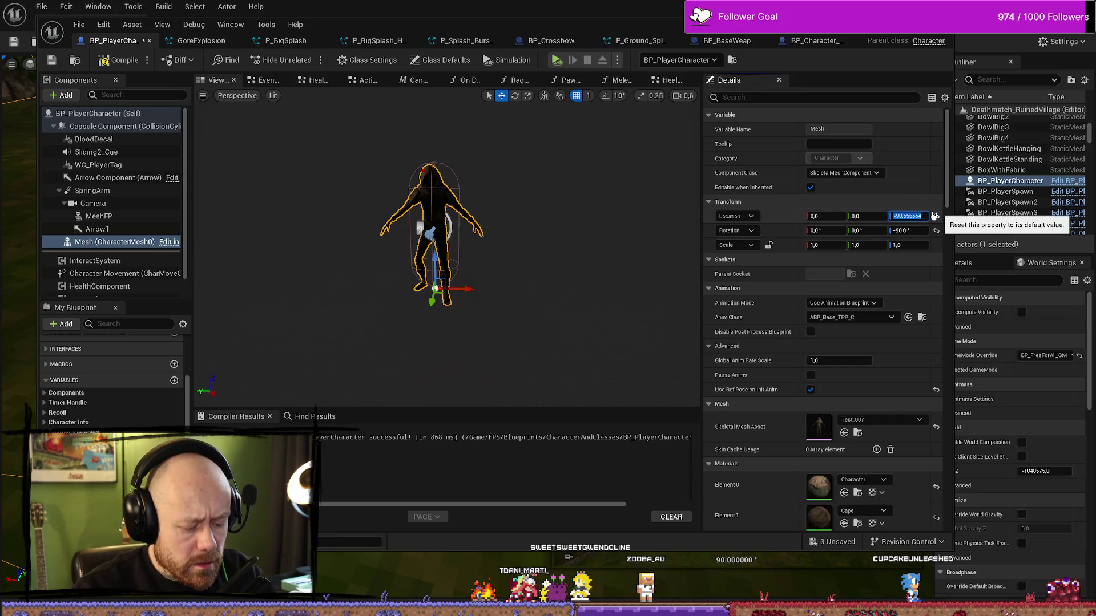
Step: Review each component's settings: meshes, camera, BloodDecal, sound cue, player tag, arrows, capsule
click(106, 217)
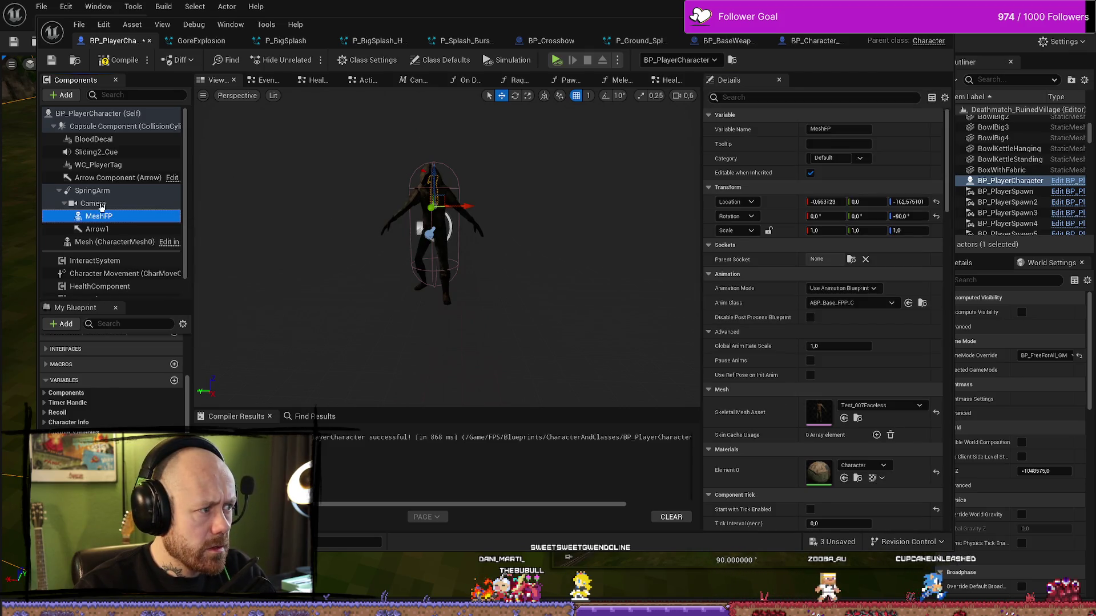
click(102, 193)
click(96, 141)
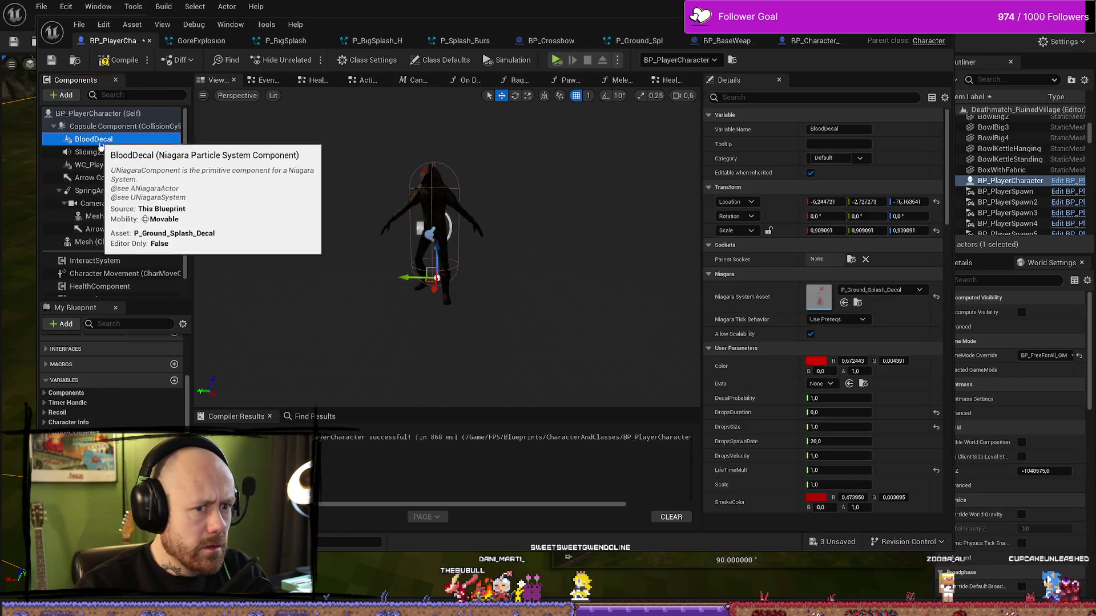
click(101, 153)
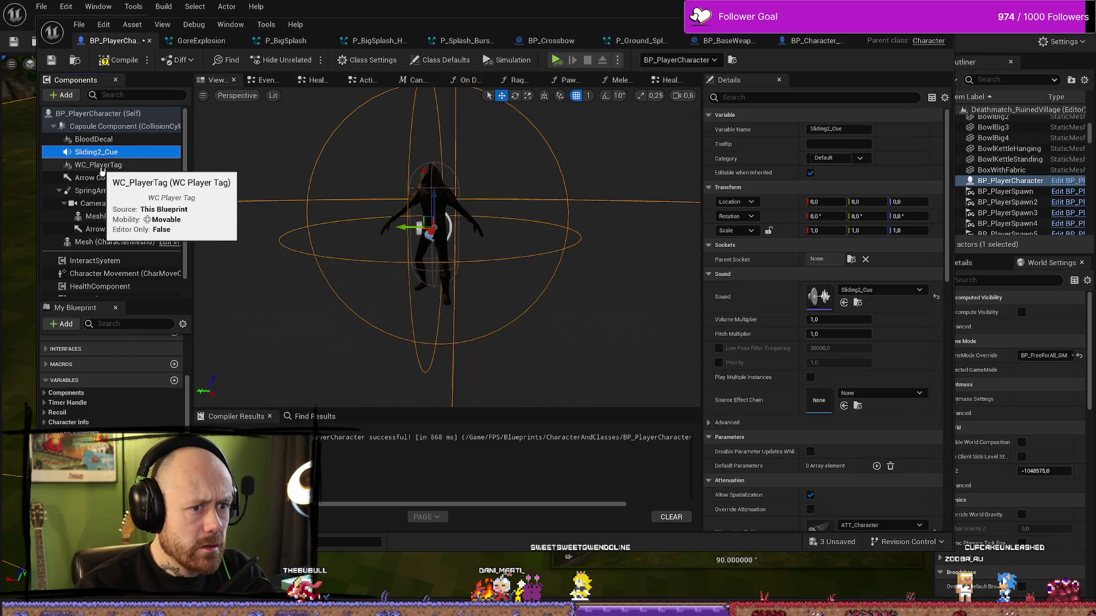
click(102, 165)
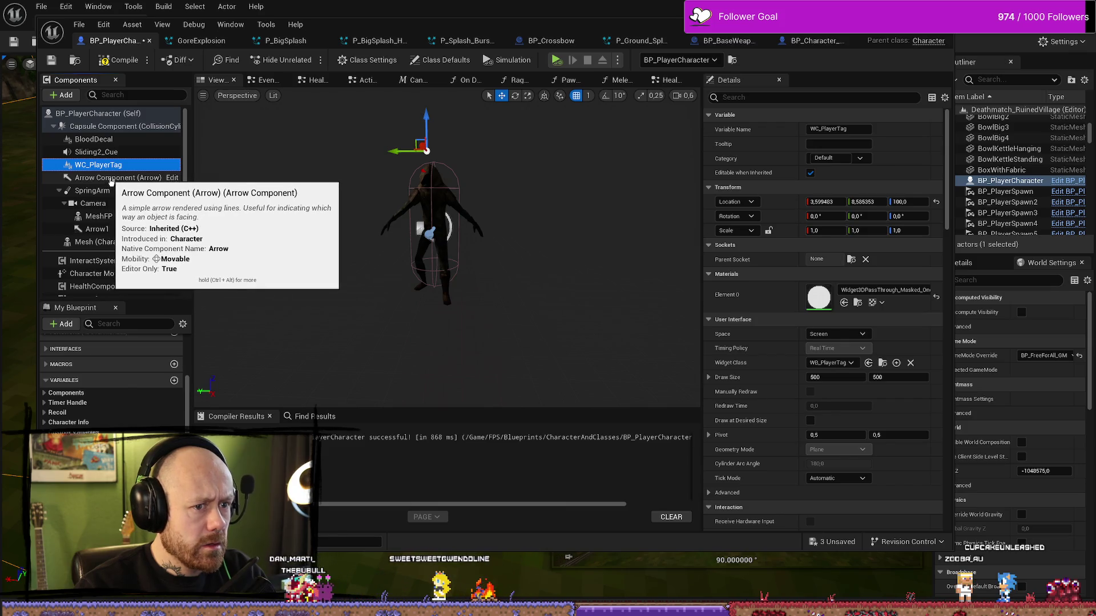
click(108, 178)
click(100, 191)
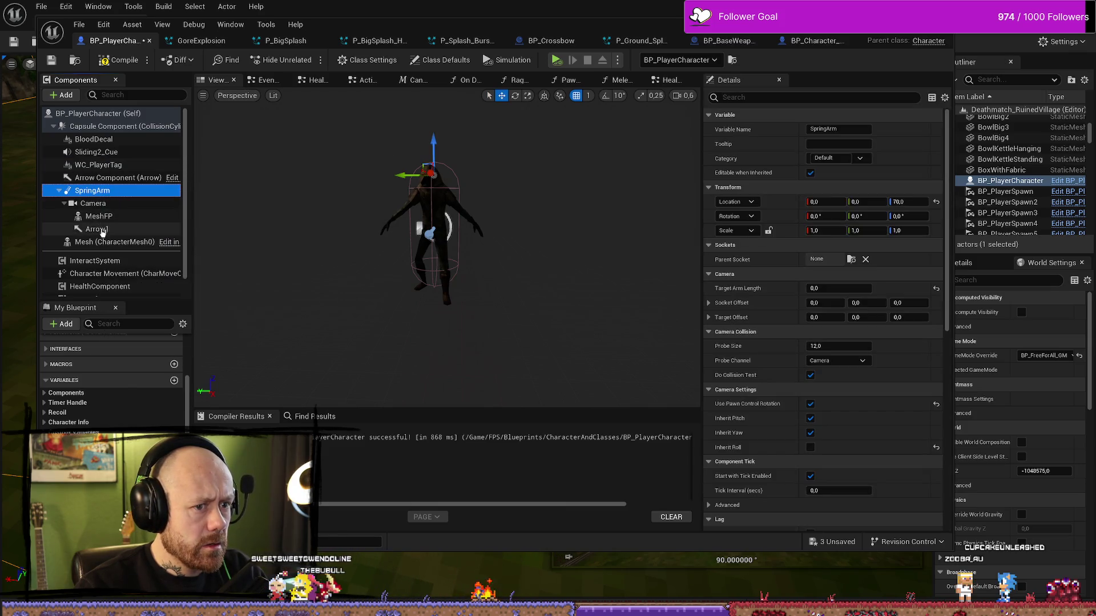
click(104, 245)
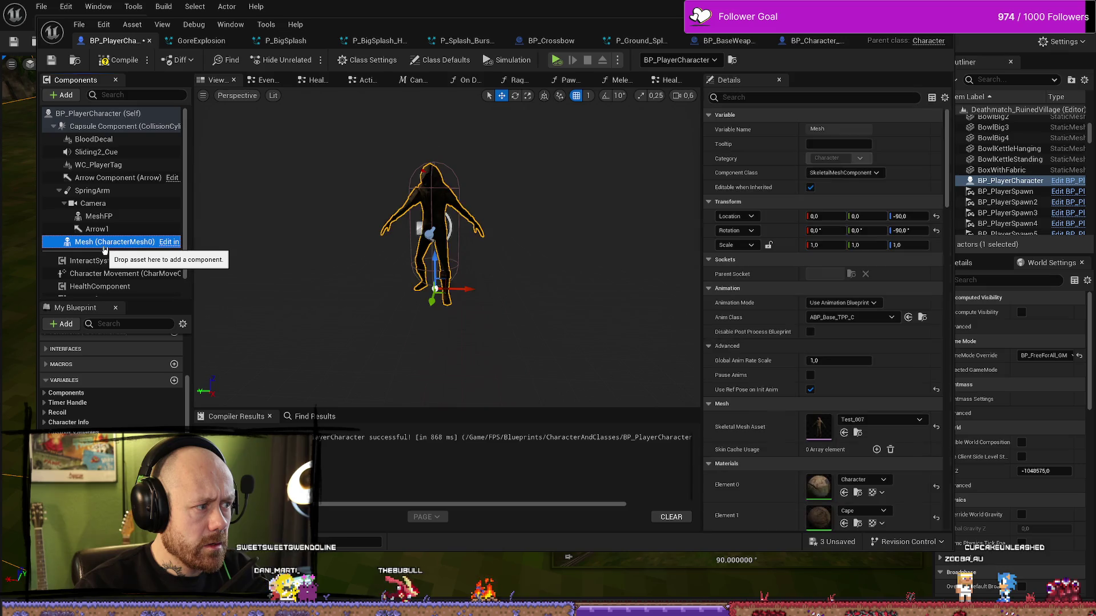
click(107, 217)
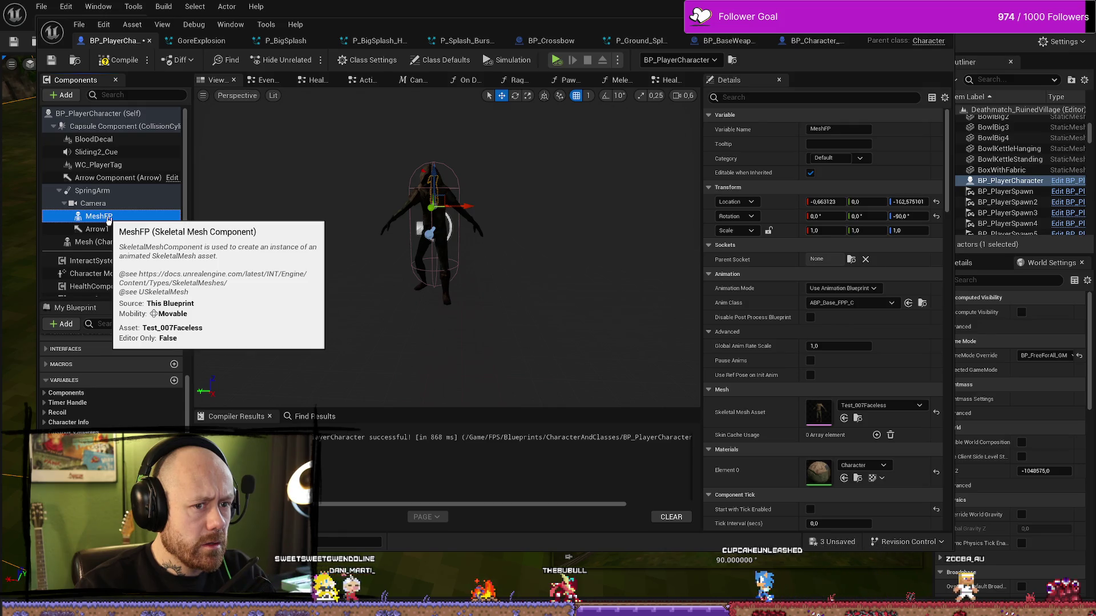
click(102, 229)
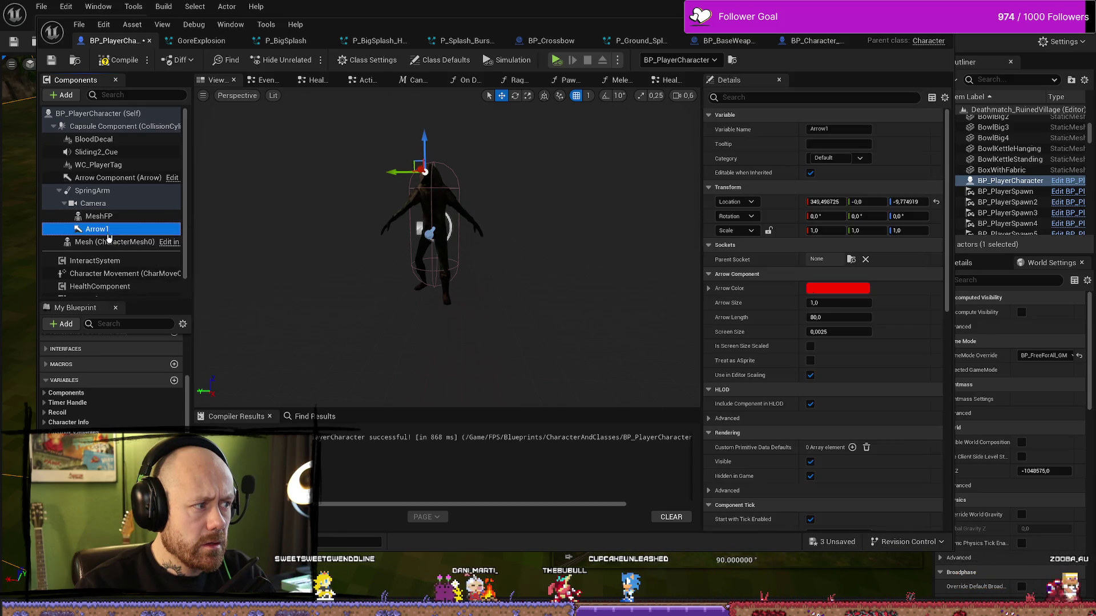
click(109, 242)
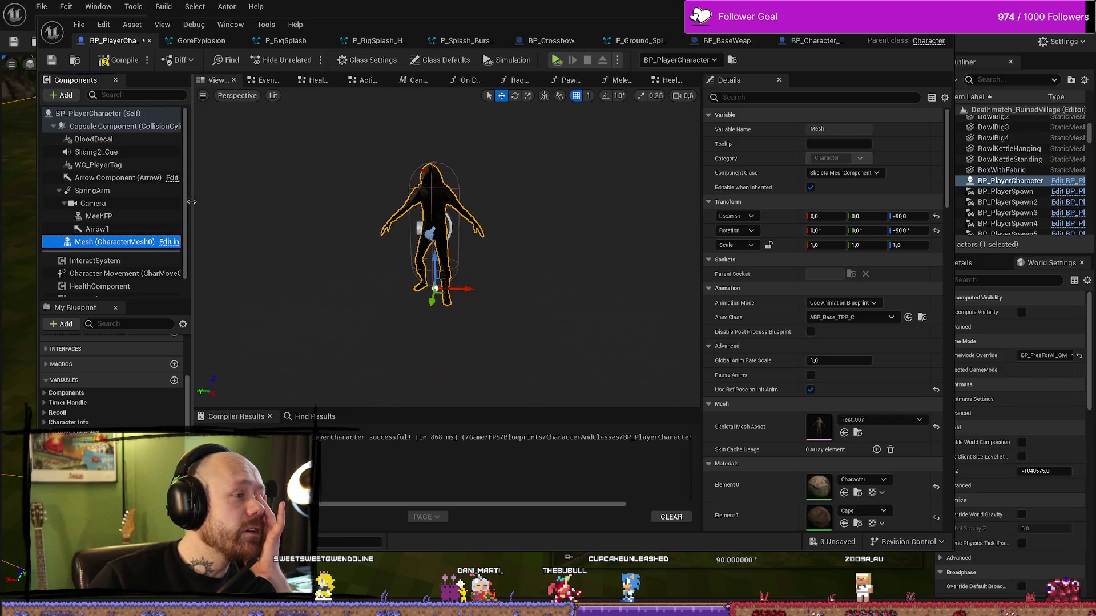
mouse_move(192, 202)
mouse_down()
mouse_move(267, 209)
mouse_move(235, 211)
mouse_up()
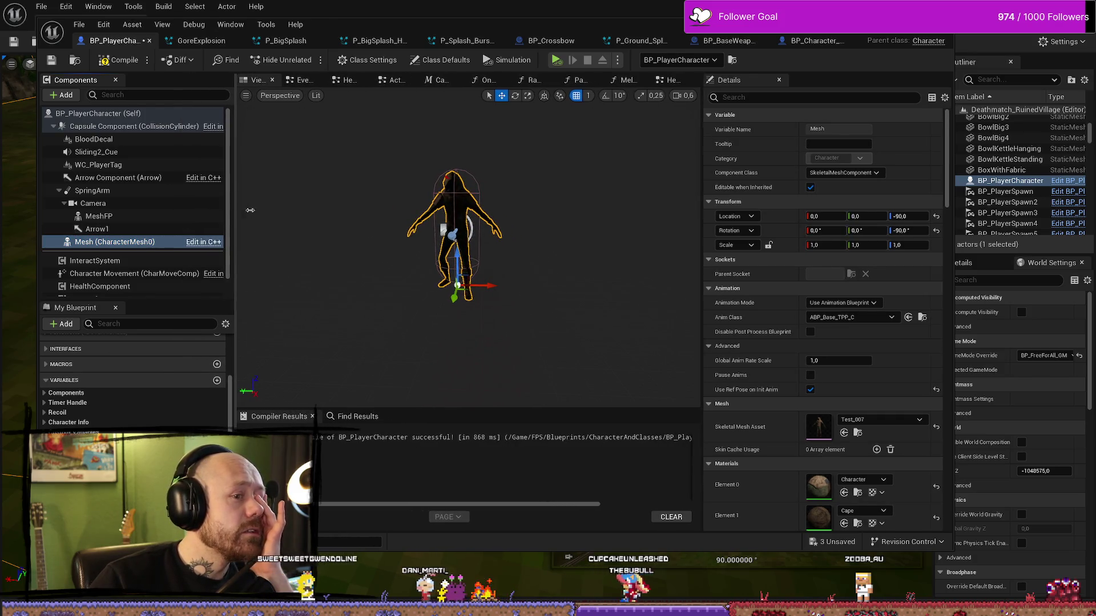
click(114, 139)
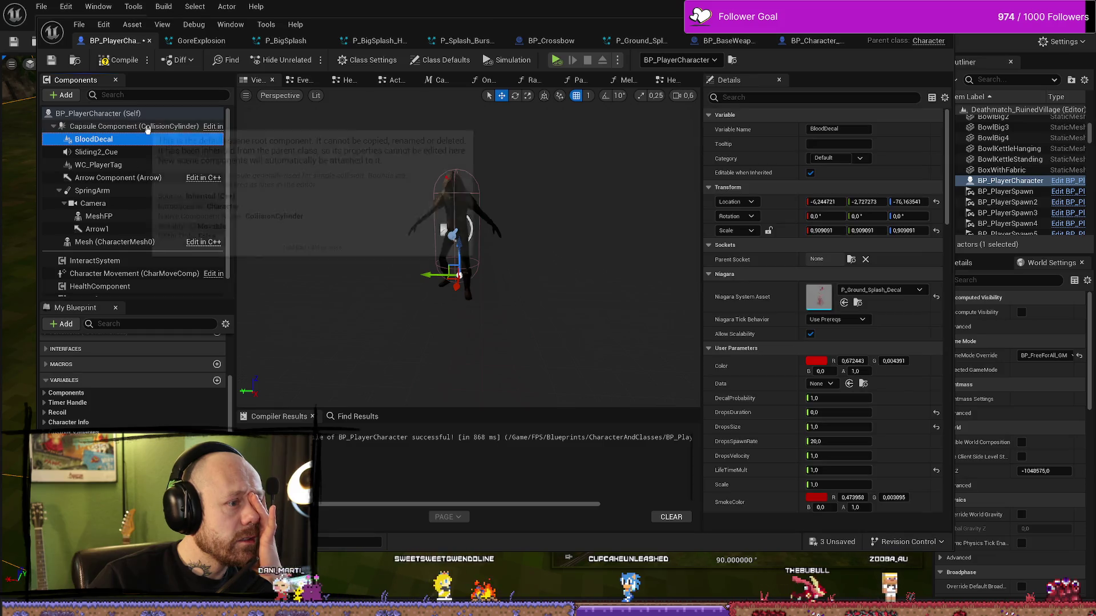
click(147, 127)
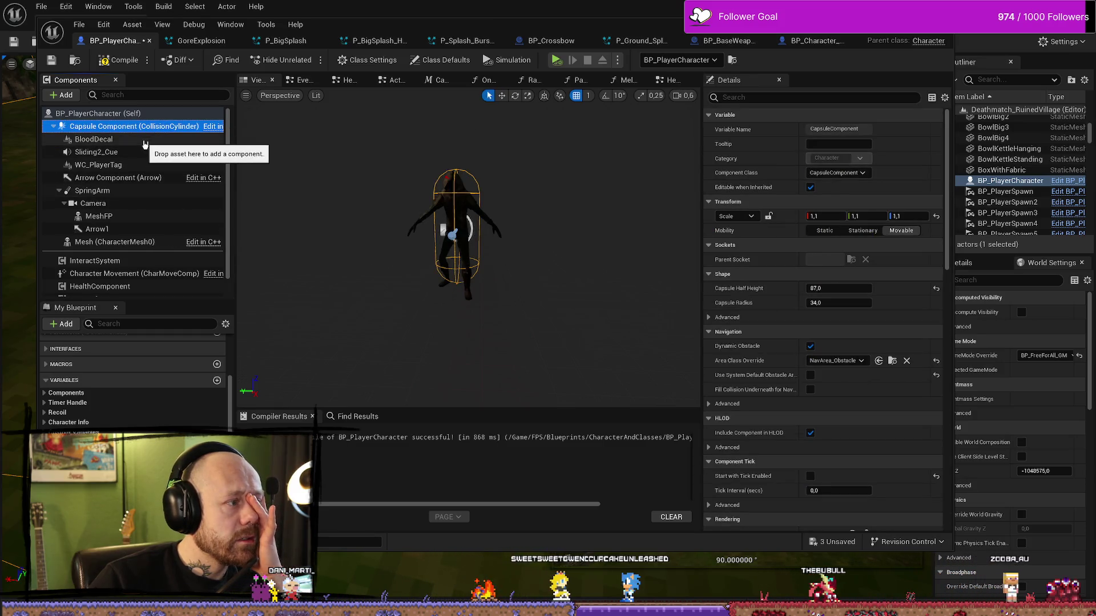
Step: Compile BP_PlayerCharacter and return to the level editor's Play options
click(113, 66)
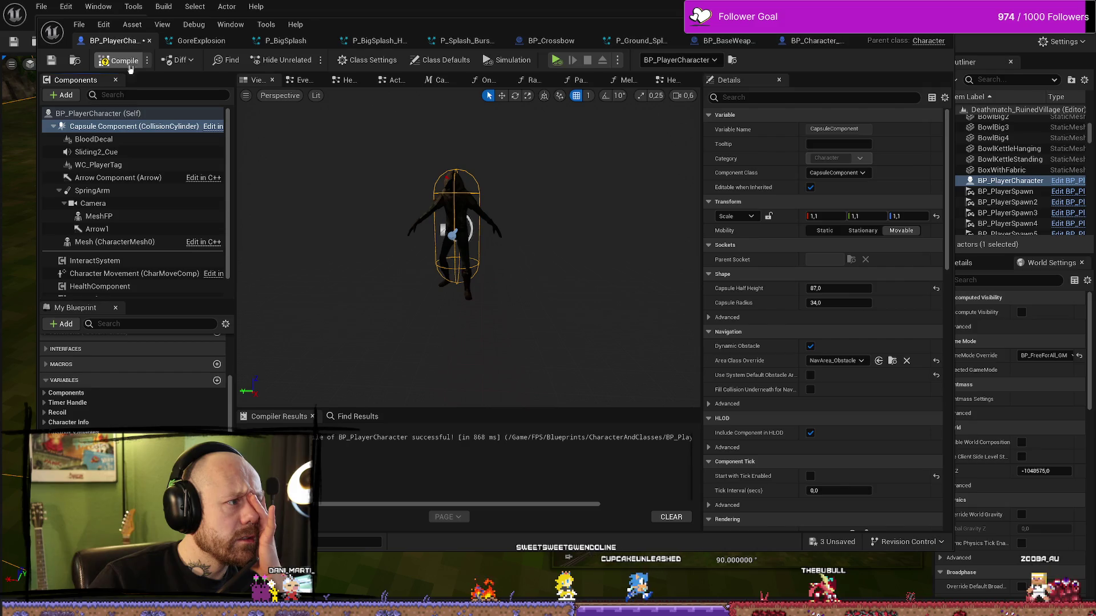
double_click(898, 35)
click(898, 35)
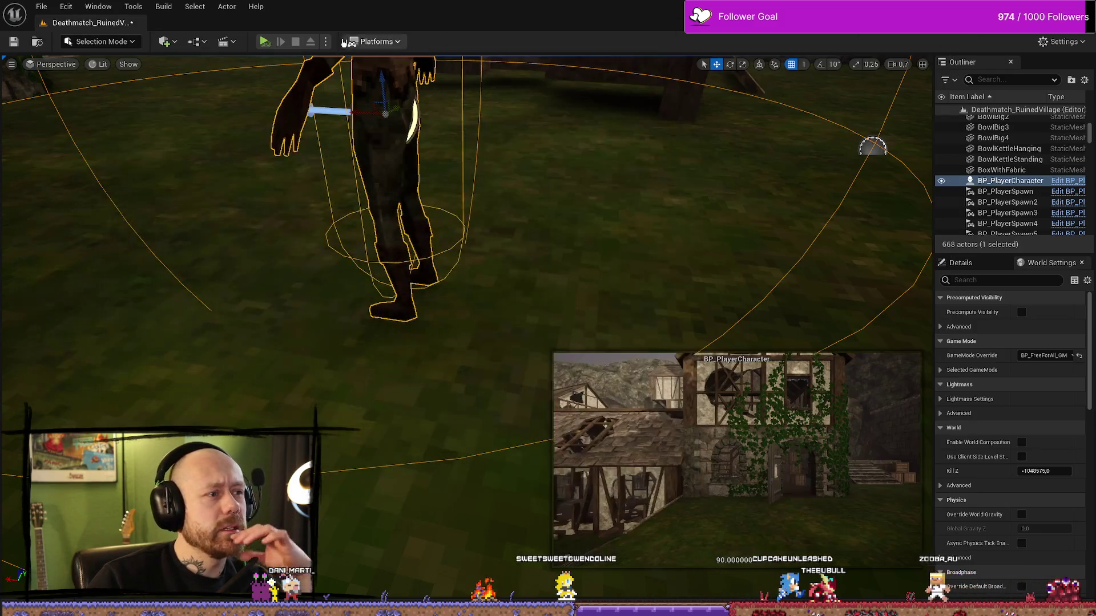
click(325, 41)
click(377, 78)
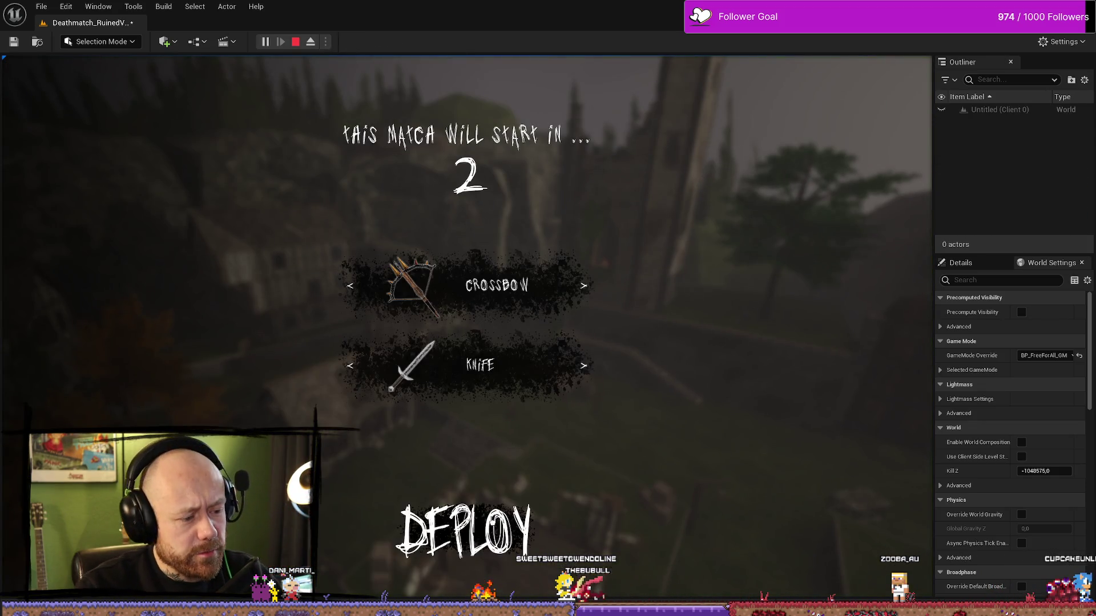
Step: Start a level playtest and walk the crossbow player up the stairs toward the enemy
click(466, 526)
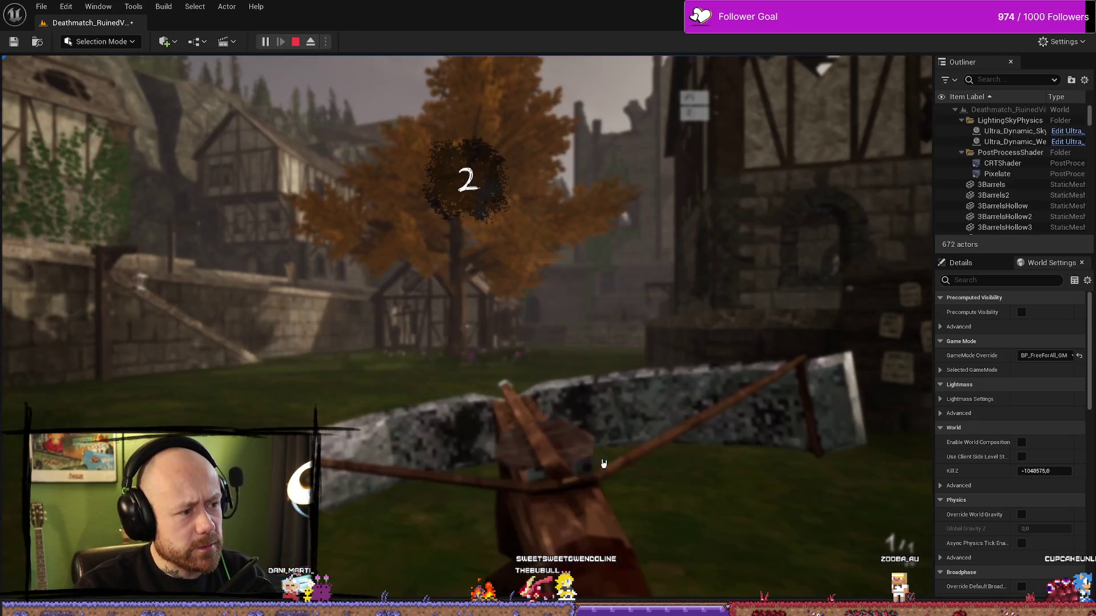
key(F11)
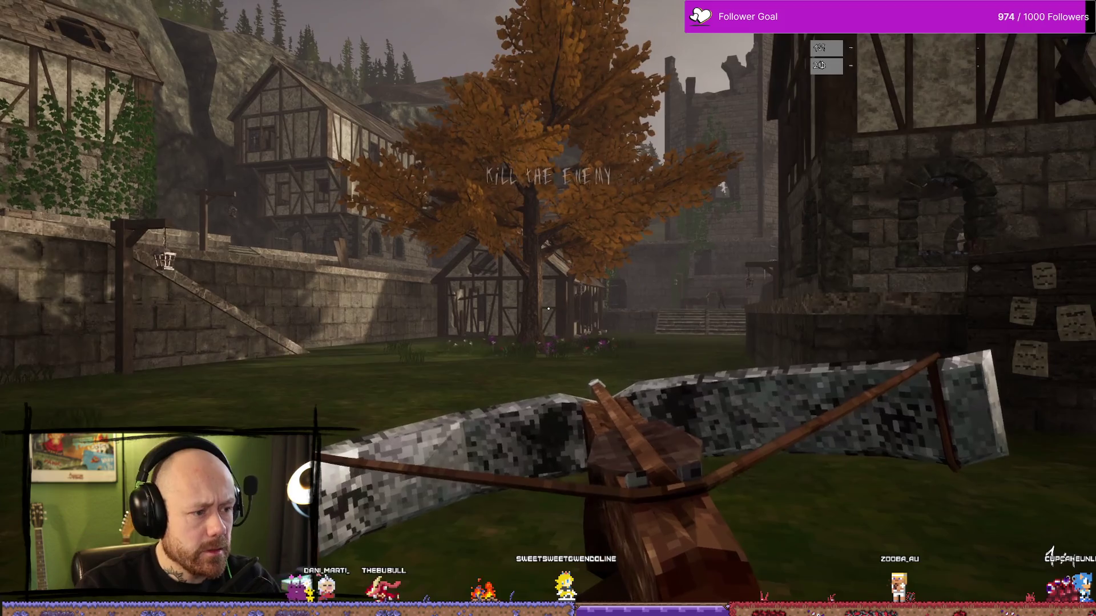
key(w)
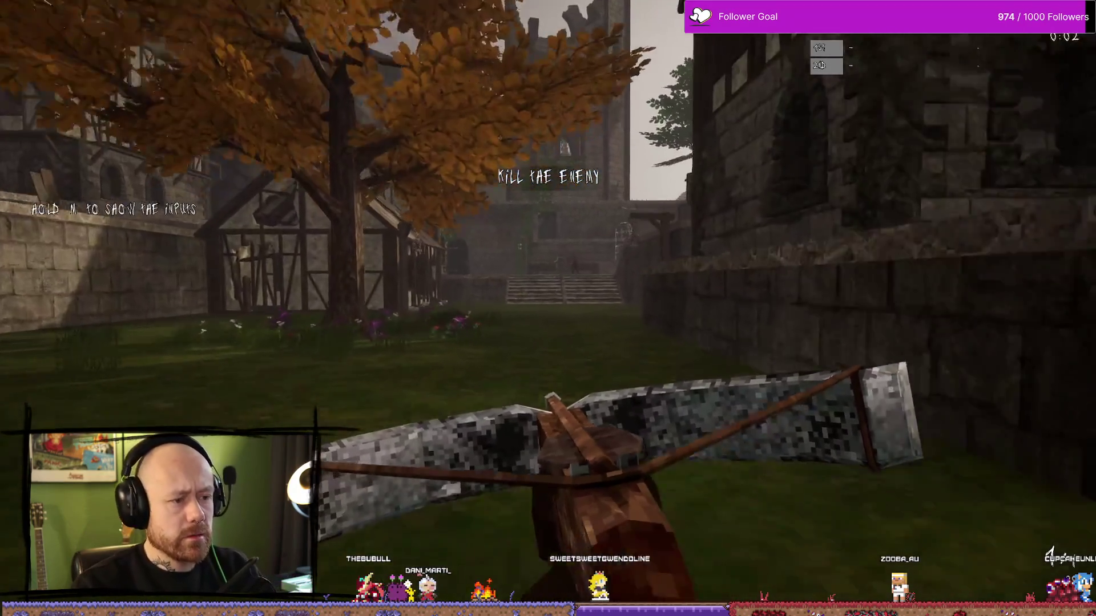
key(w)
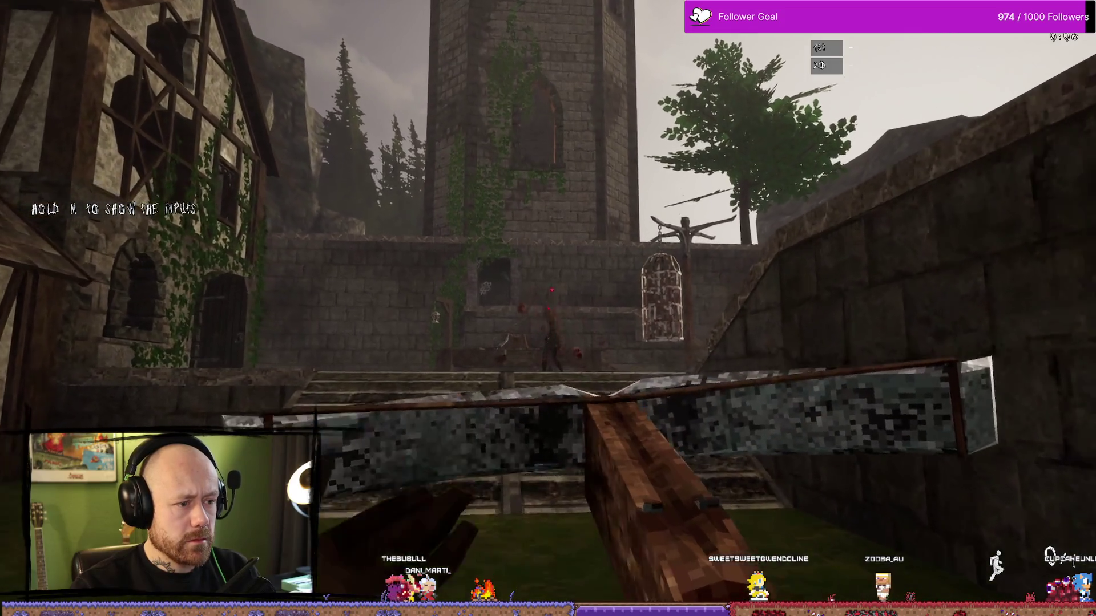
key(w)
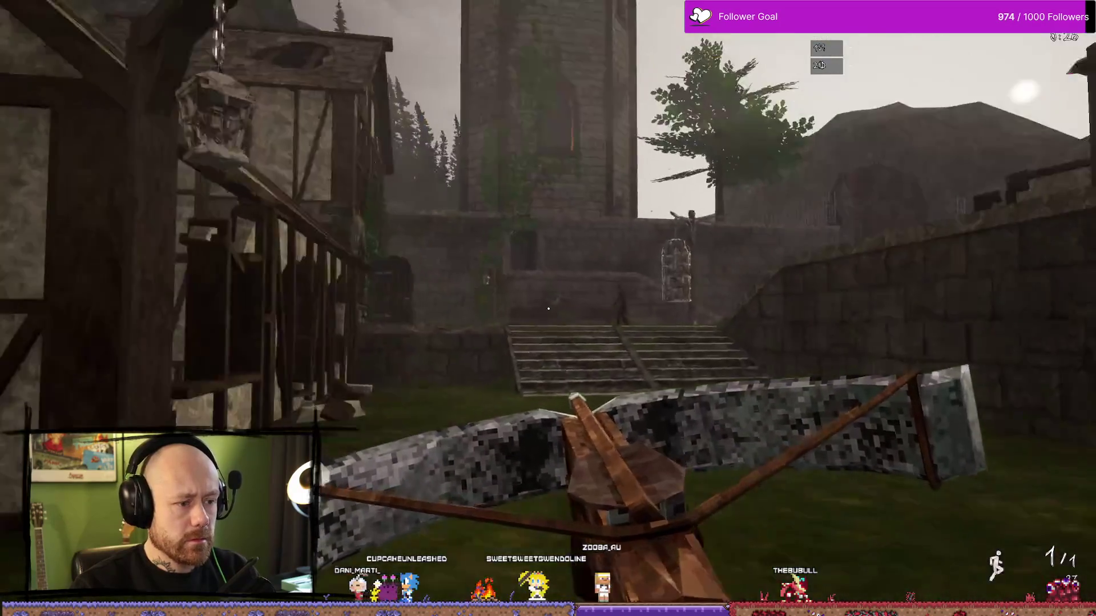
key(w)
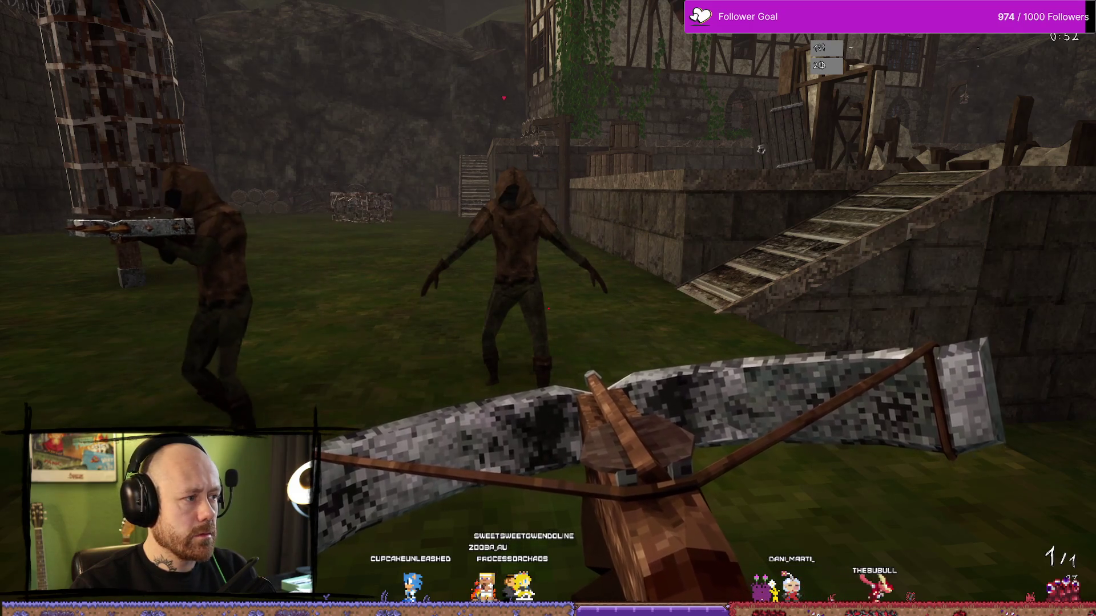
Step: Aim and shoot the enemy with a crossbow headshot, then stop the session
click(133, 287)
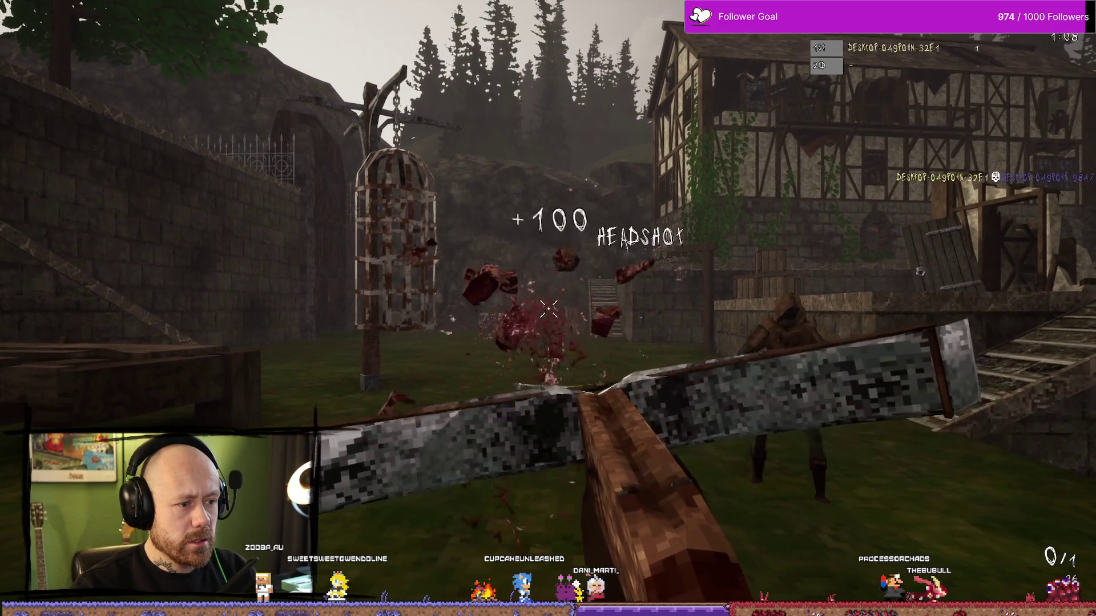
mouse_move(548, 308)
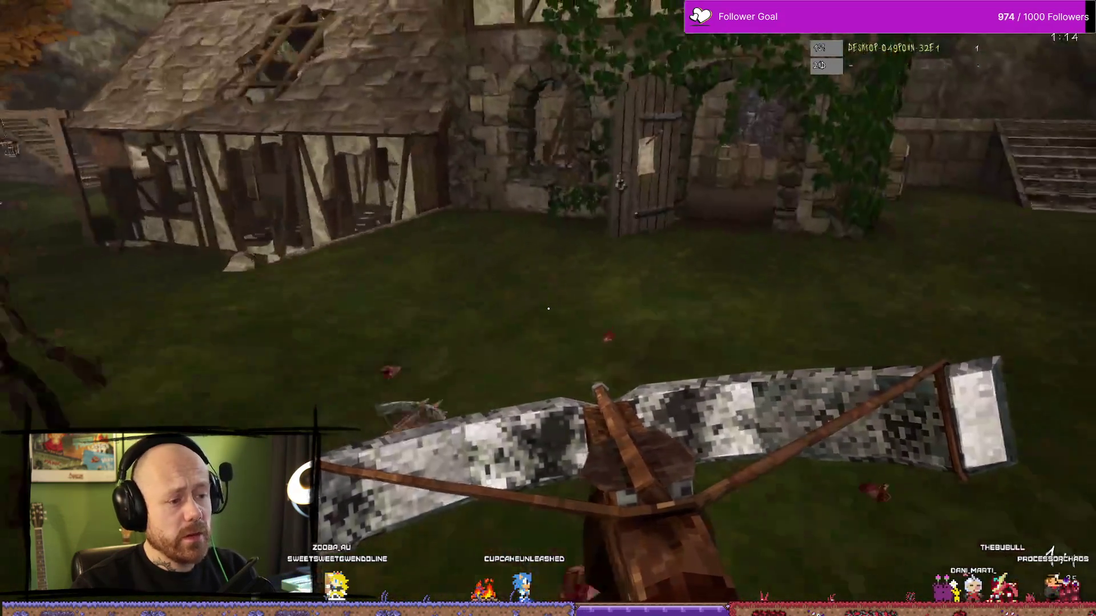
key(Escape)
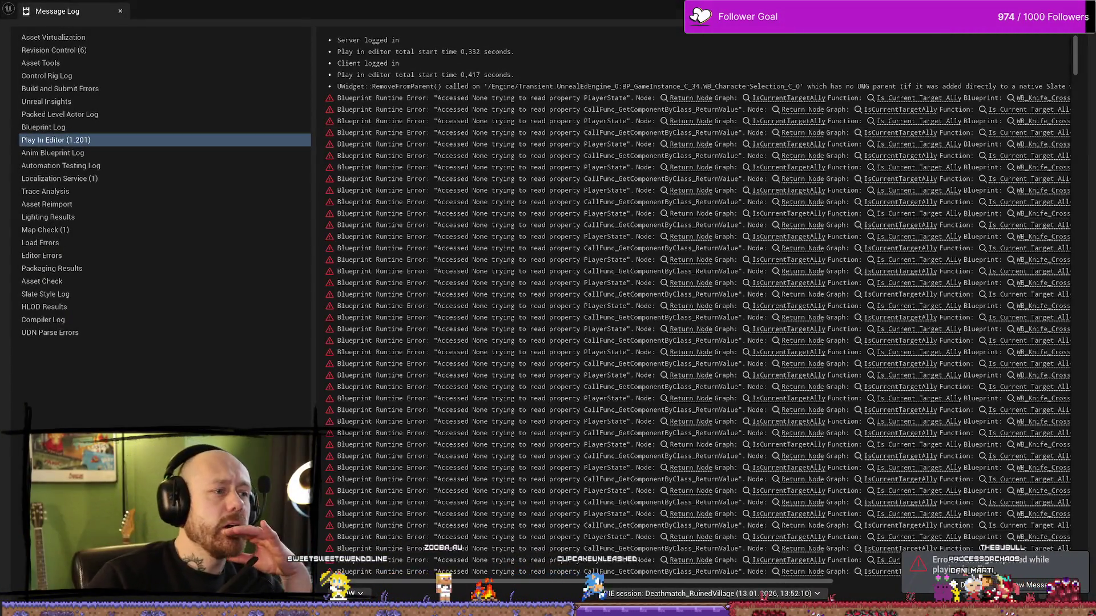
Step: Close the Message Log, exit immersive mode, and return to the BP_PlayerCharacter blueprint
click(16, 166)
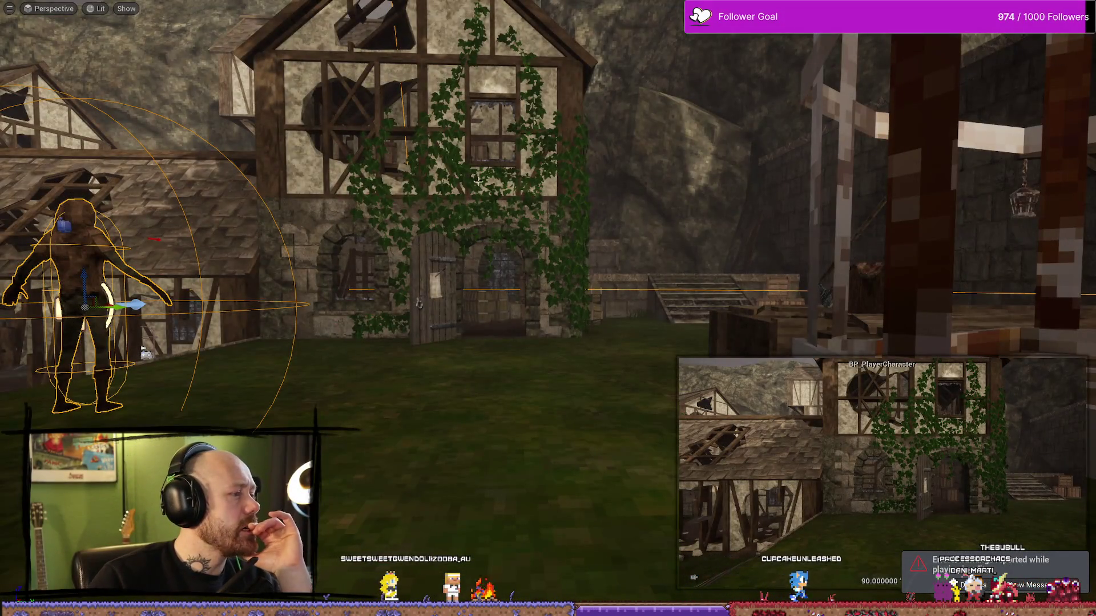
key(F11)
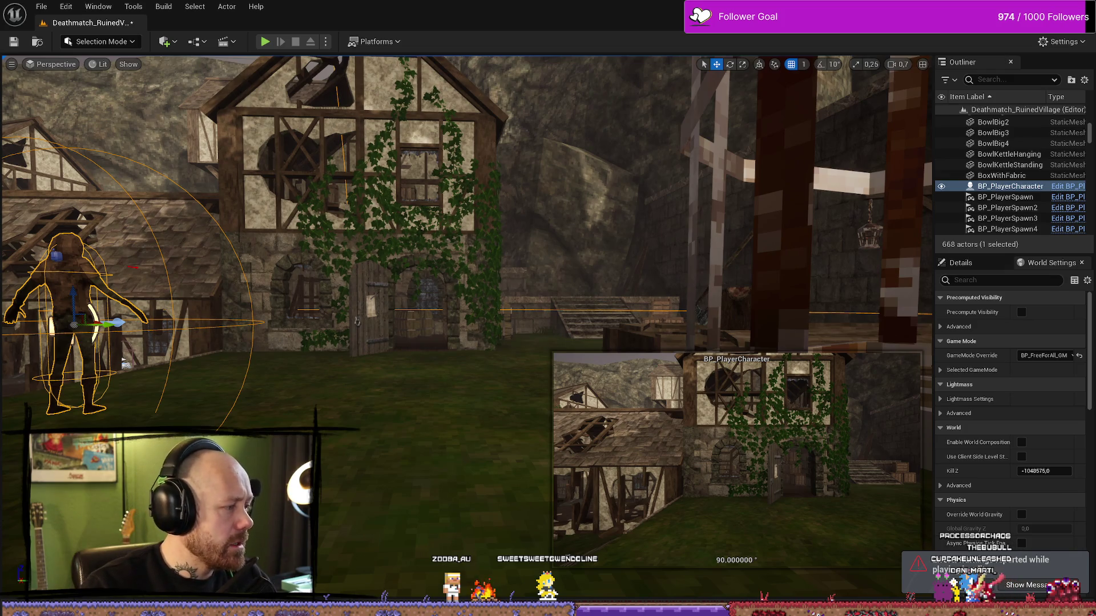
key(ctrl+e)
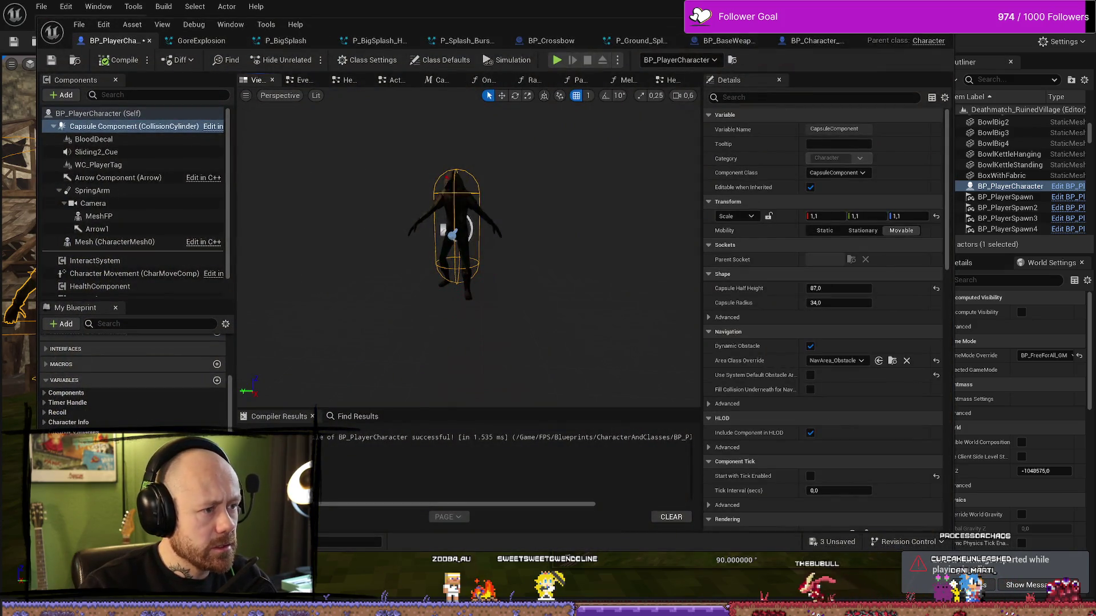
Step: Set the Arrow1 component's Location Z to 0
click(114, 242)
key(w)
key(f)
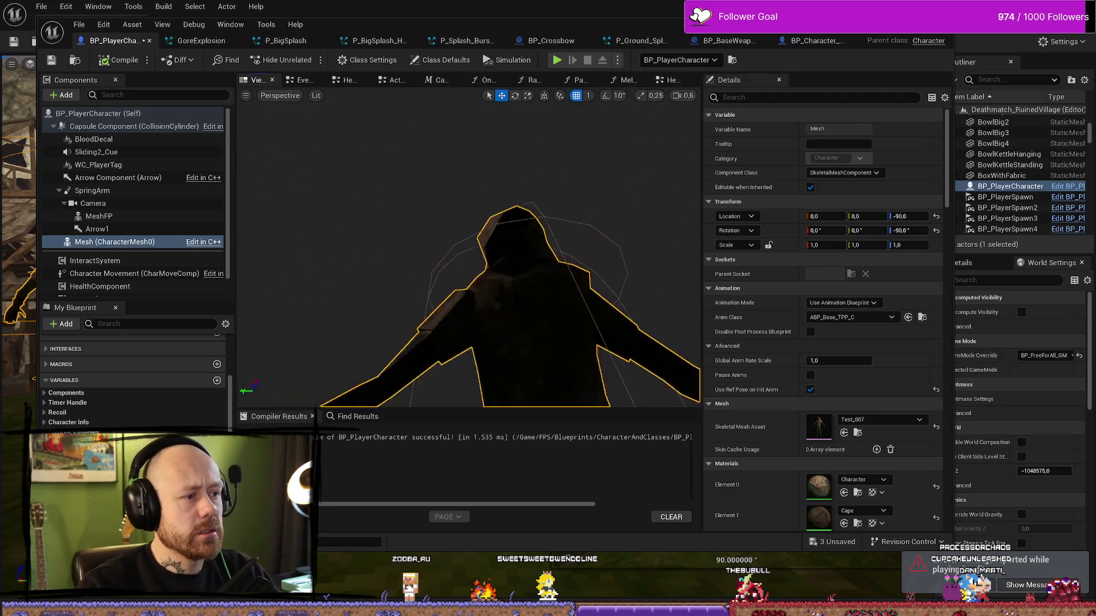
mouse_move(480, 195)
mouse_down()
mouse_move(399, 217)
mouse_move(480, 195)
mouse_up()
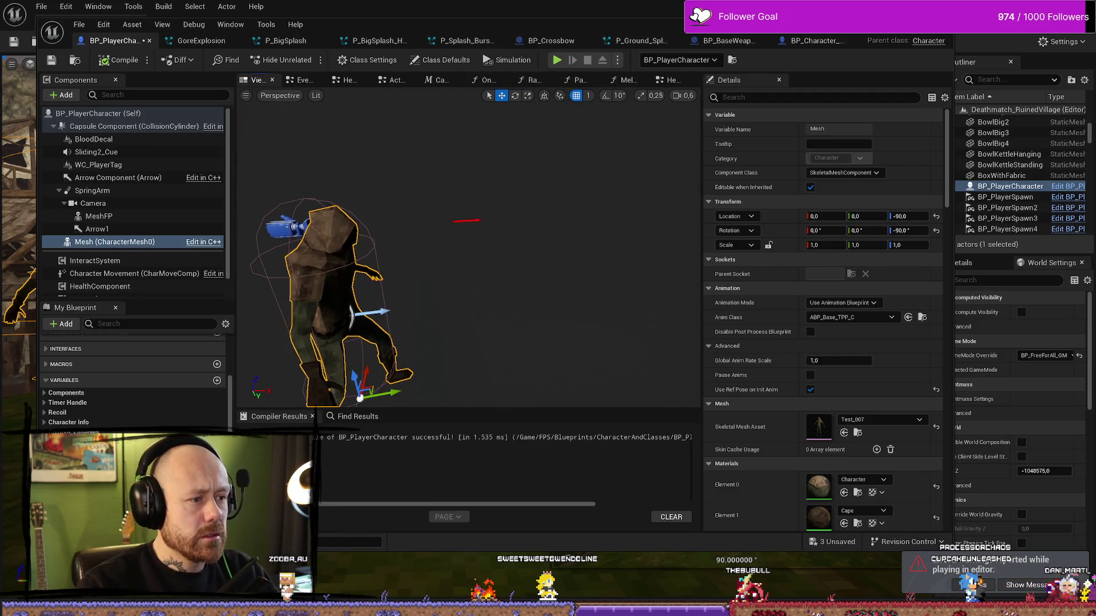
click(107, 230)
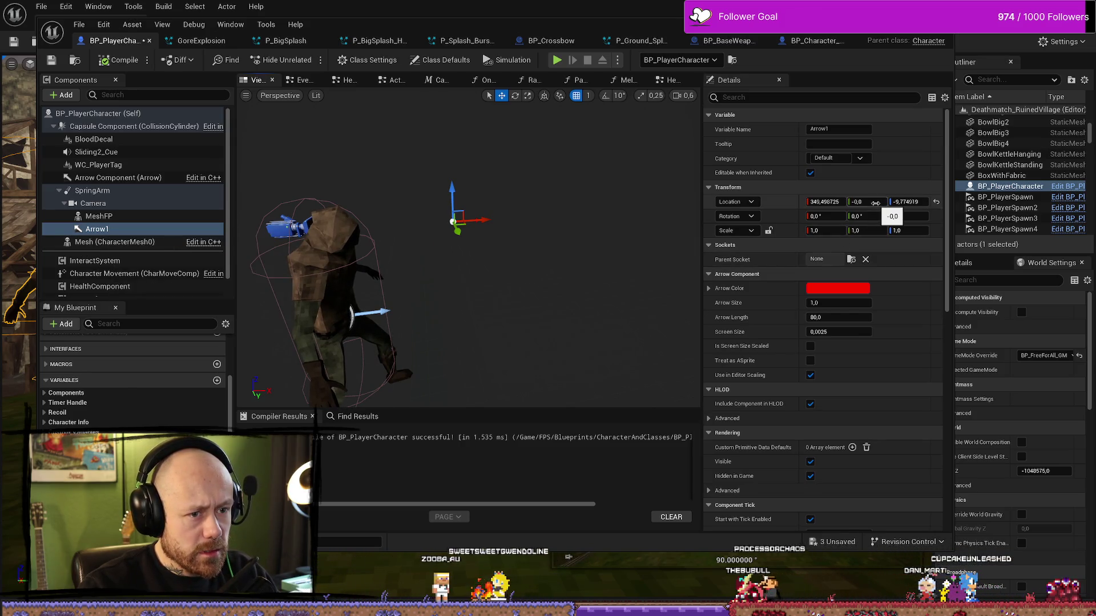
mouse_move(435, 226)
mouse_down()
mouse_move(399, 234)
mouse_move(560, 228)
mouse_up()
click(907, 201)
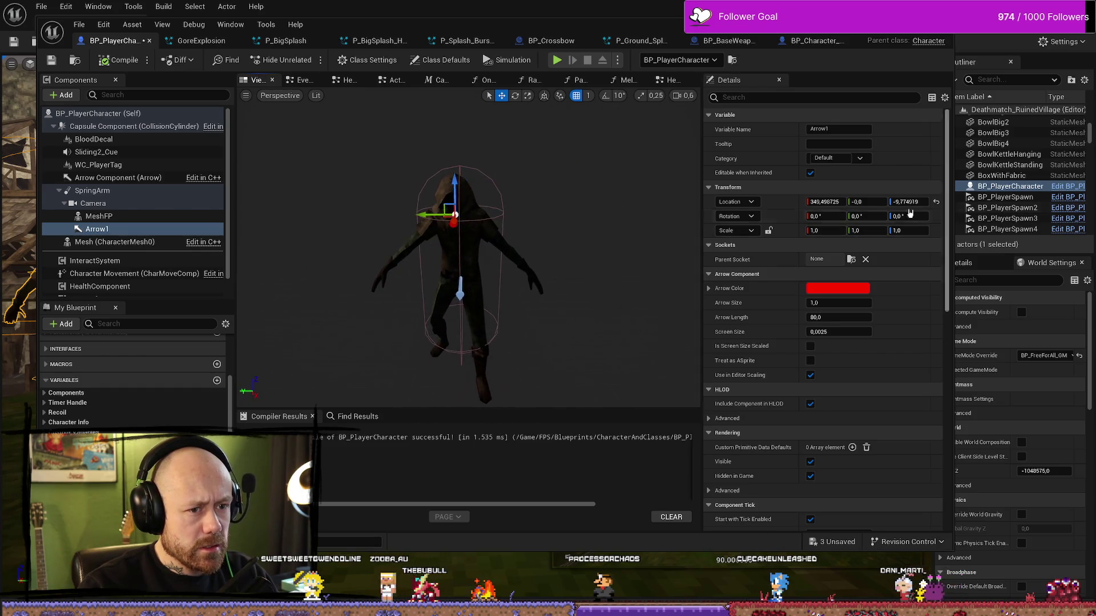
text(0)
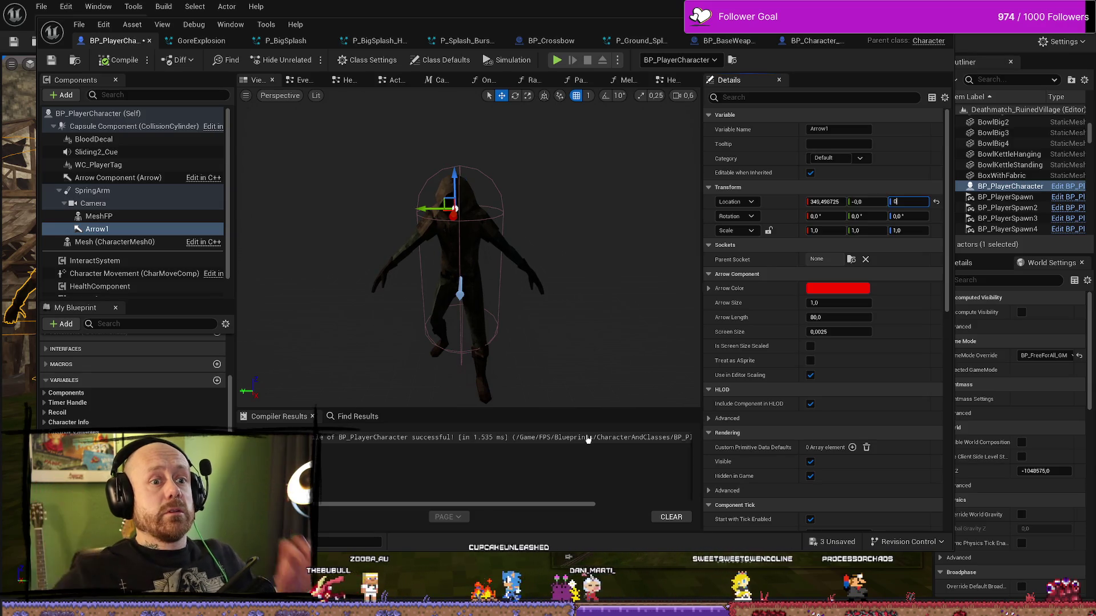
click(630, 284)
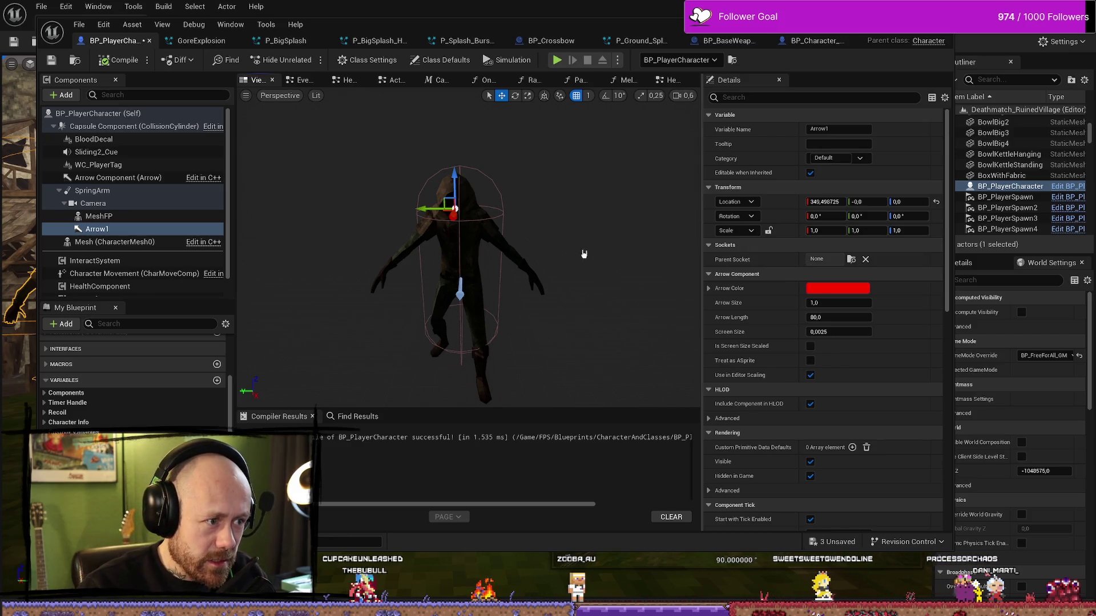
Step: Orbit the preview around the character and select the mesh, direction arrow and capsule
scroll(561, 260, up, 5)
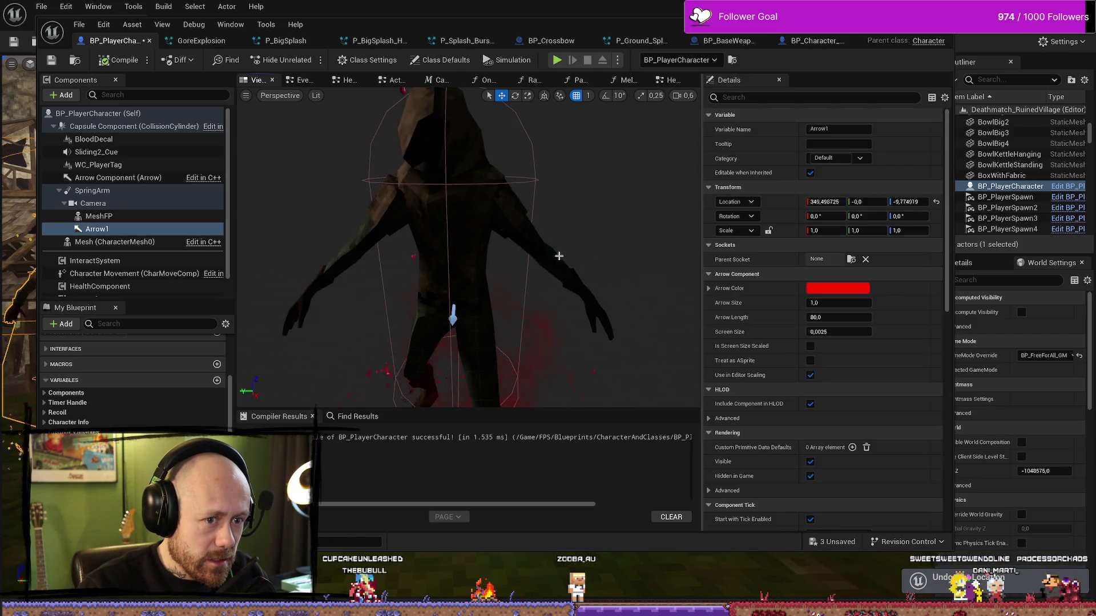
scroll(560, 257, down, 5)
mouse_move(560, 256)
mouse_down()
mouse_move(514, 256)
mouse_move(520, 240)
mouse_move(445, 222)
mouse_up()
click(491, 285)
drag(515, 349, 433, 282)
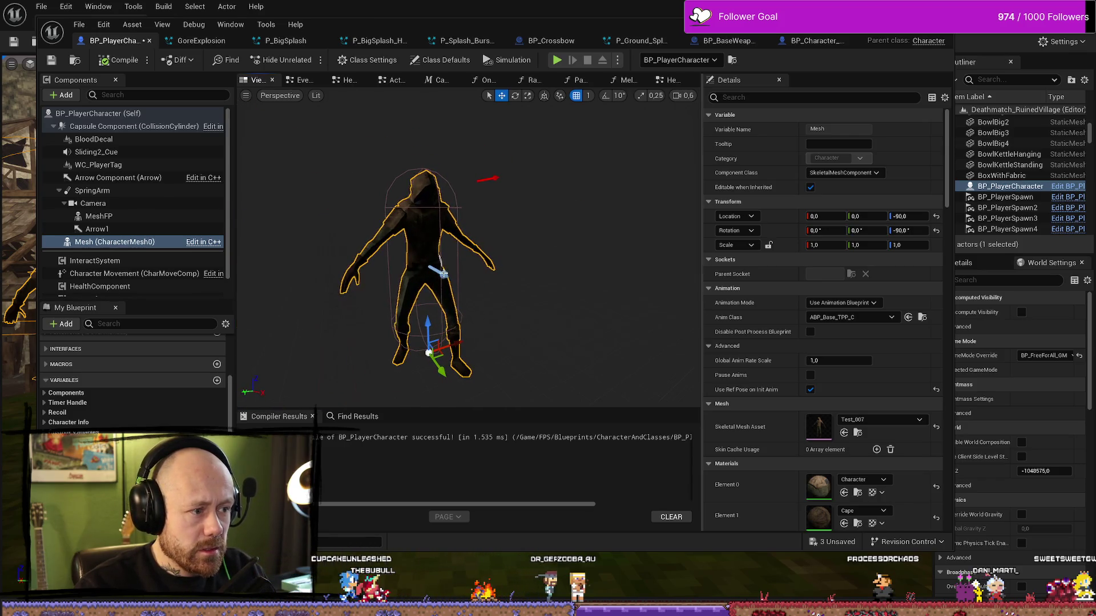
click(438, 270)
click(439, 350)
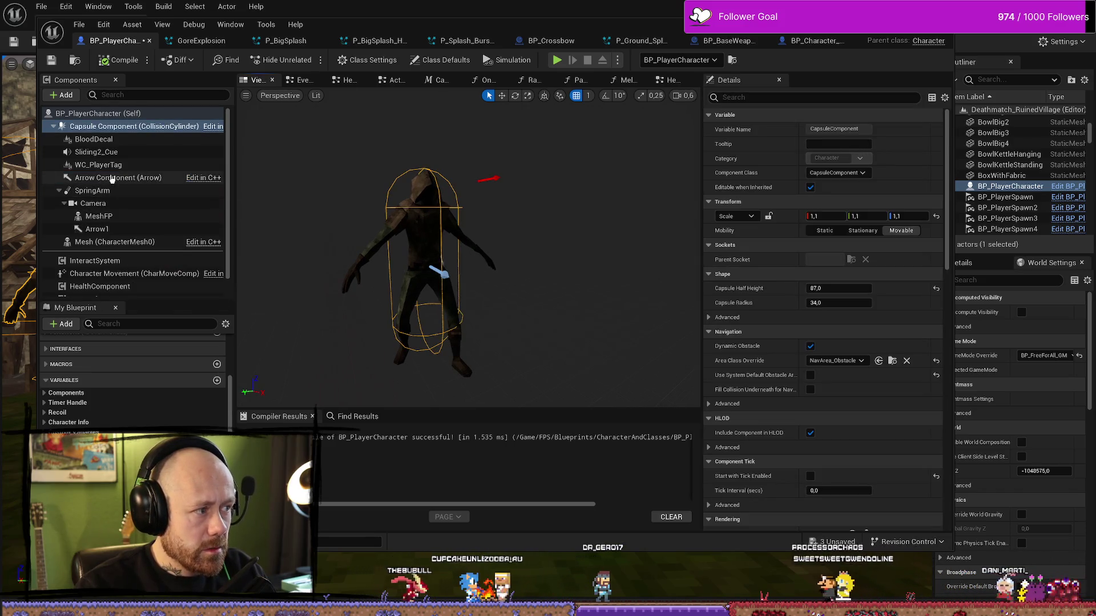
Step: Set WC_PlayerTag's Location Y to 0, compile, then change it to 2 and compile and save
click(98, 164)
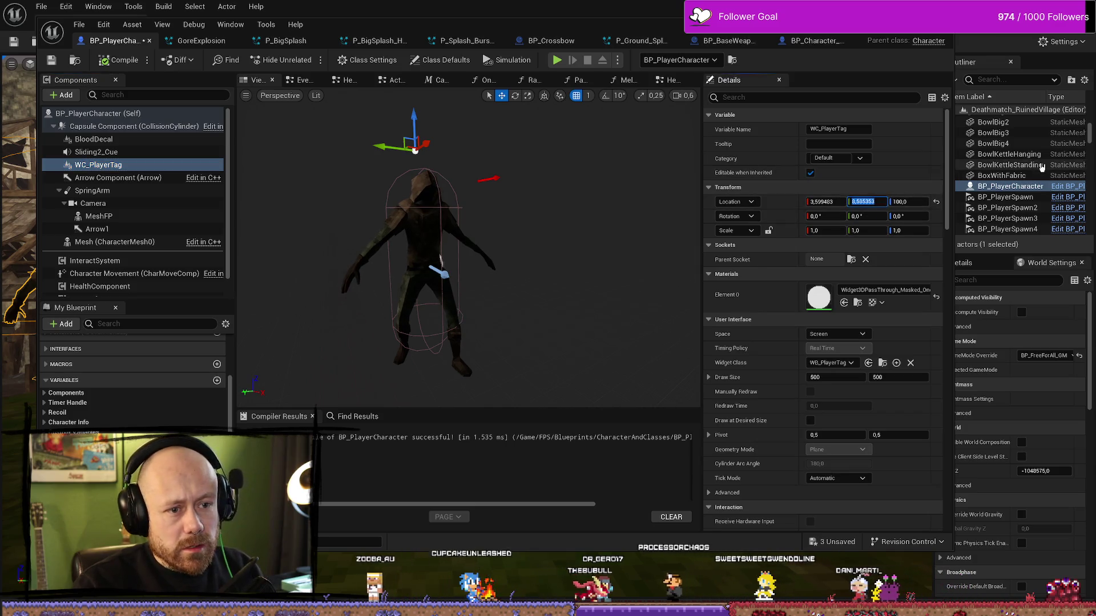
text(0)
key(Return)
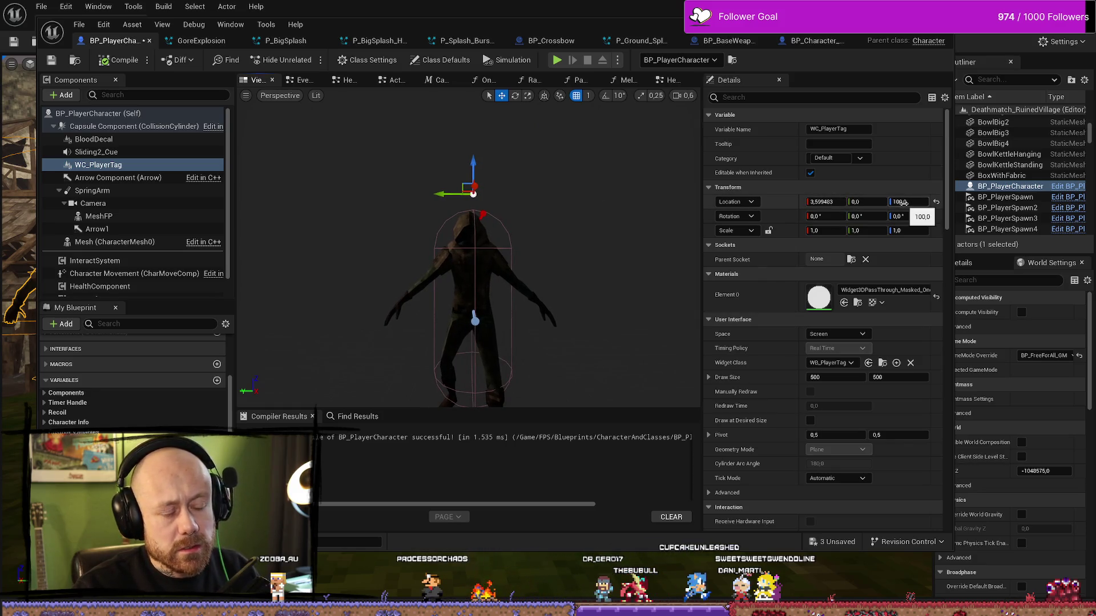
drag(588, 198, 609, 202)
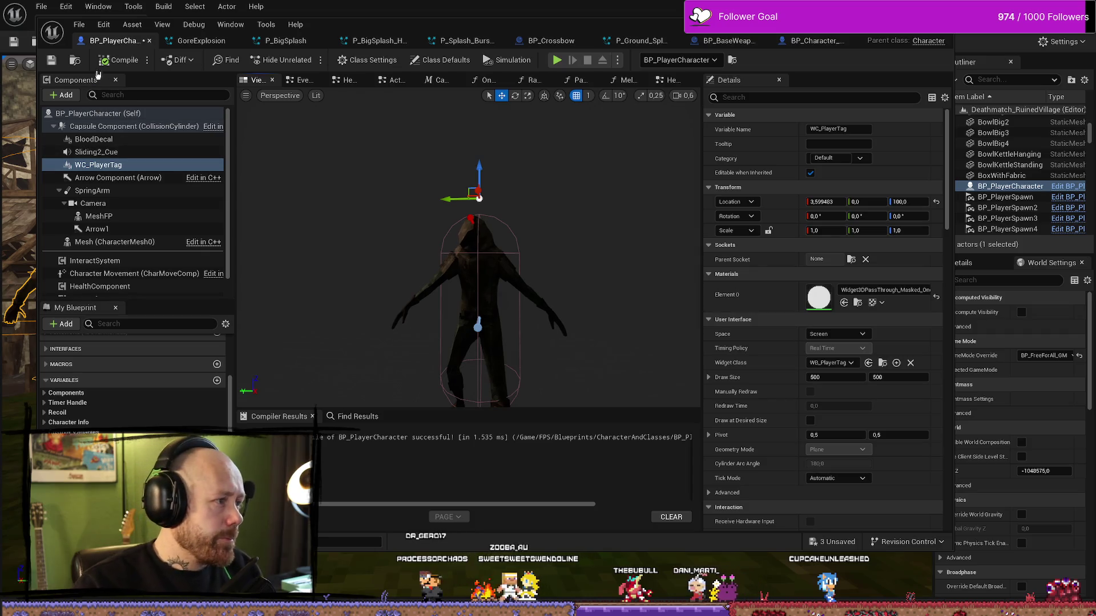
click(128, 67)
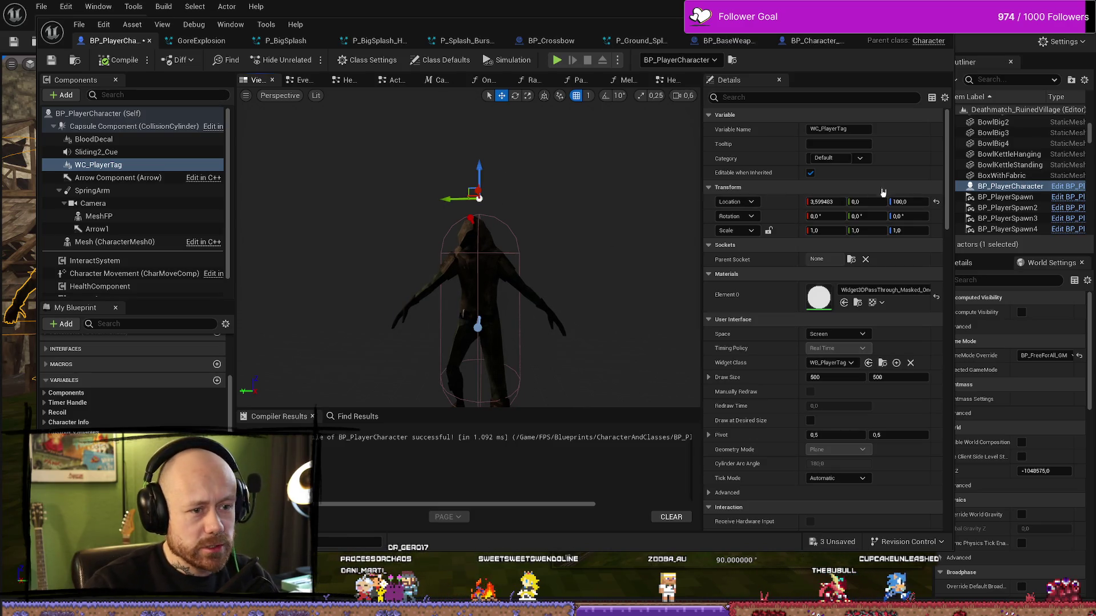
text(2)
key(Return)
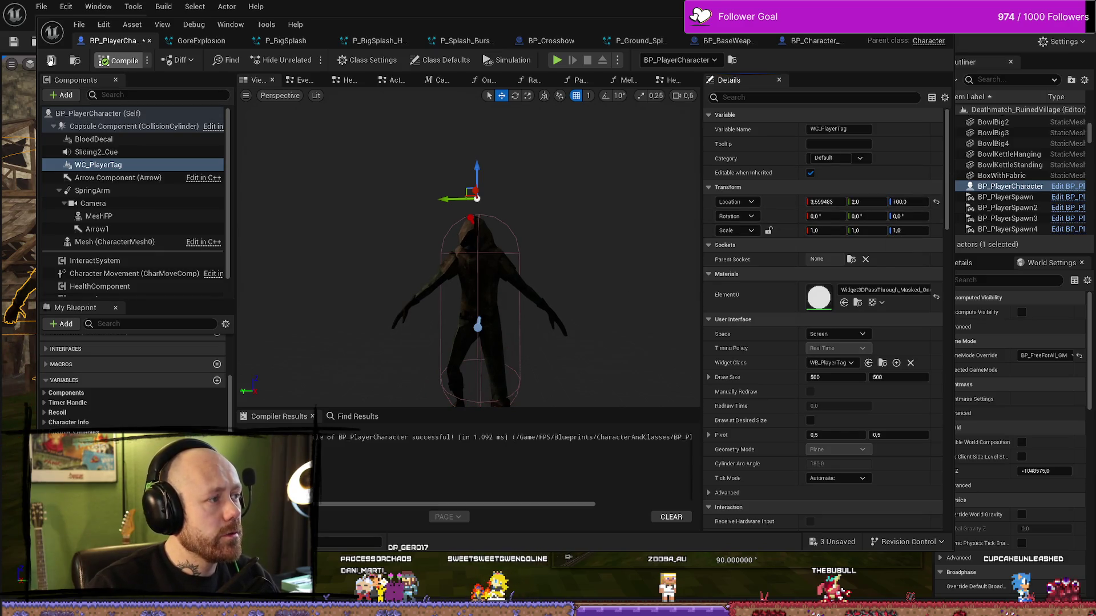
click(51, 60)
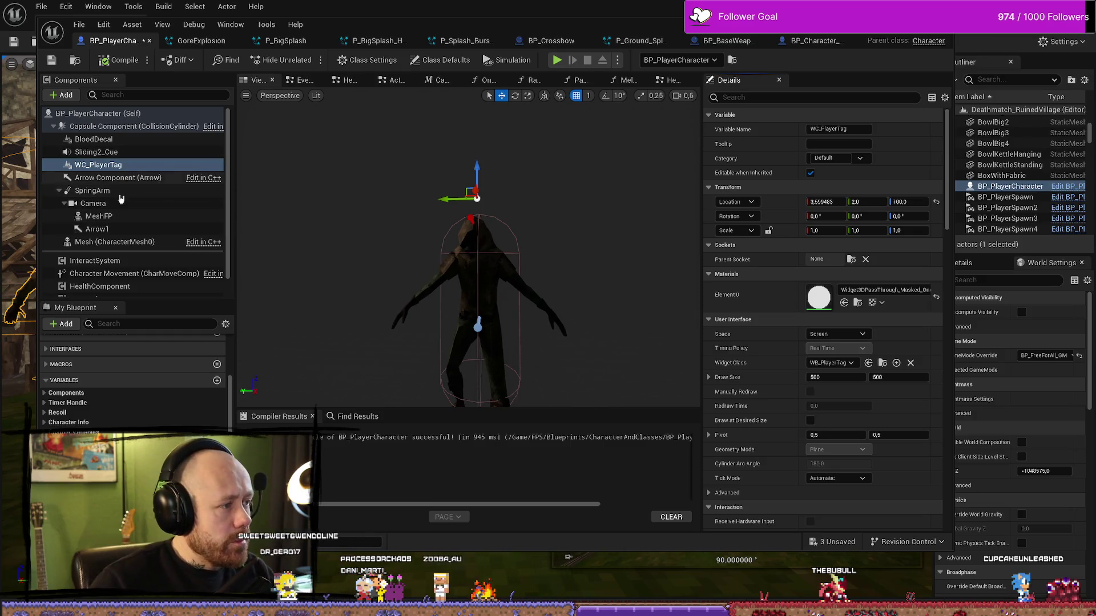
Step: Turn off Auto Activate on the BloodDecal Niagara component
click(103, 139)
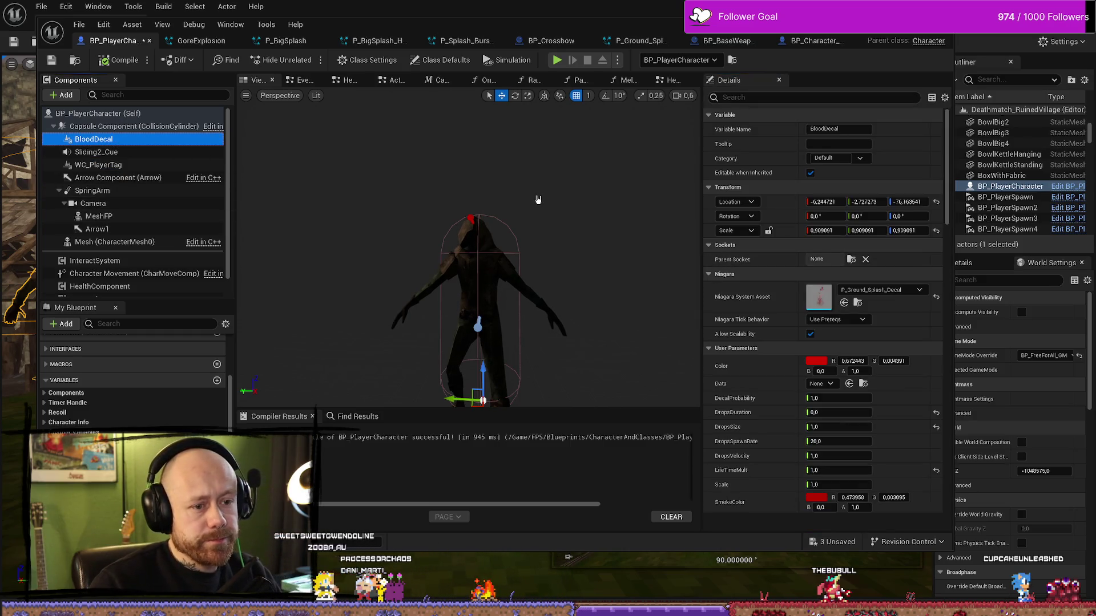
drag(565, 372, 559, 330)
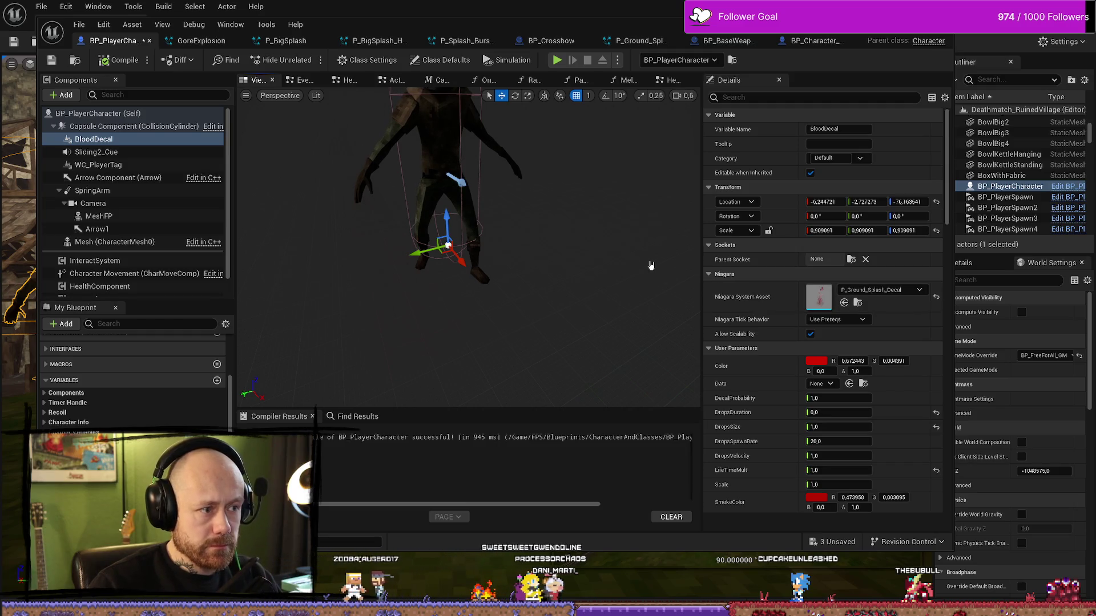
scroll(866, 407, down, 15)
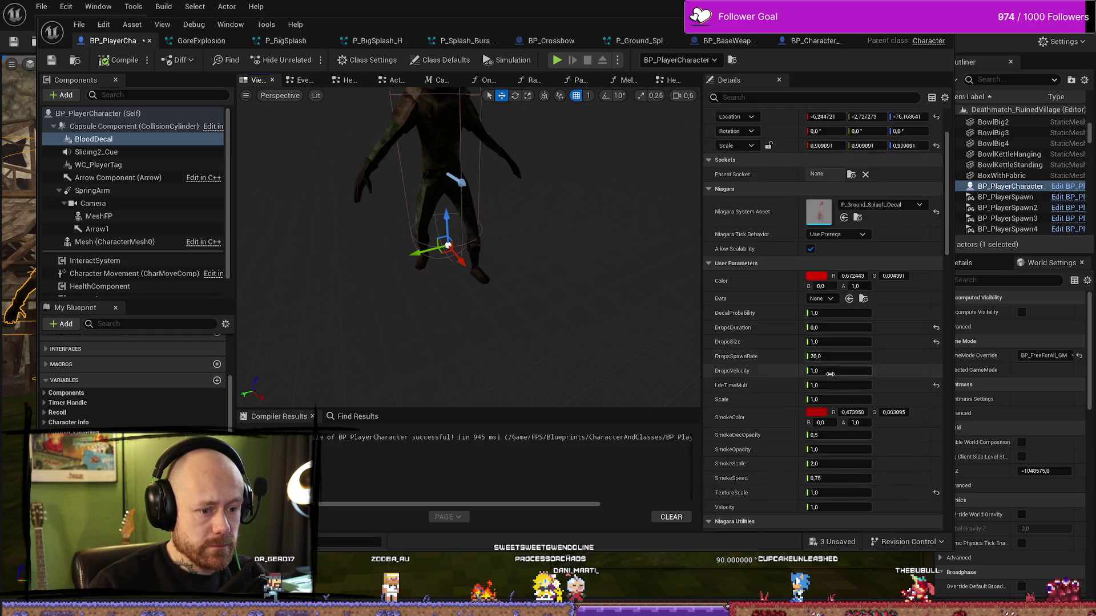
scroll(851, 373, down, 10)
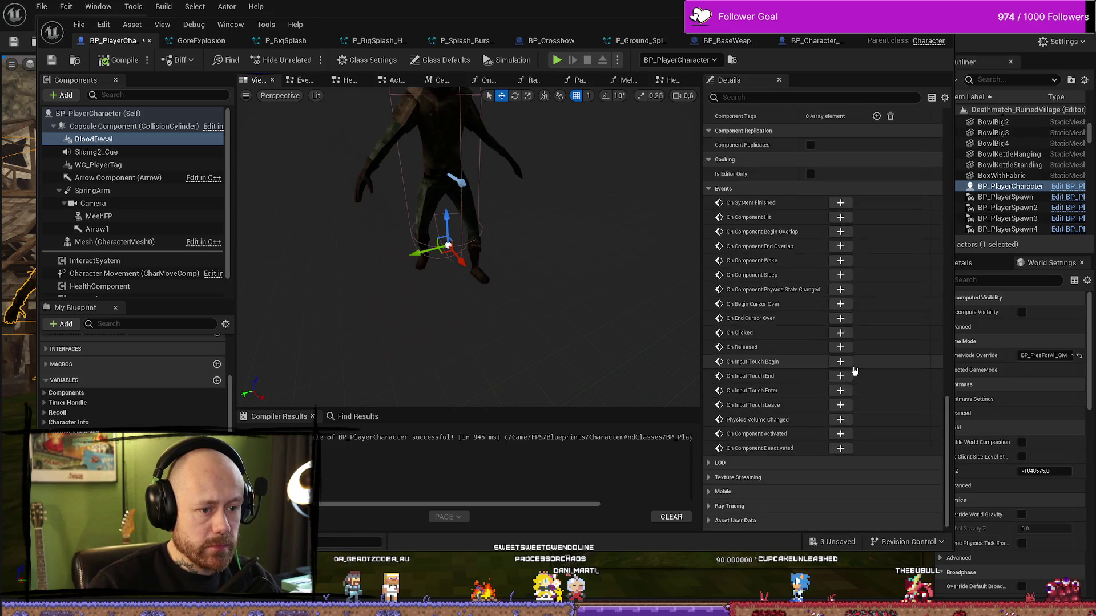
drag(950, 405, 948, 154)
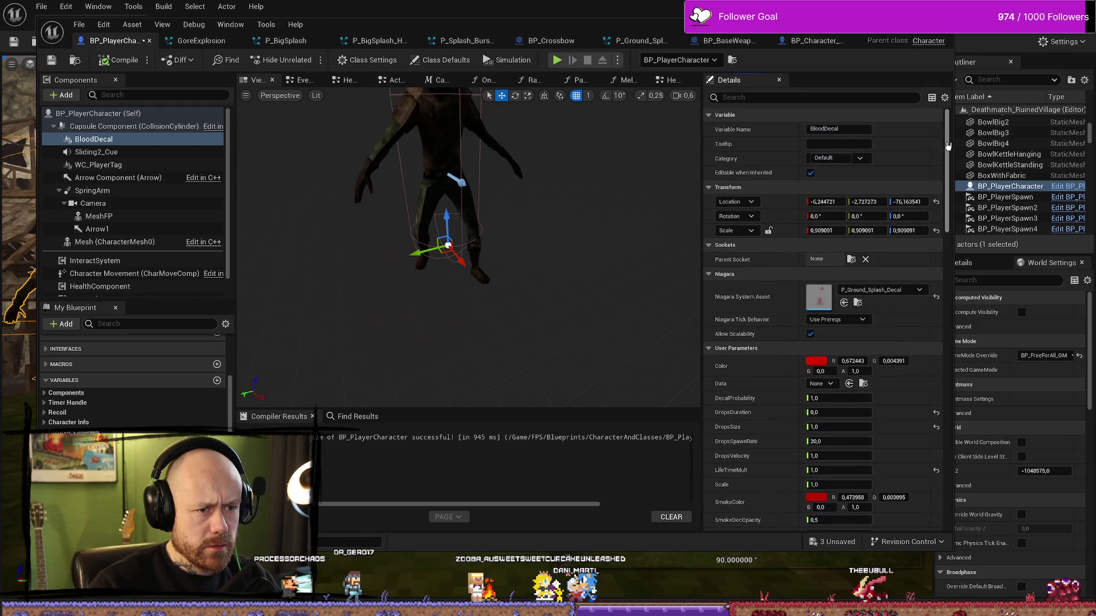
scroll(828, 248, down, 5)
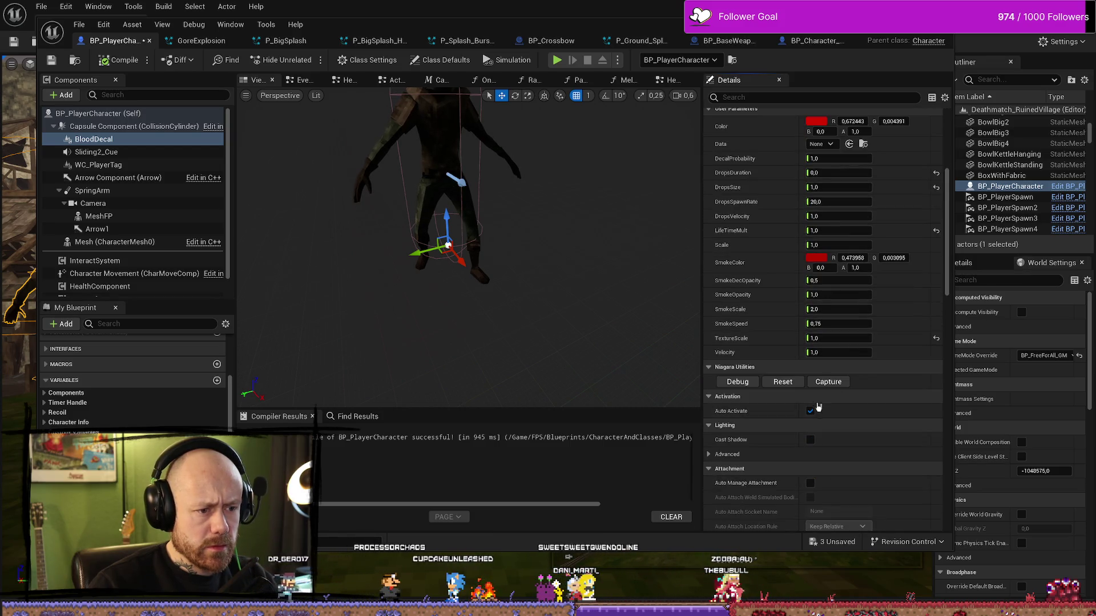
click(811, 410)
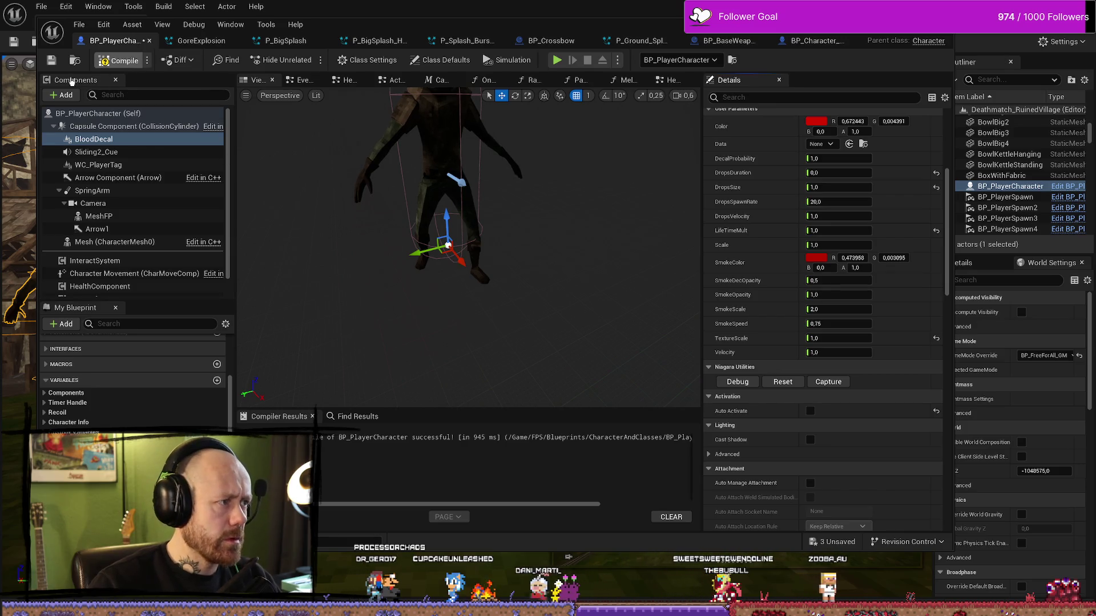
Step: Compile and save the character blueprint, then switch to the blood VFX tutorial
click(52, 61)
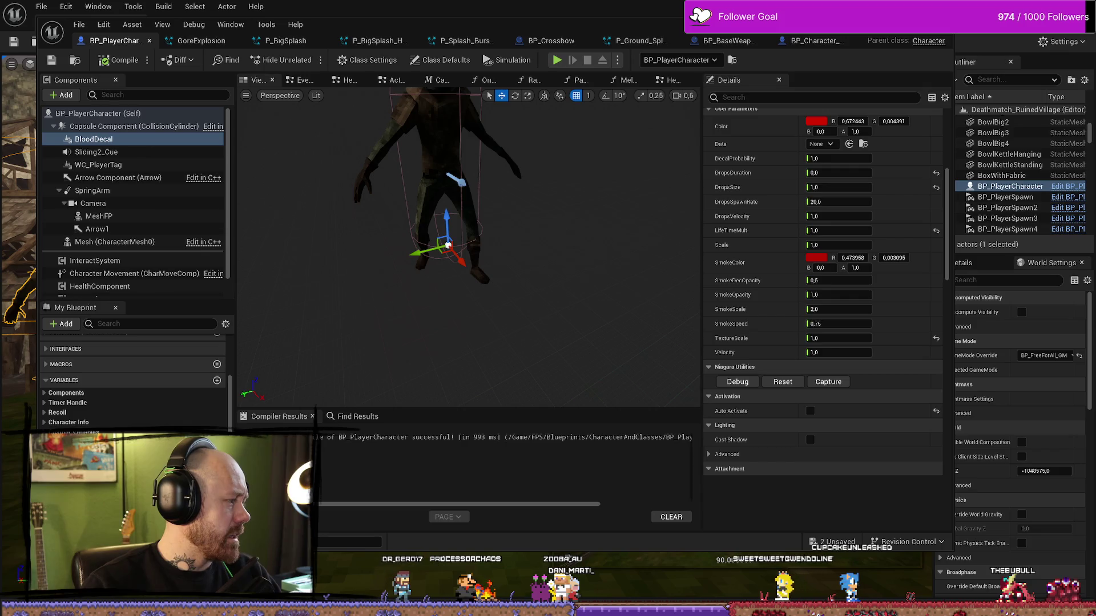
drag(548, 313, 546, 305)
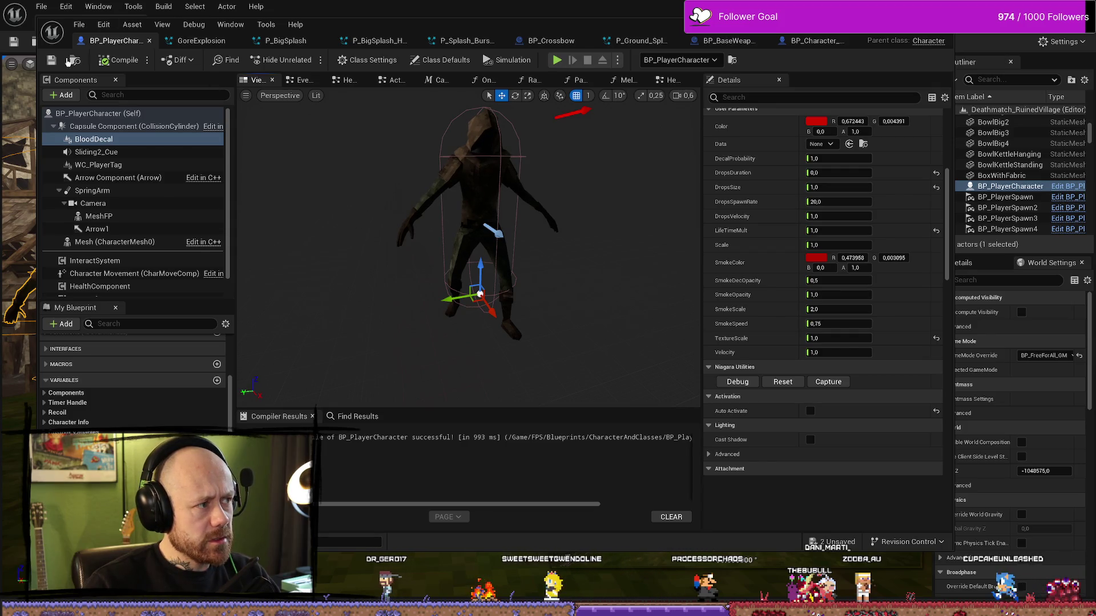
key(ctrl+s)
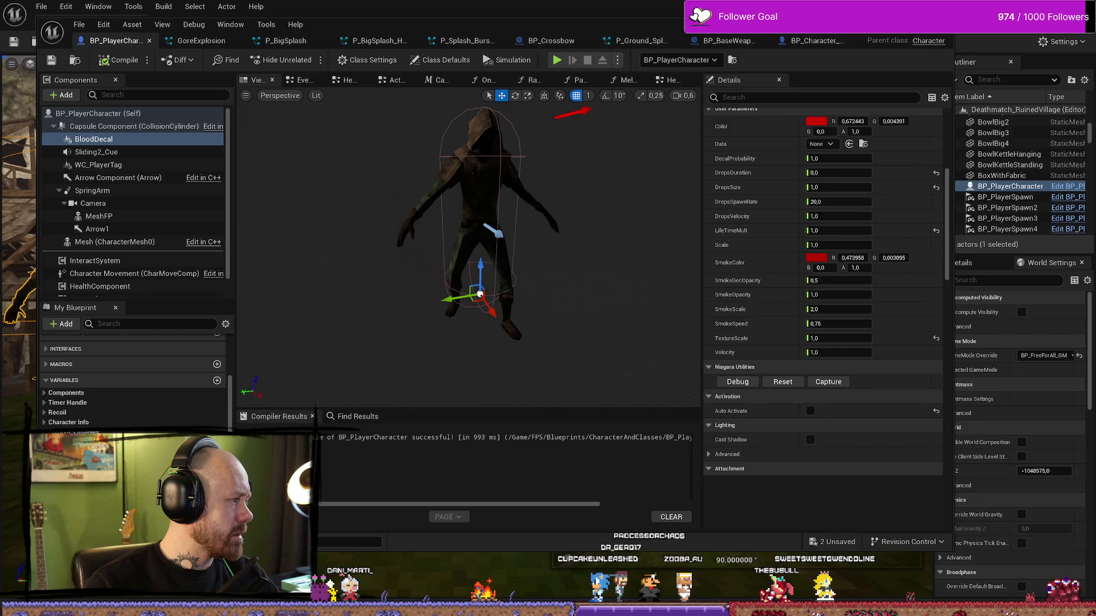
key(alt+Tab)
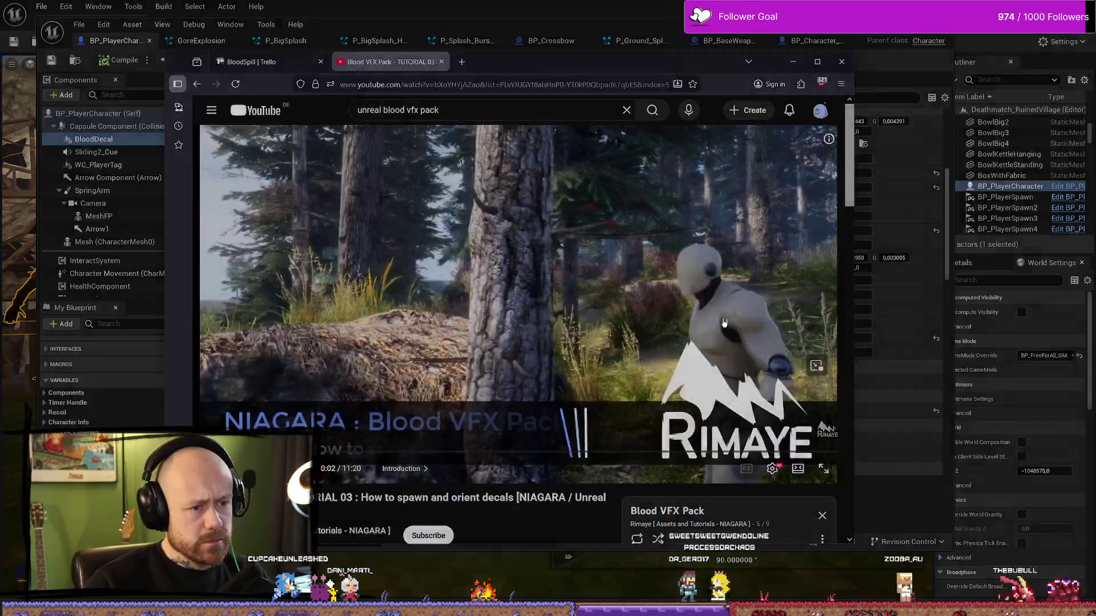
Step: Watch the Blood VFX tutorial full screen, skipping ahead through the event graph sections to 10:31
key(f)
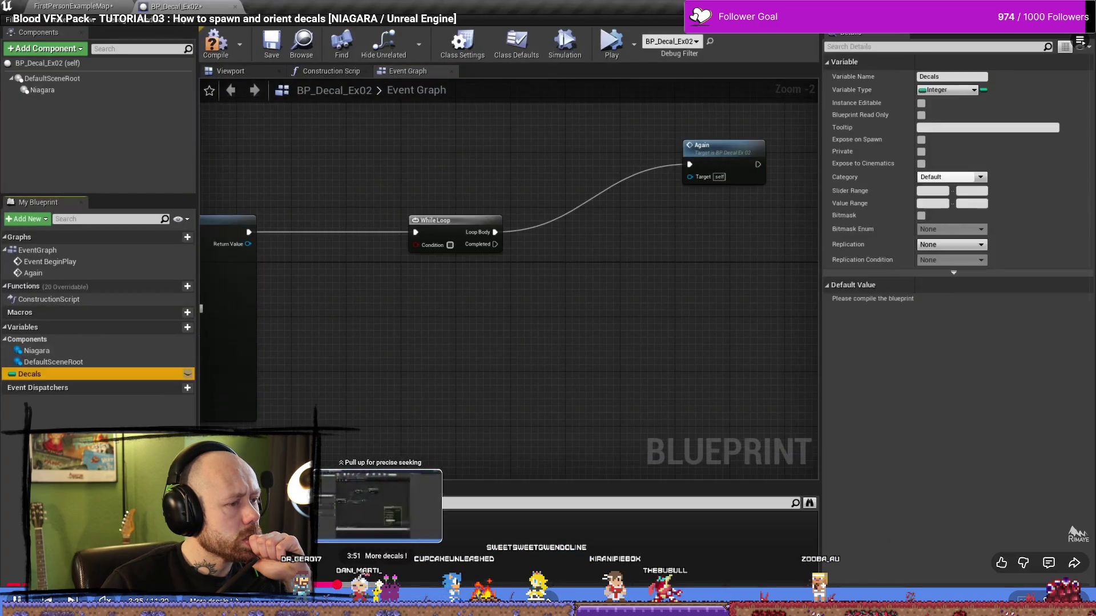
click(435, 588)
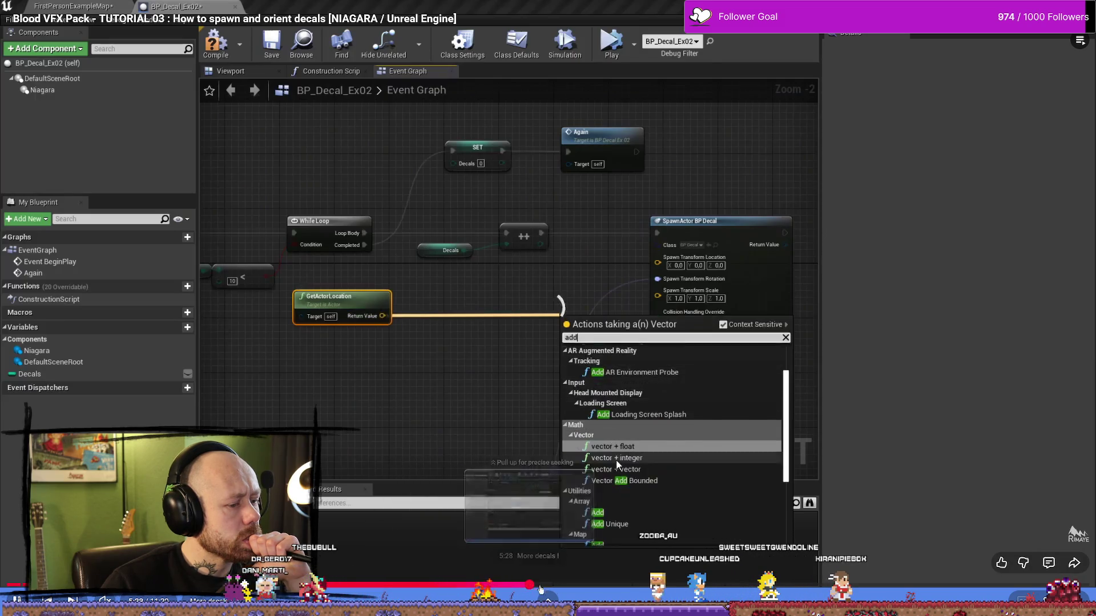
click(531, 584)
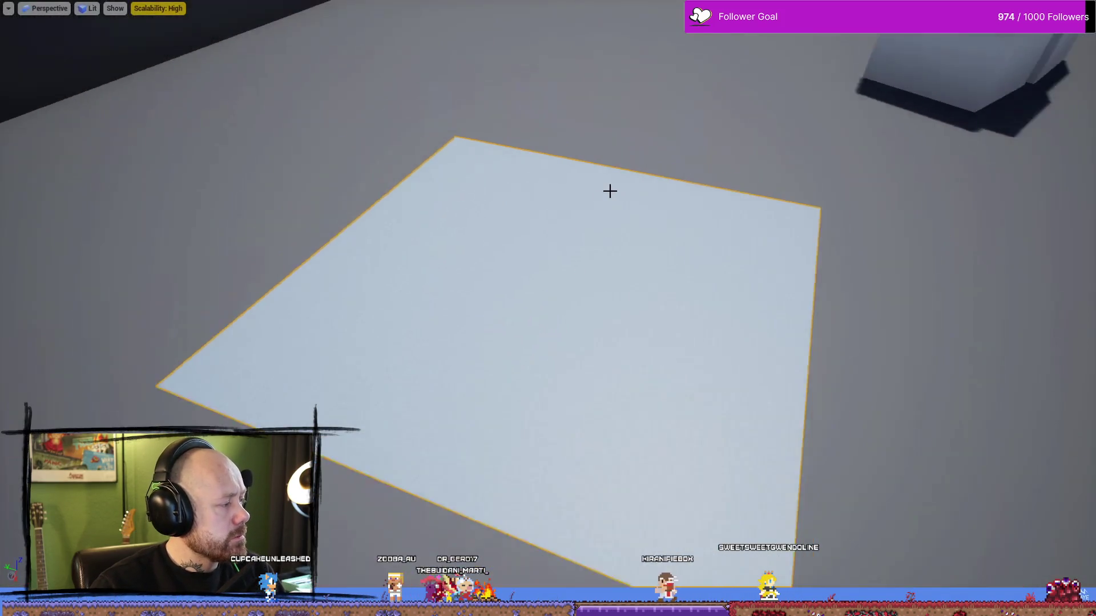
mouse_move(470, 409)
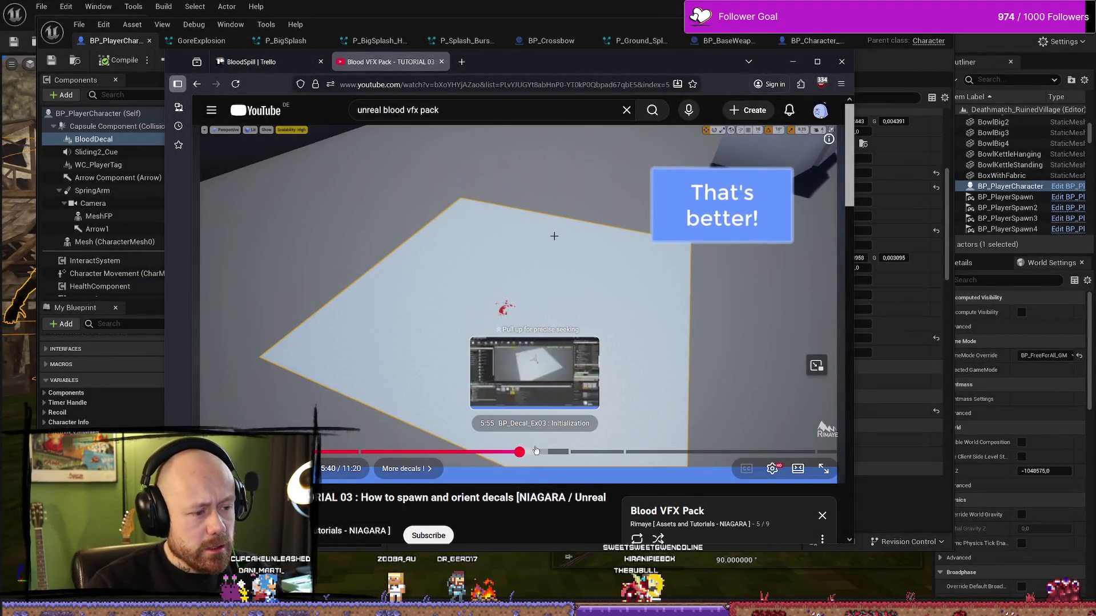
click(536, 451)
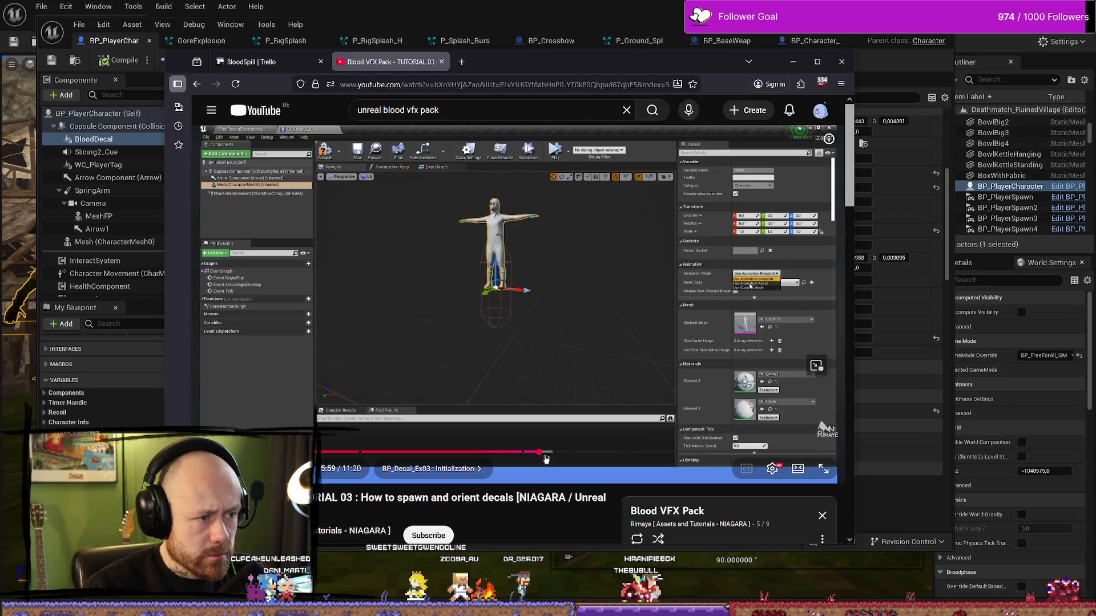
click(597, 452)
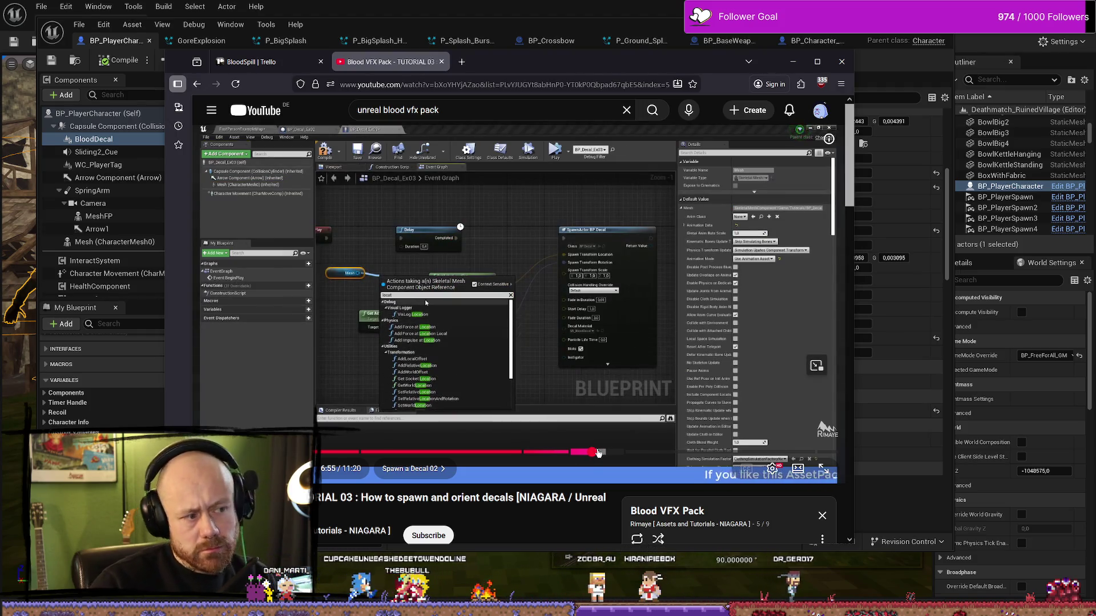
click(644, 452)
click(689, 452)
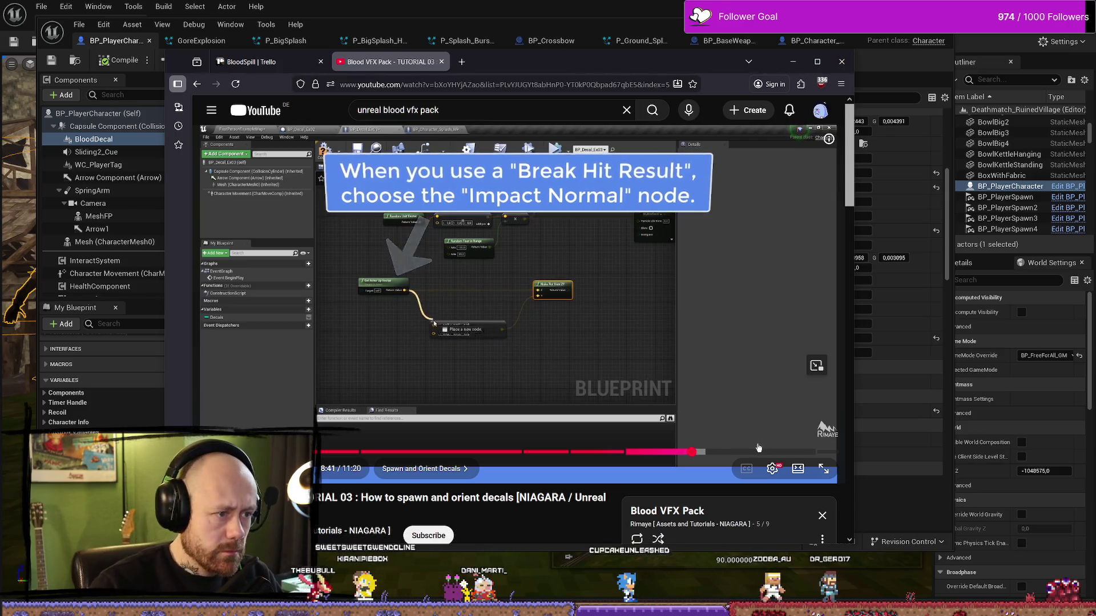
drag(729, 452, 770, 452)
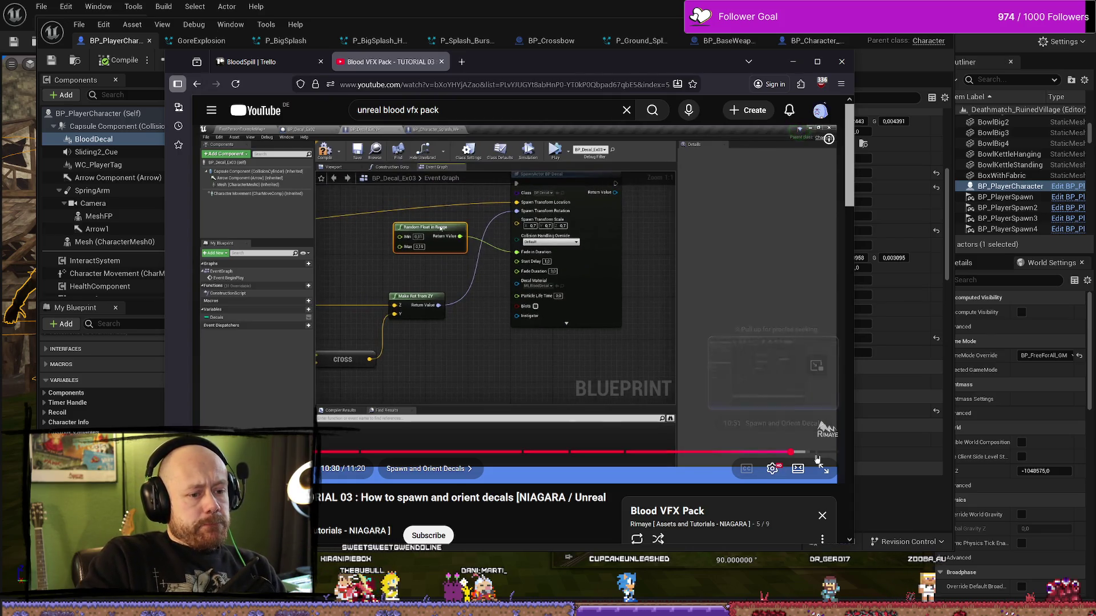
click(792, 452)
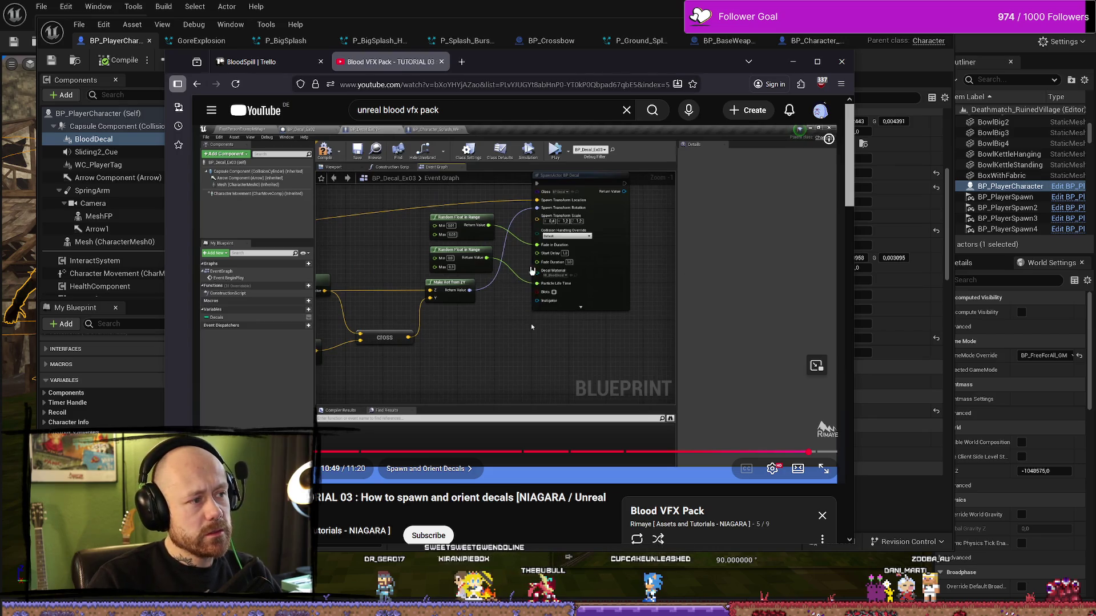
Step: Scroll down the YouTube page, then minimize the browser to get back to the editor
scroll(531, 324, down, 5)
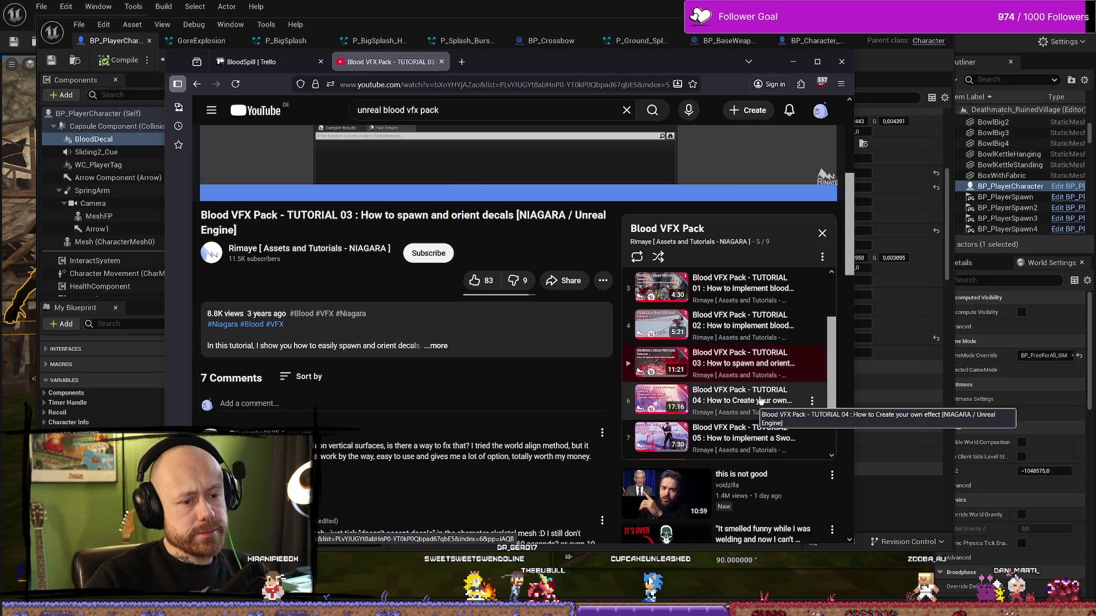
scroll(759, 403, down, 2)
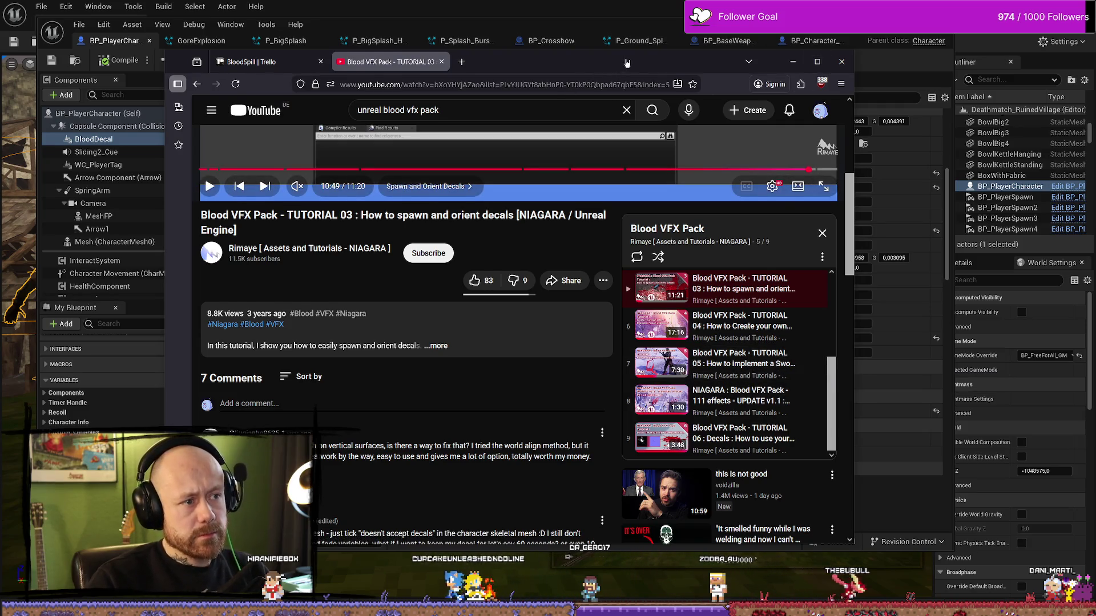
click(793, 61)
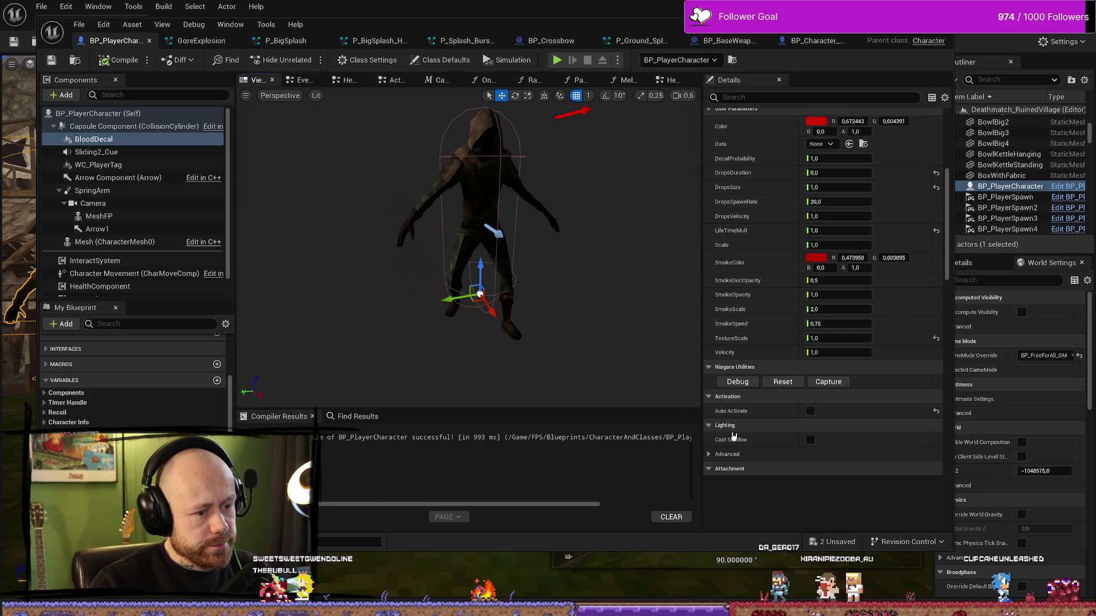
scroll(787, 270, up, 3)
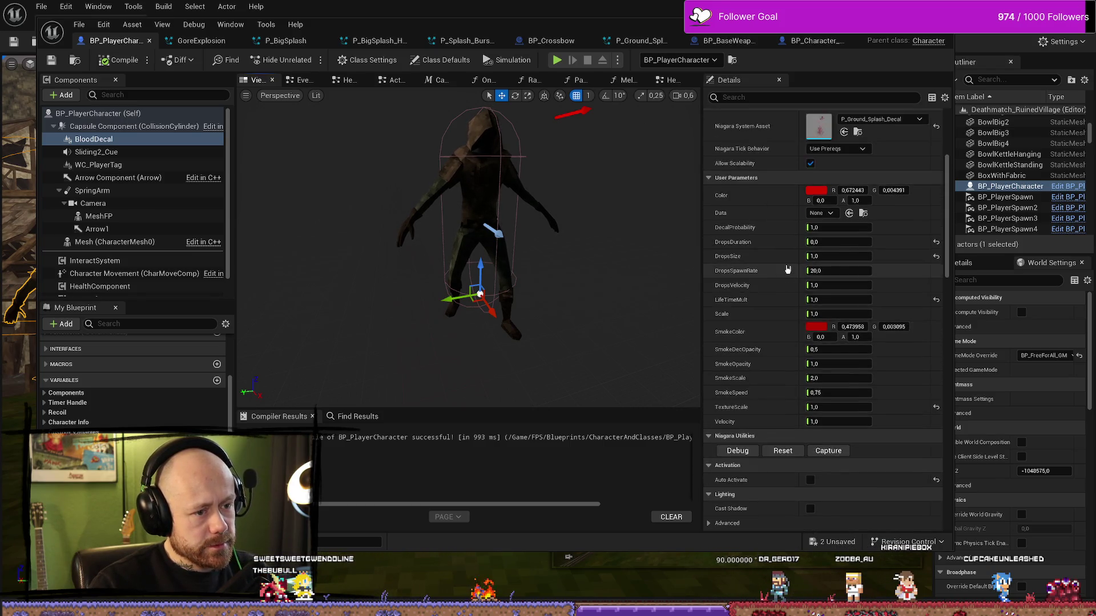
scroll(788, 269, up, 5)
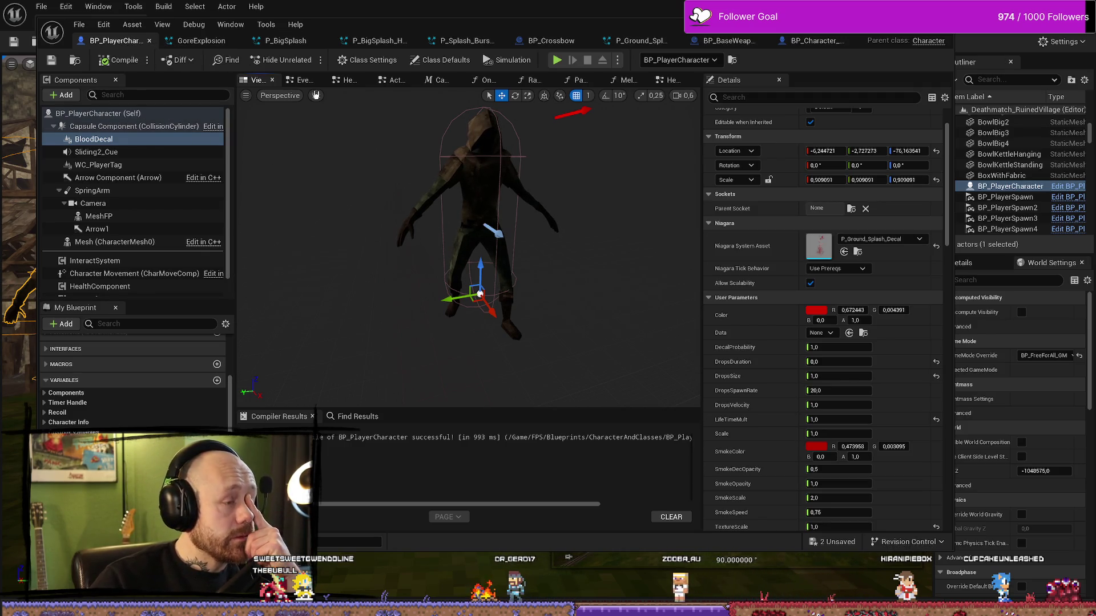
click(303, 82)
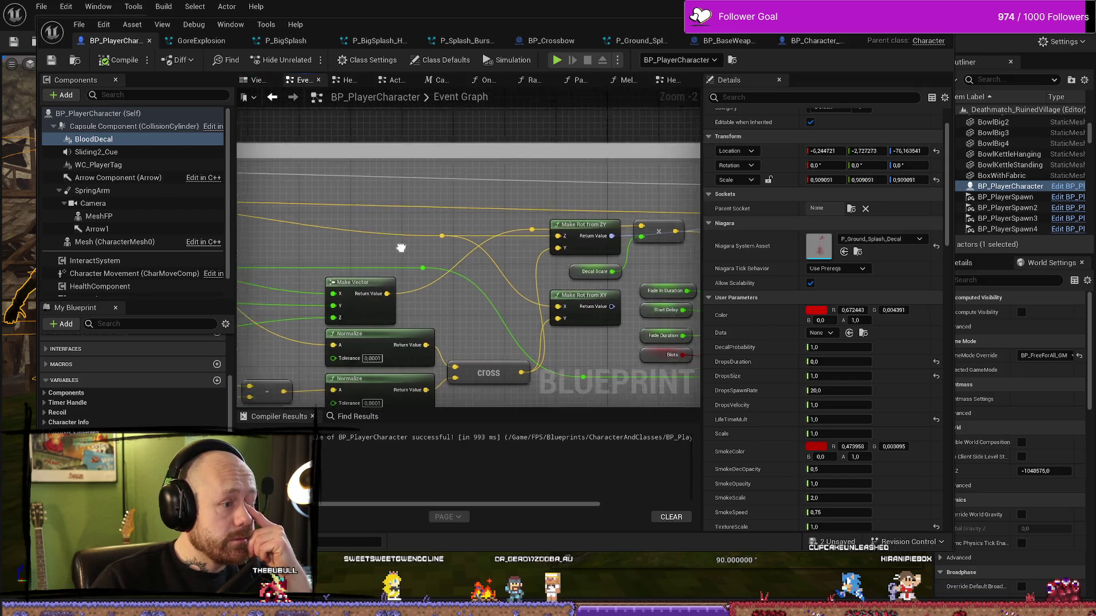
Step: Add an ö keyboard event node to the Event Graph, replacing a stray Debug Key Down node
scroll(537, 222, down, 5)
scroll(537, 222, up, 5)
scroll(537, 223, down, 5)
mouse_move(298, 131)
mouse_down()
mouse_move(396, 96)
mouse_move(460, 217)
mouse_move(467, 256)
mouse_move(370, 255)
mouse_up()
scroll(371, 255, up, 4)
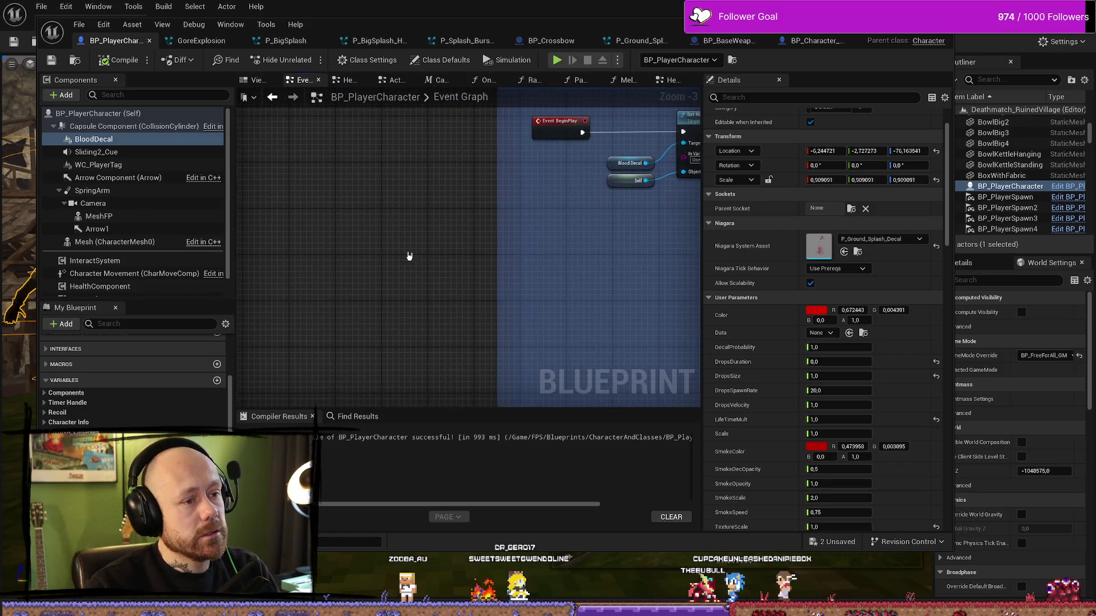
right_click(367, 256)
text(key)
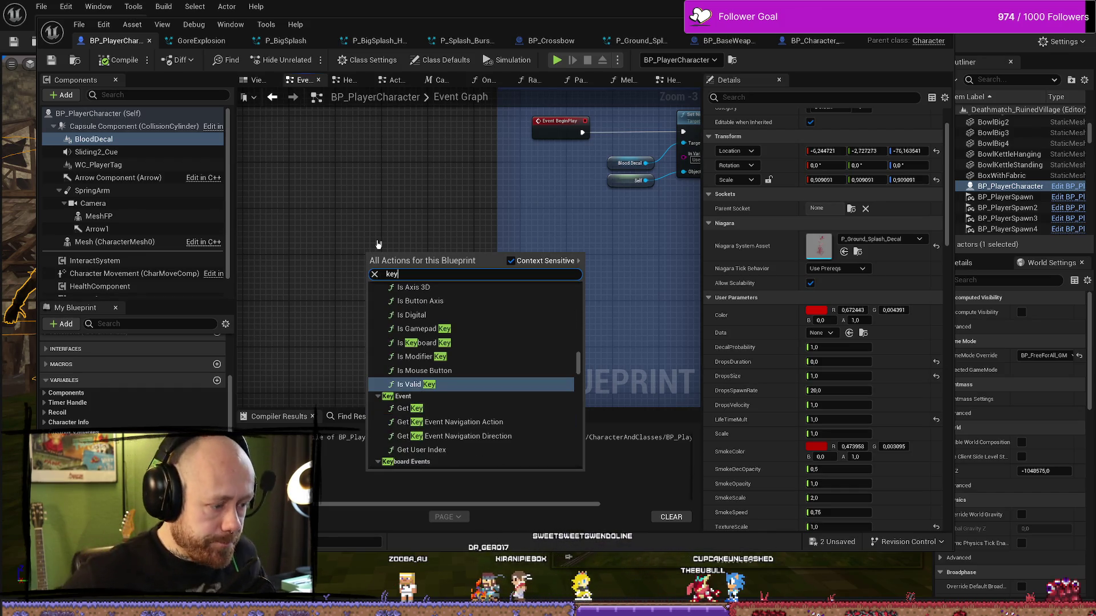
text(down)
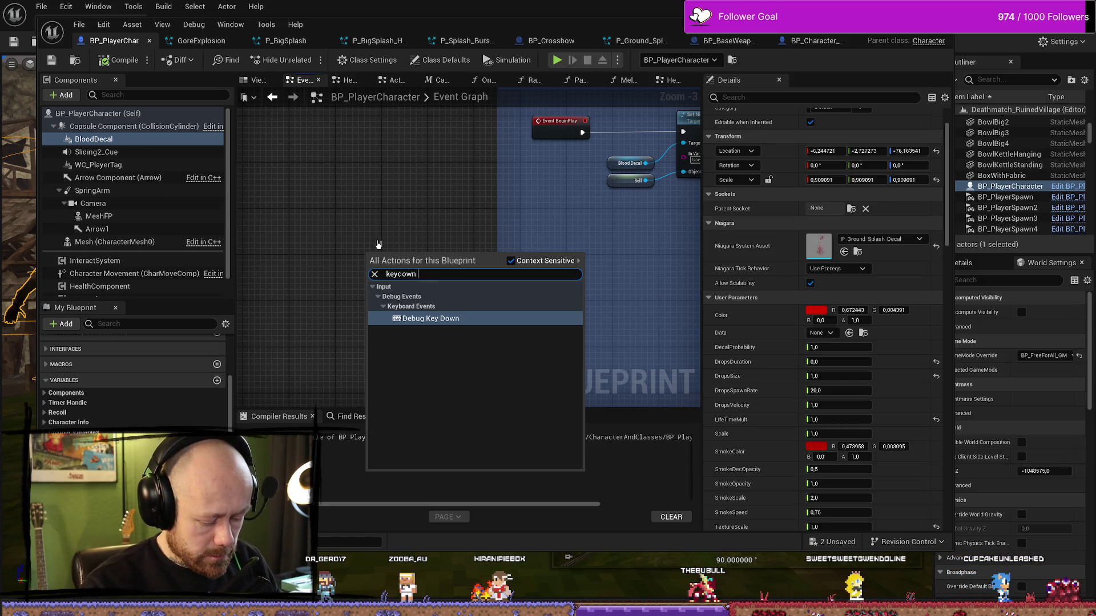
text( ö)
key(BackSpace)
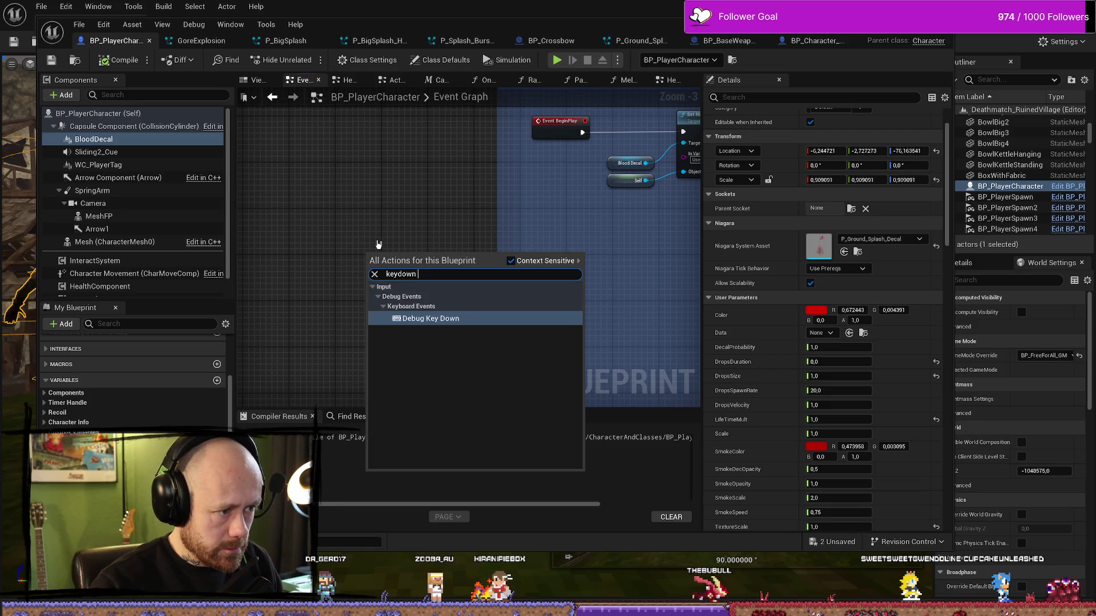
click(457, 318)
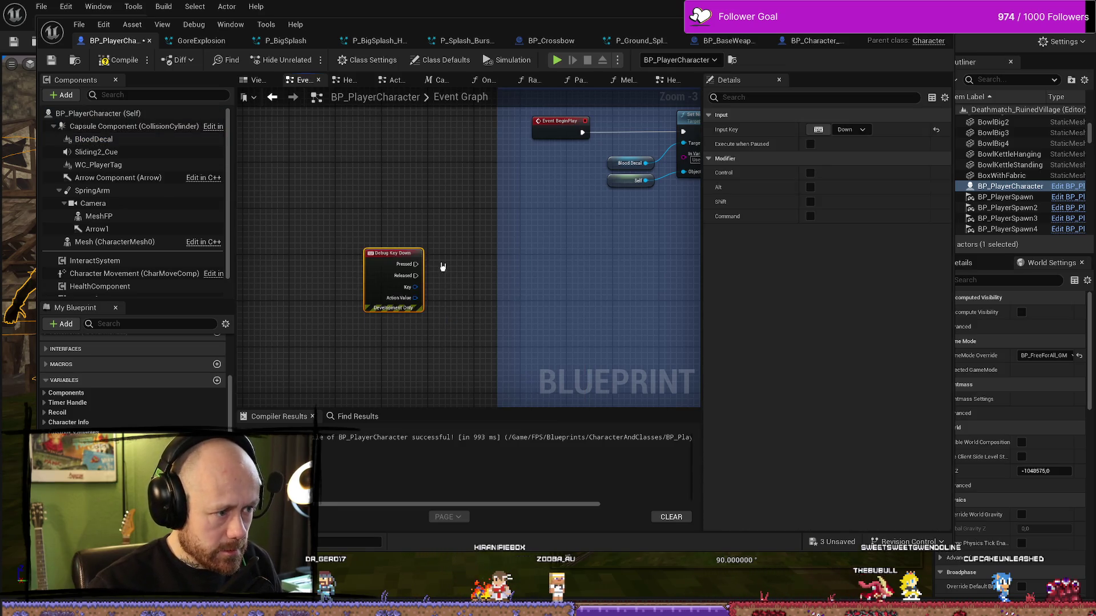
key(Delete)
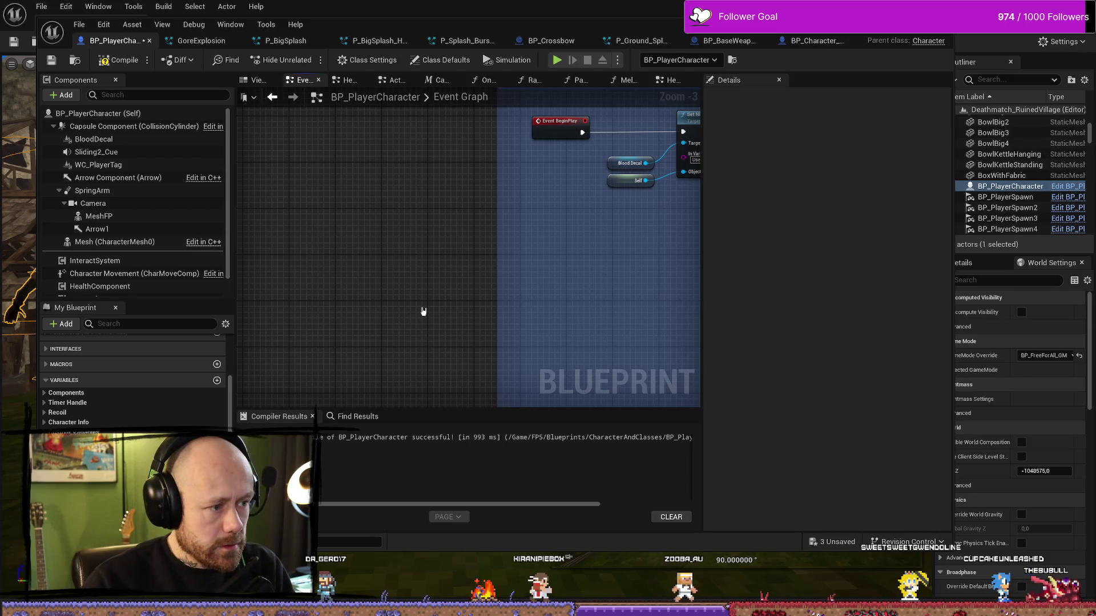
right_click(423, 310)
text(press key)
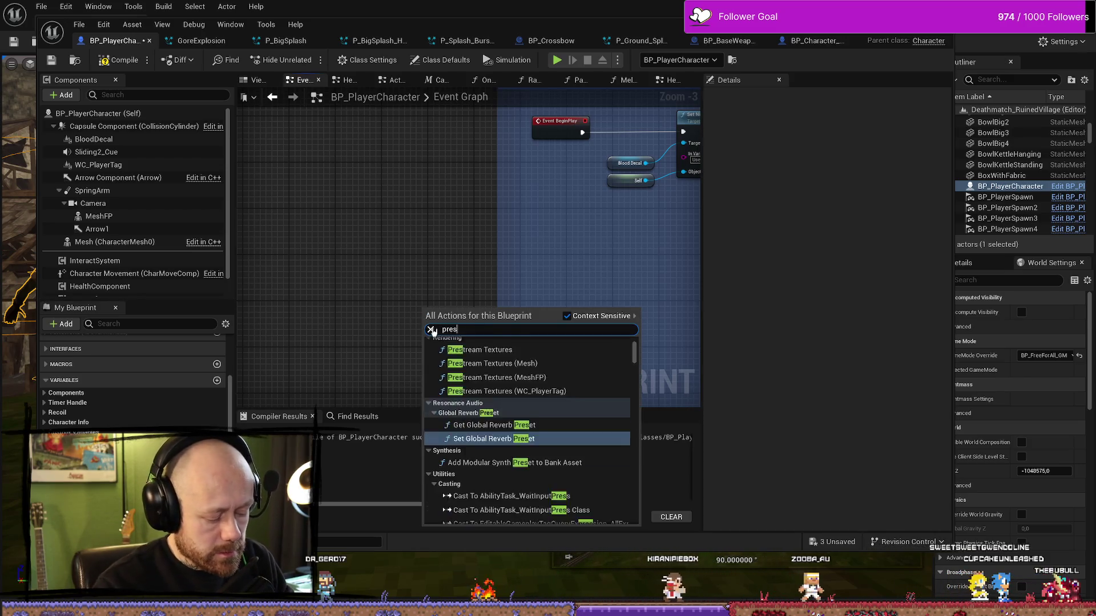
key(BackSpace)
key(BackSpace)
key(BackSpace)
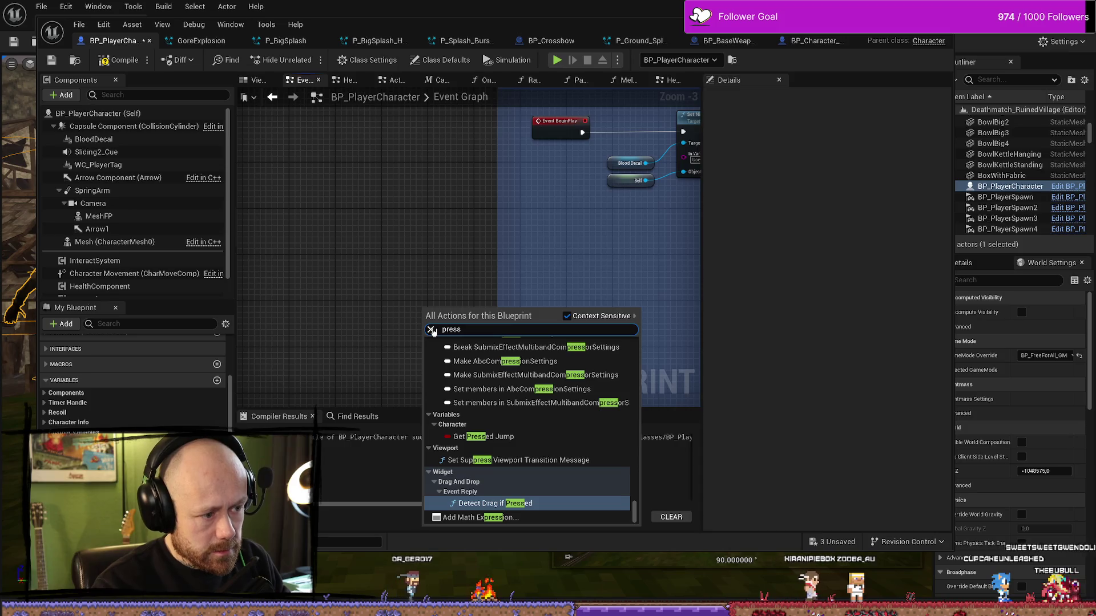
scroll(478, 456, up, 6)
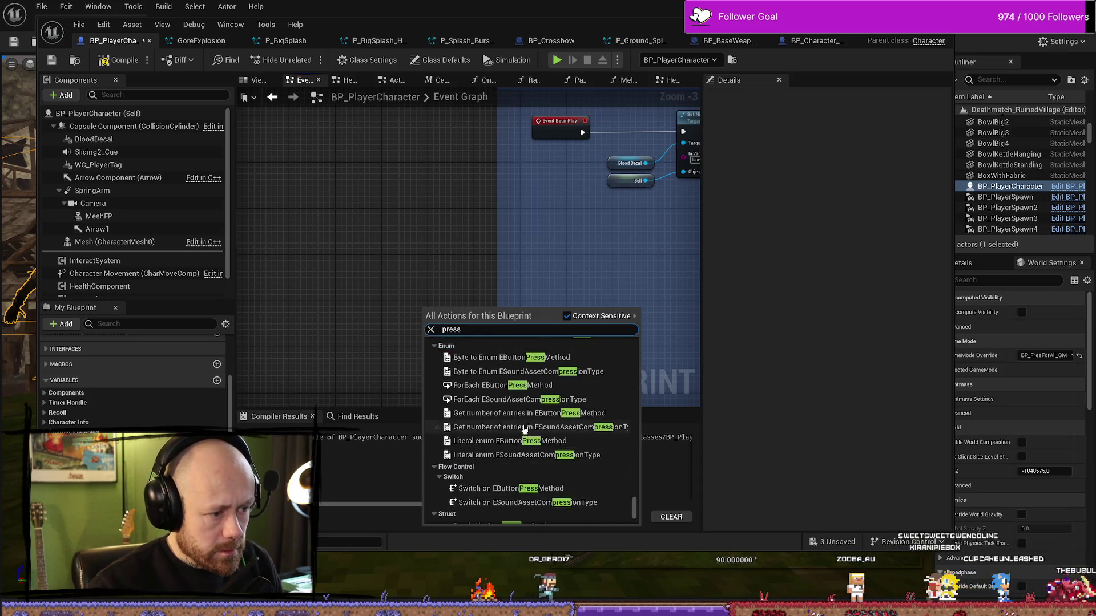
key(ctrl+a)
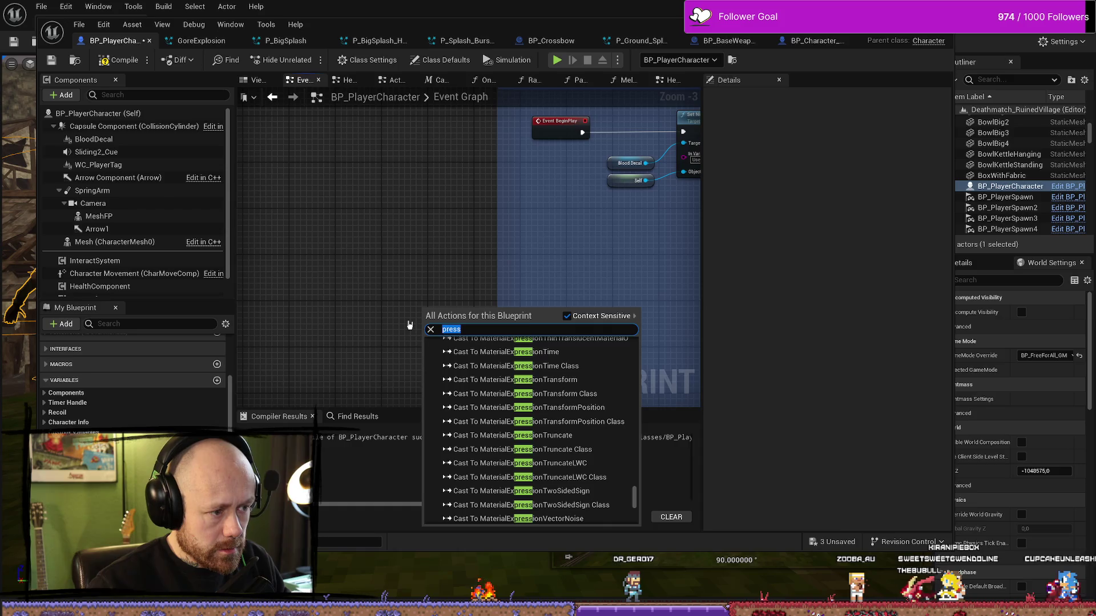
text(key )
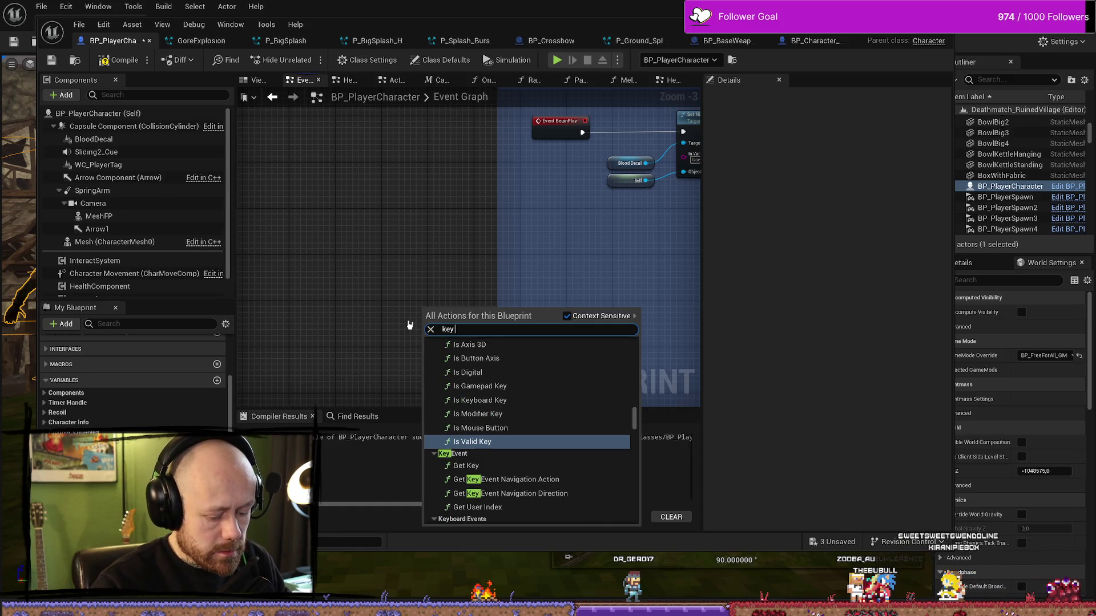
text(ö)
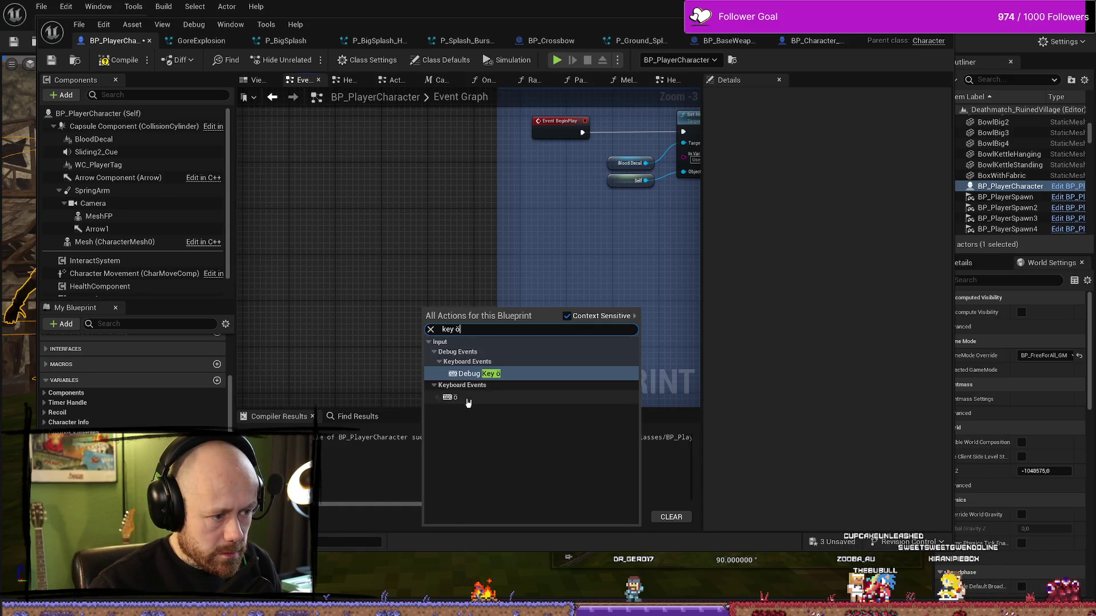
click(452, 397)
Step: Wire the ö Pressed output to an Activate node targeting the Blood Decal reference
scroll(417, 321, up, 3)
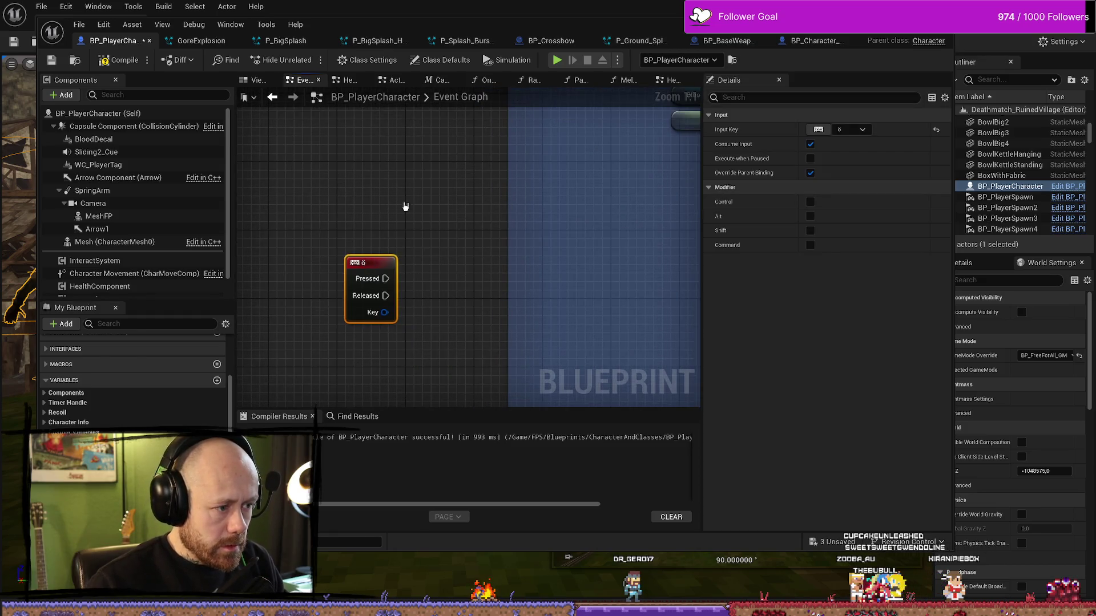
scroll(440, 255, down, 2)
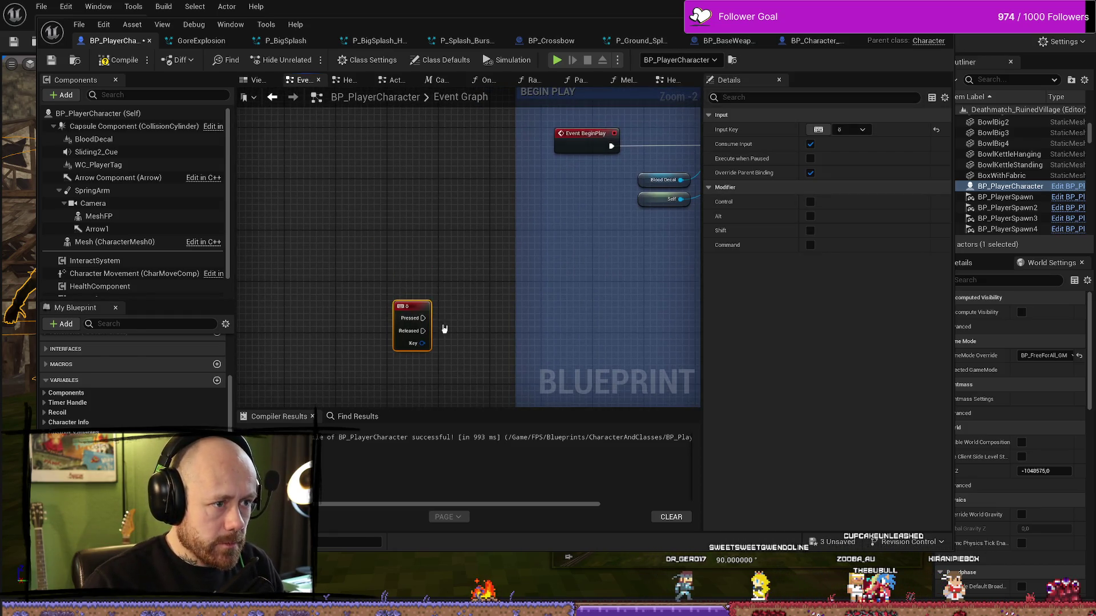
drag(426, 319, 469, 298)
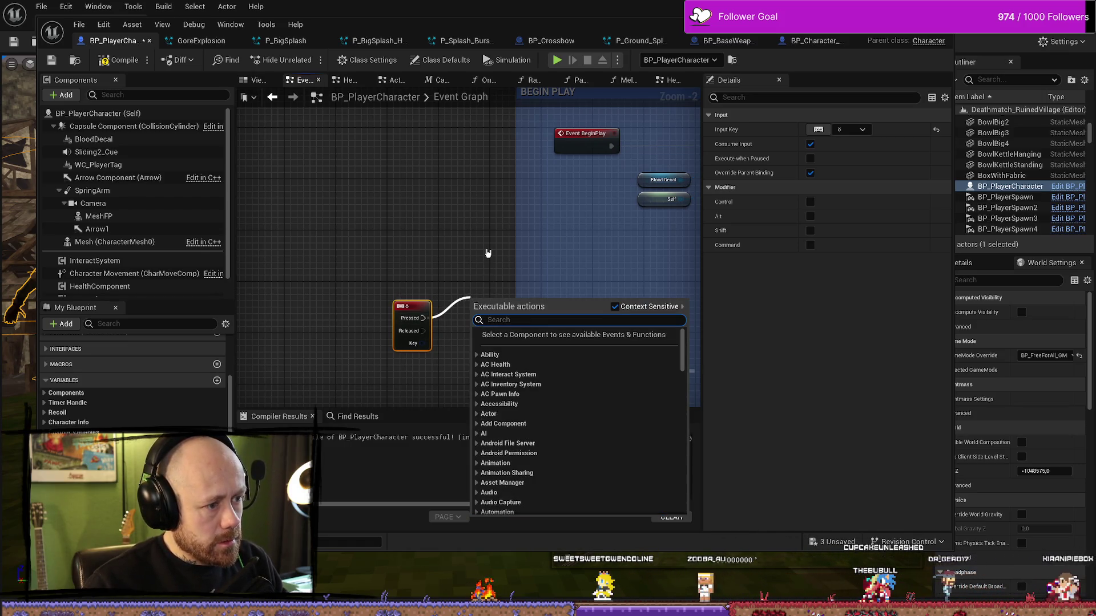
click(407, 201)
mouse_move(94, 138)
mouse_down()
mouse_move(465, 295)
mouse_move(470, 375)
mouse_move(495, 311)
mouse_up()
click(477, 298)
text(activate)
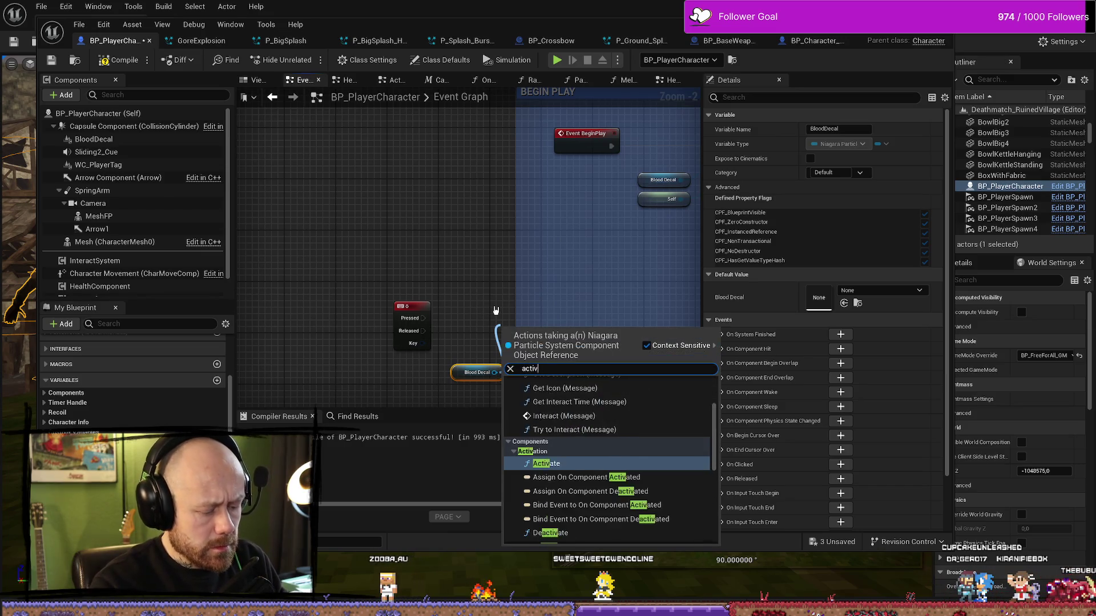
key(Return)
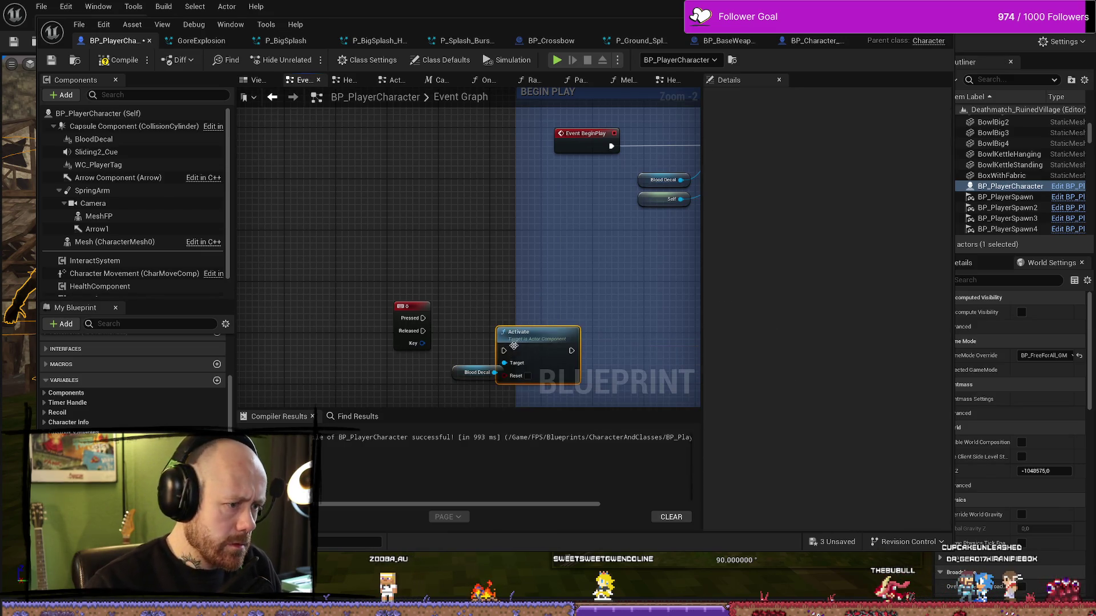
drag(424, 319, 536, 316)
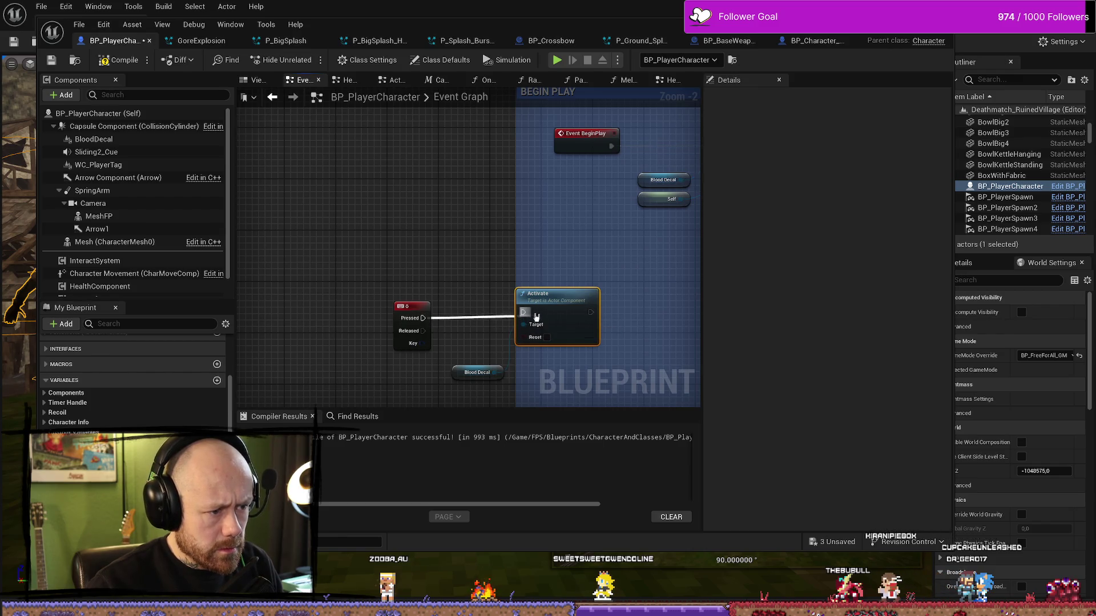
drag(581, 278, 527, 261)
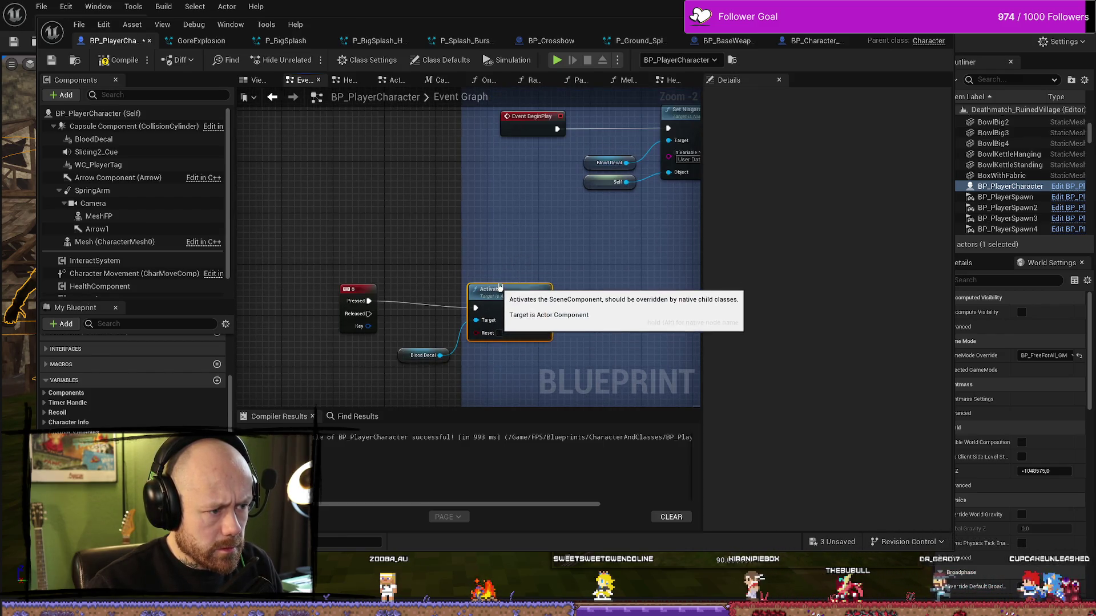
drag(424, 355, 430, 323)
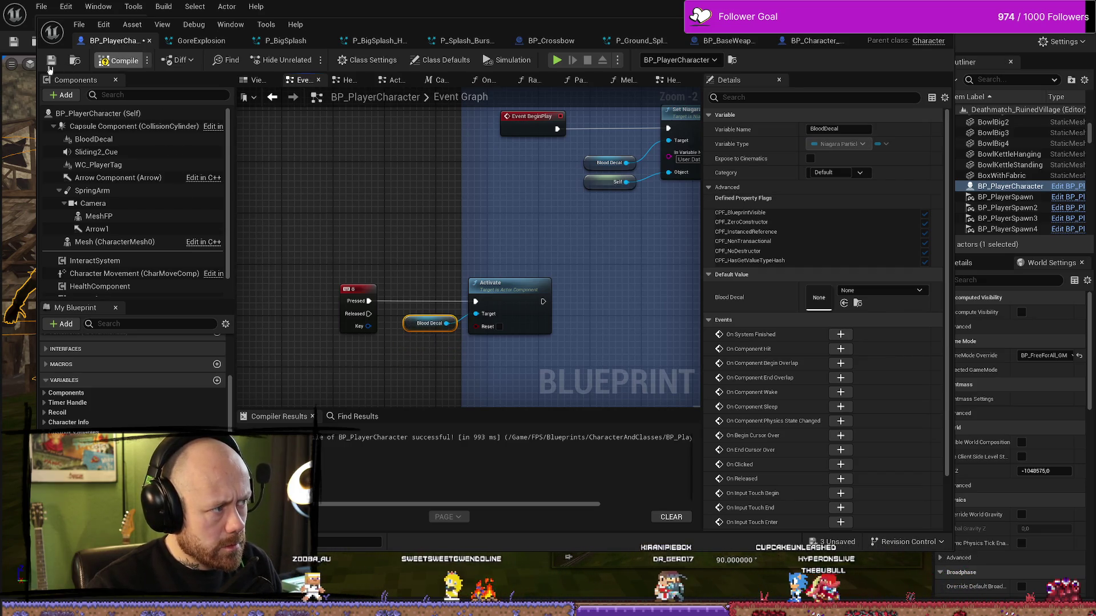
Step: Compile and save BP_PlayerCharacter
key(F7)
key(ctrl+s)
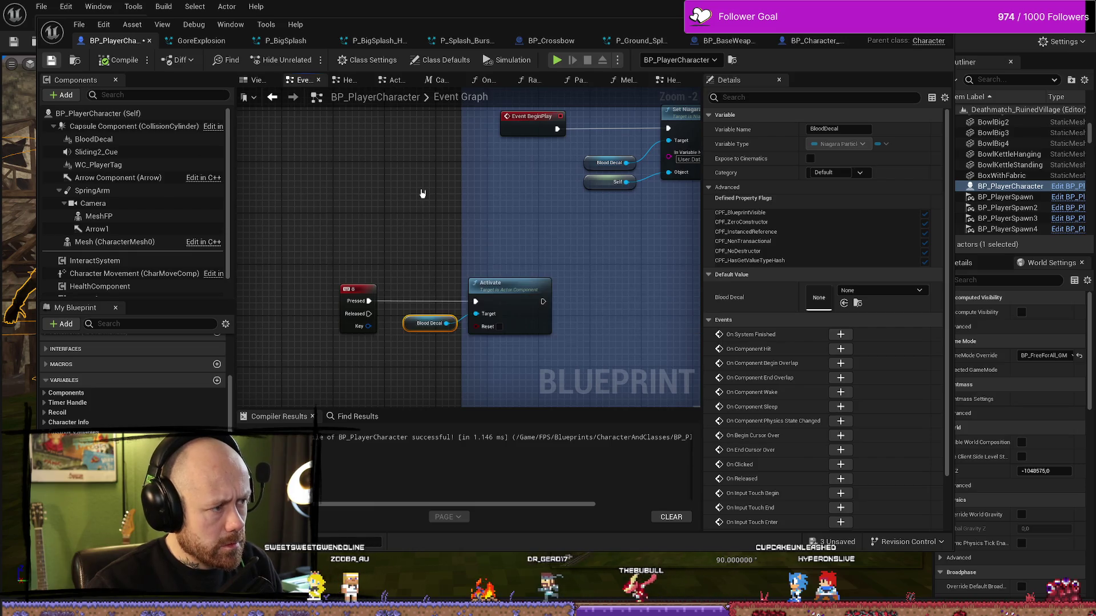
drag(440, 208, 390, 158)
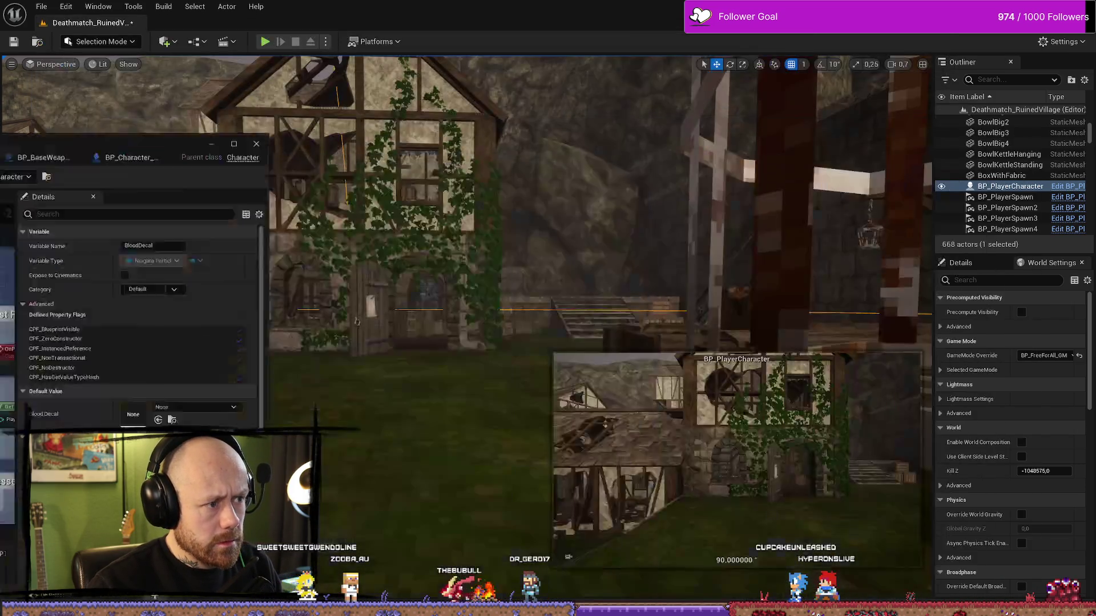
Step: Playtest the level, deploying and spawning red blood splats across the grass, then end the session
key(f)
drag(497, 257, 434, 251)
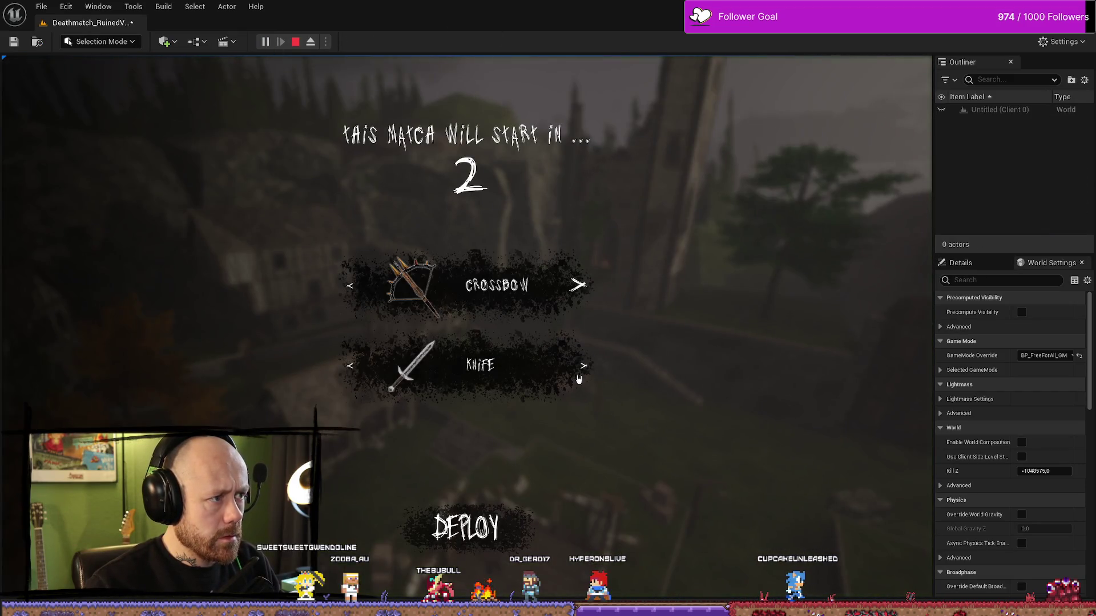
click(470, 524)
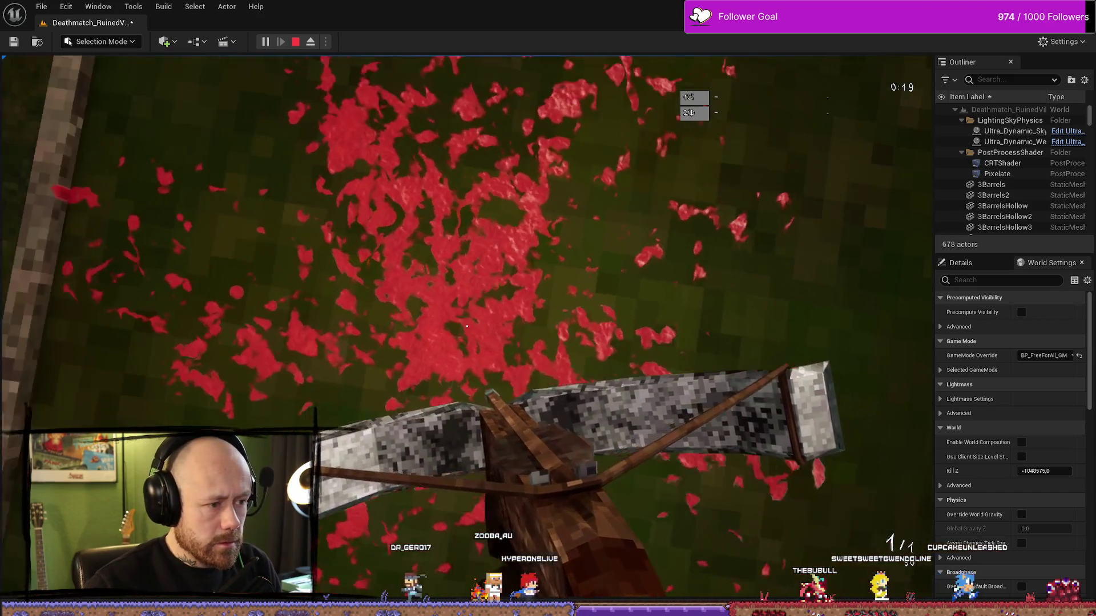
key(Escape)
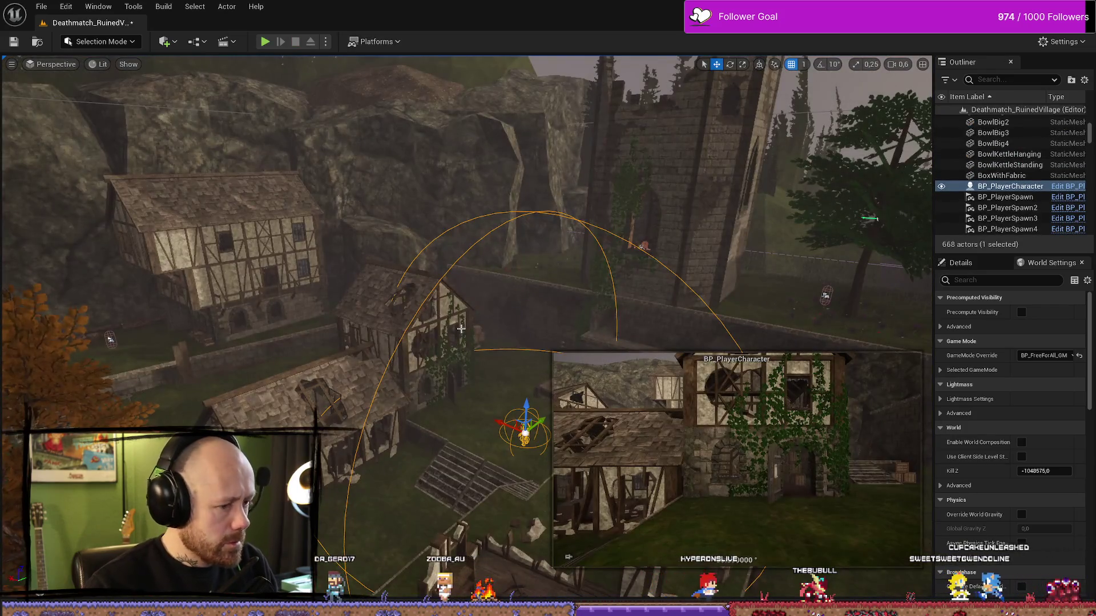
key(ctrl+space)
key(ctrl+space)
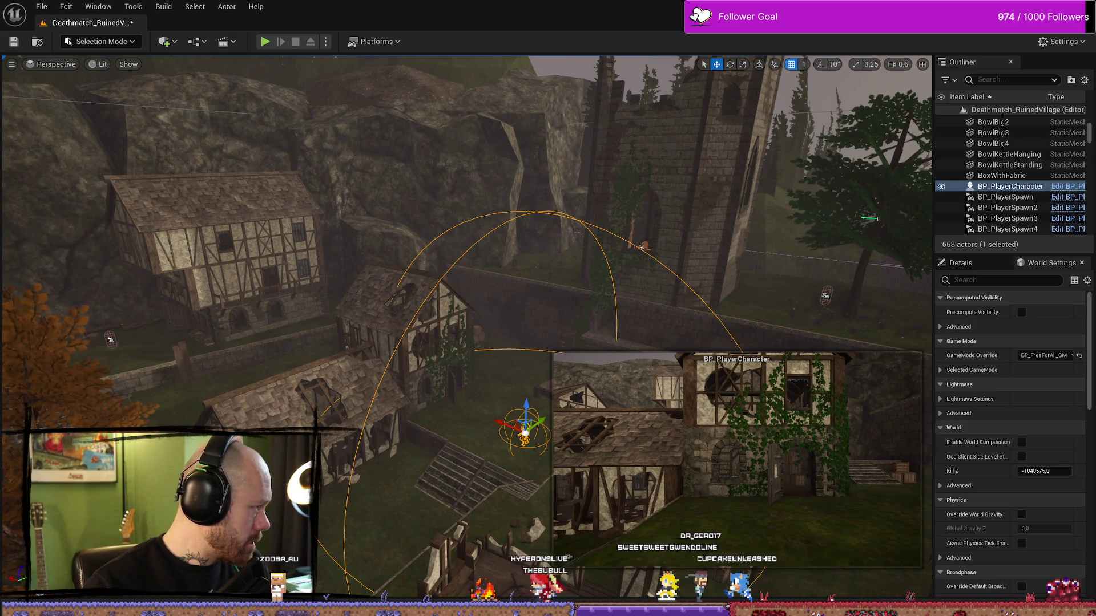
key(f)
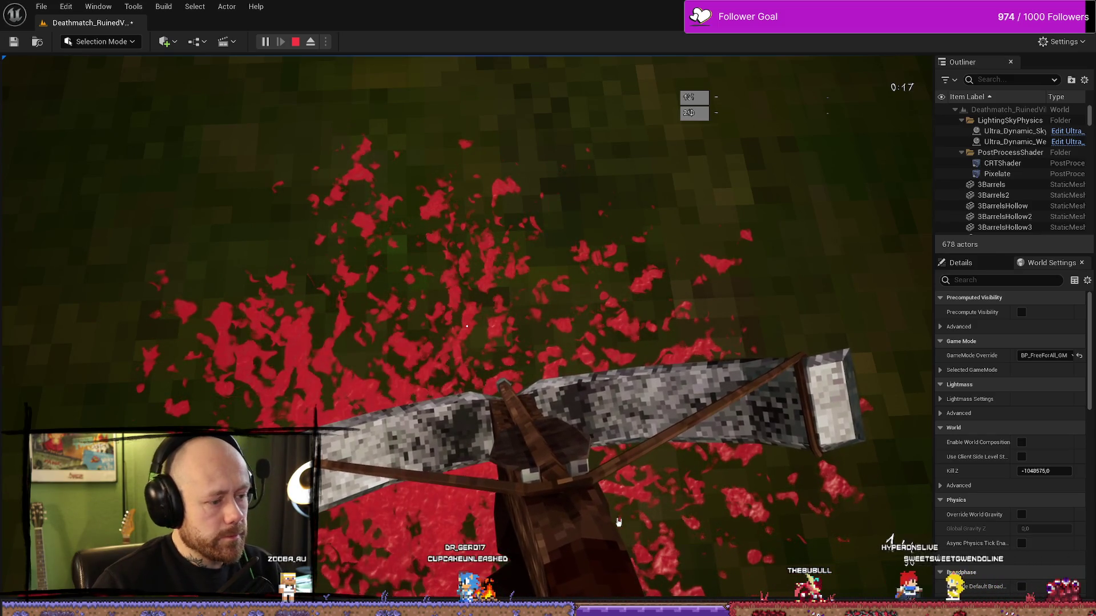
key(Escape)
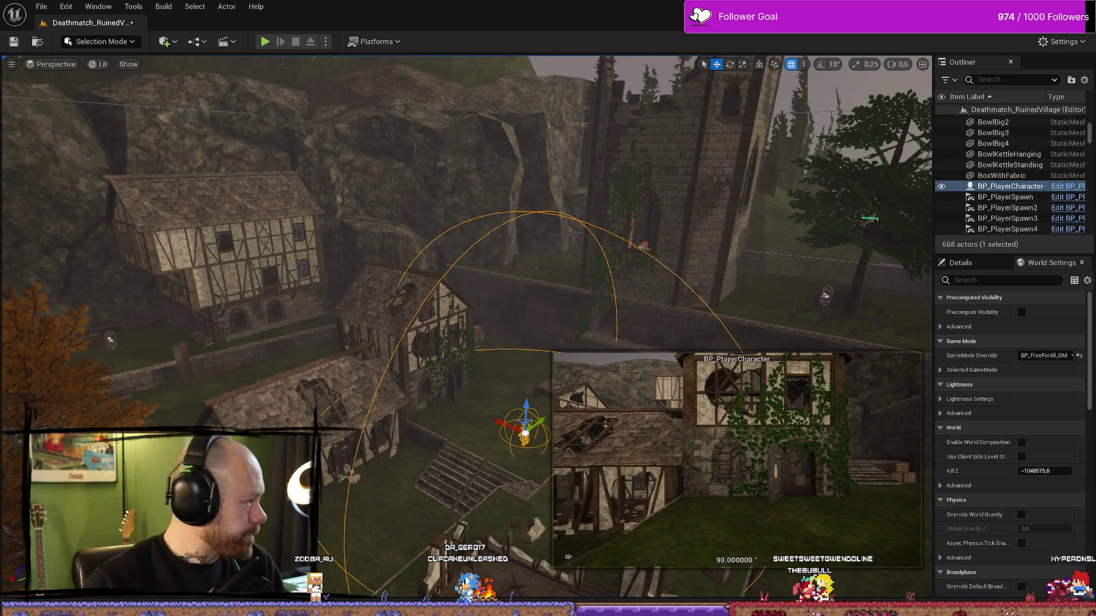
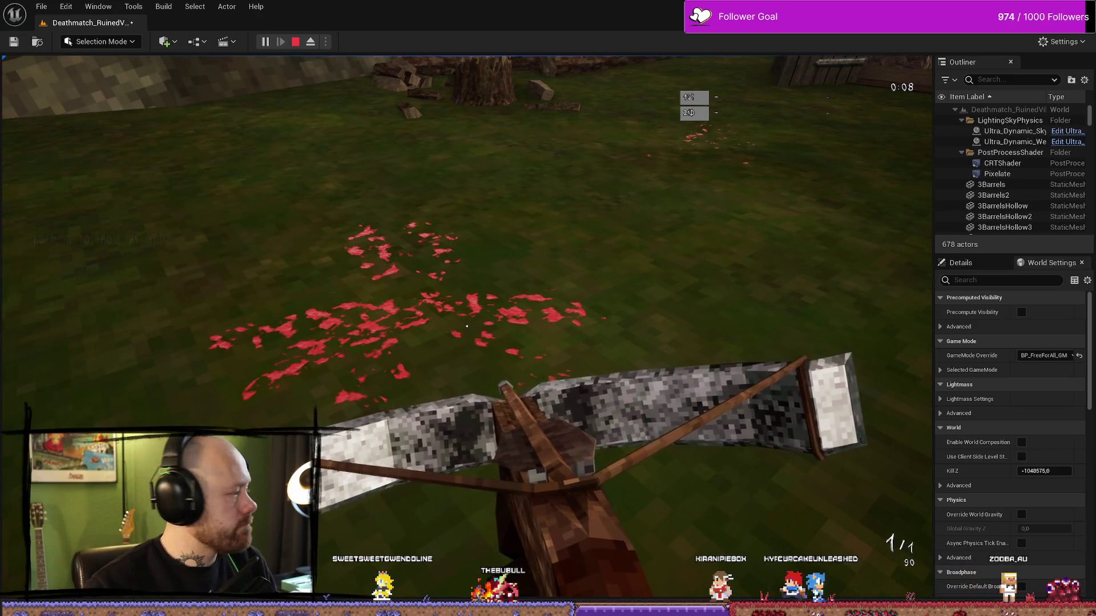
Step: End the play test and fly the viewport camera down beside BP_PlayerCharacter
key(Escape)
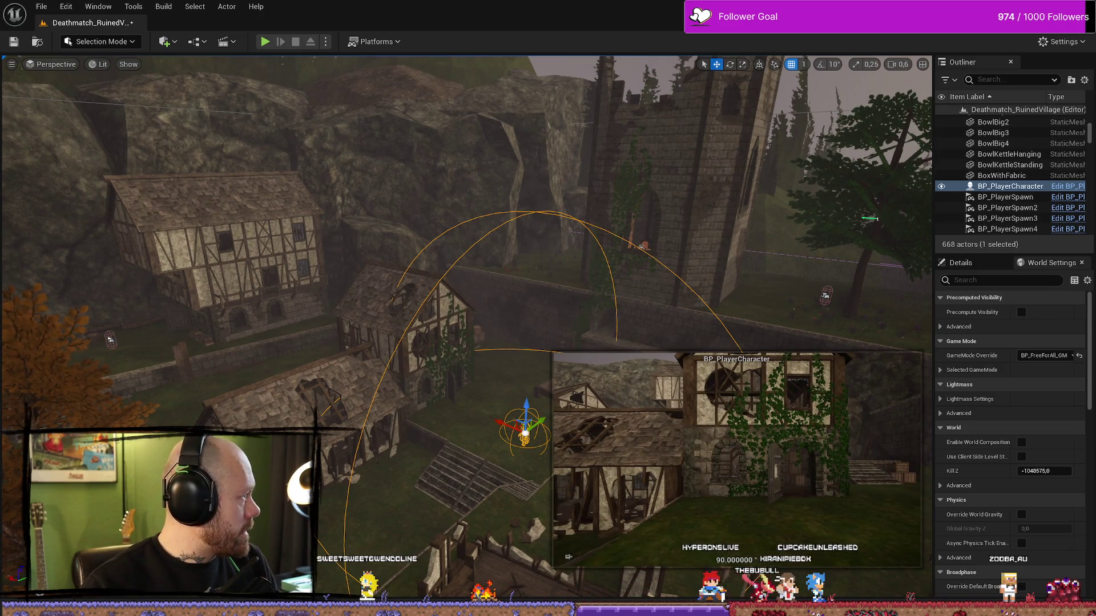
drag(457, 285, 456, 240)
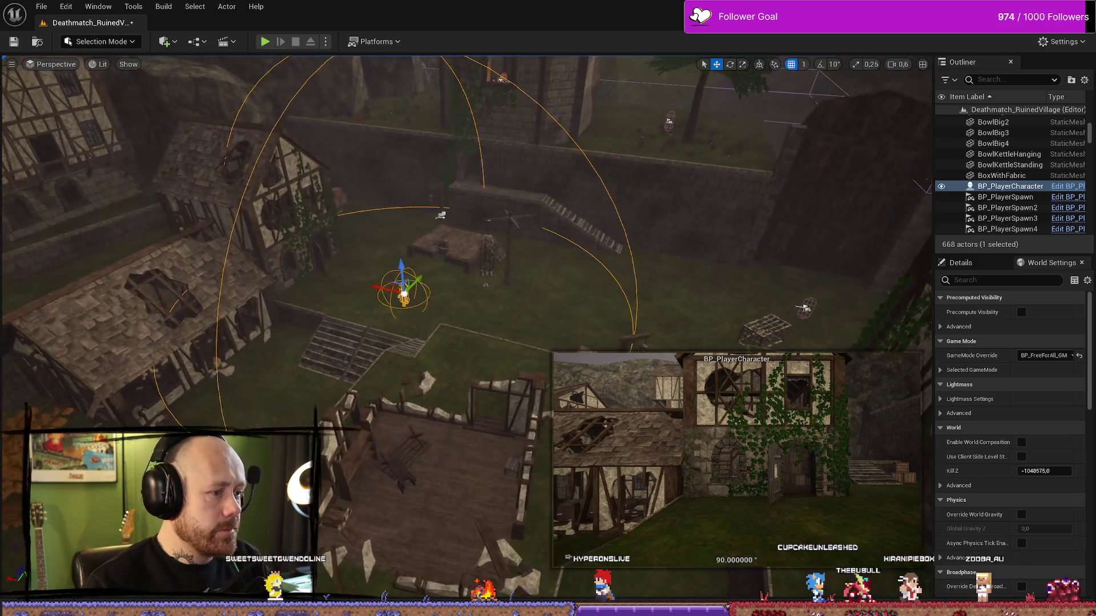
drag(569, 323, 569, 323)
Step: Simulate the level, inspect the stair mesh and player character, then stop simulating
click(325, 41)
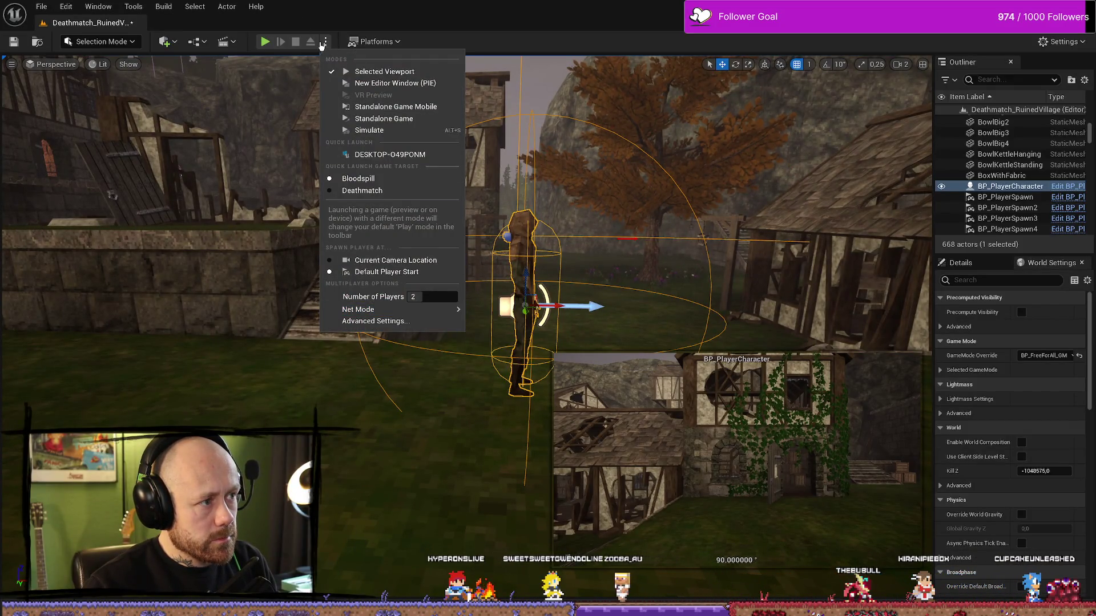
click(380, 131)
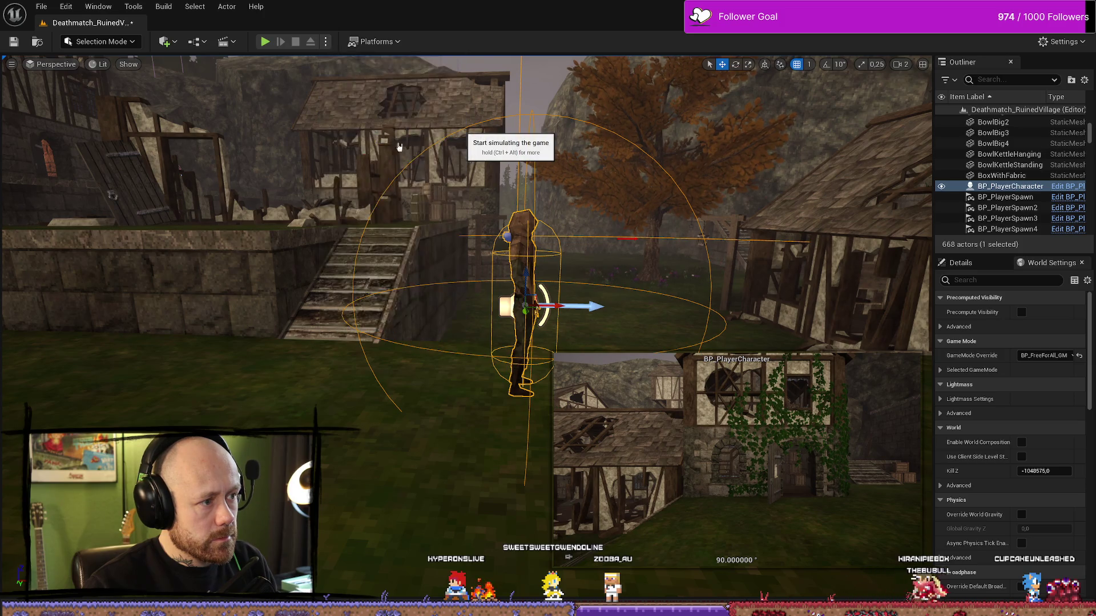
drag(654, 229, 654, 230)
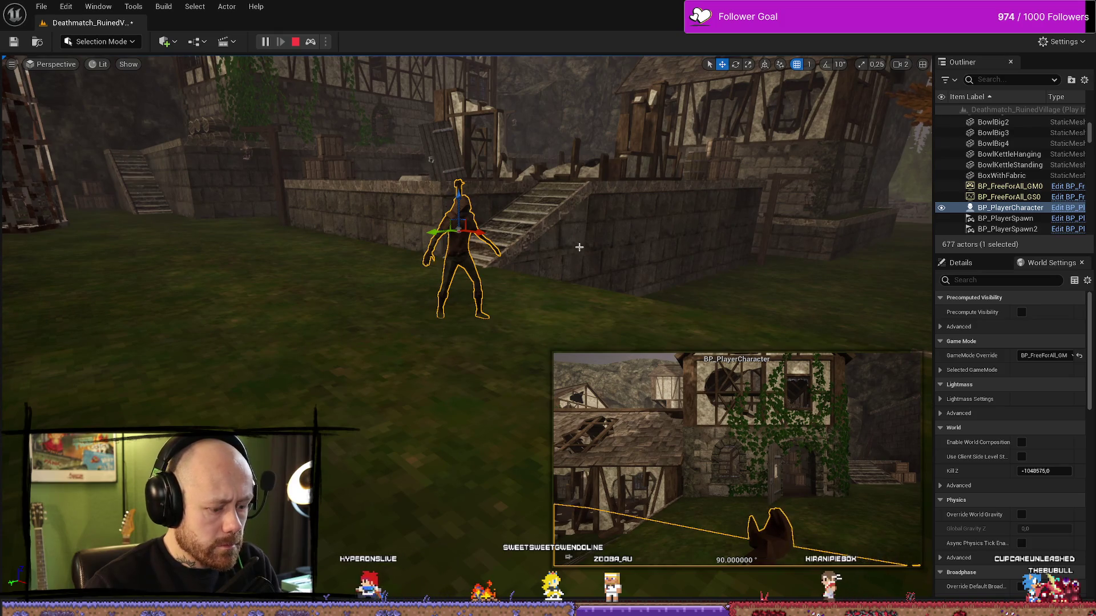
click(526, 229)
click(463, 226)
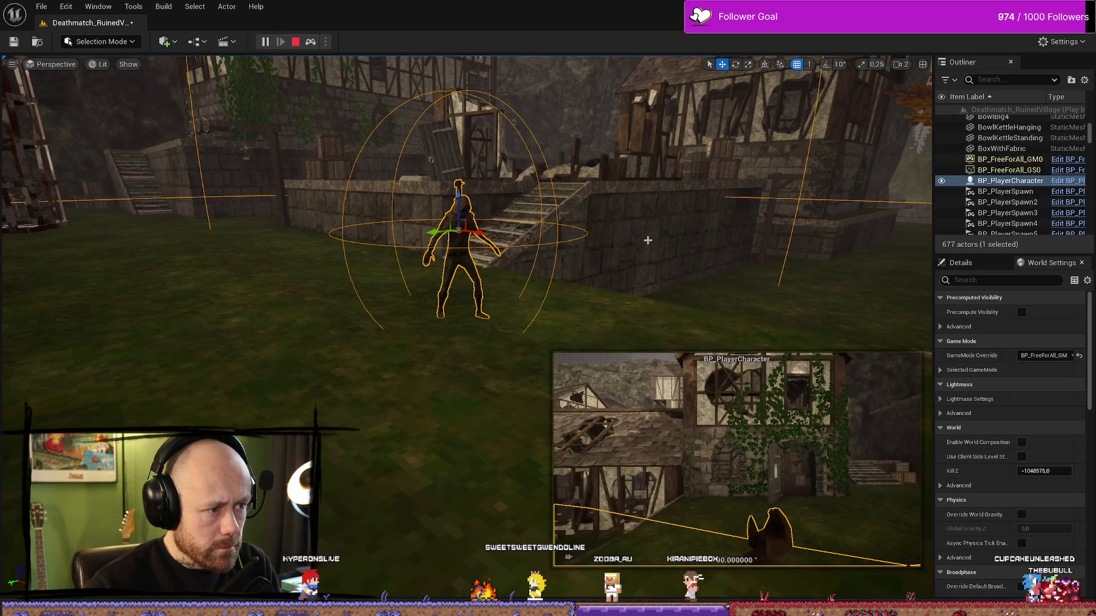
click(295, 42)
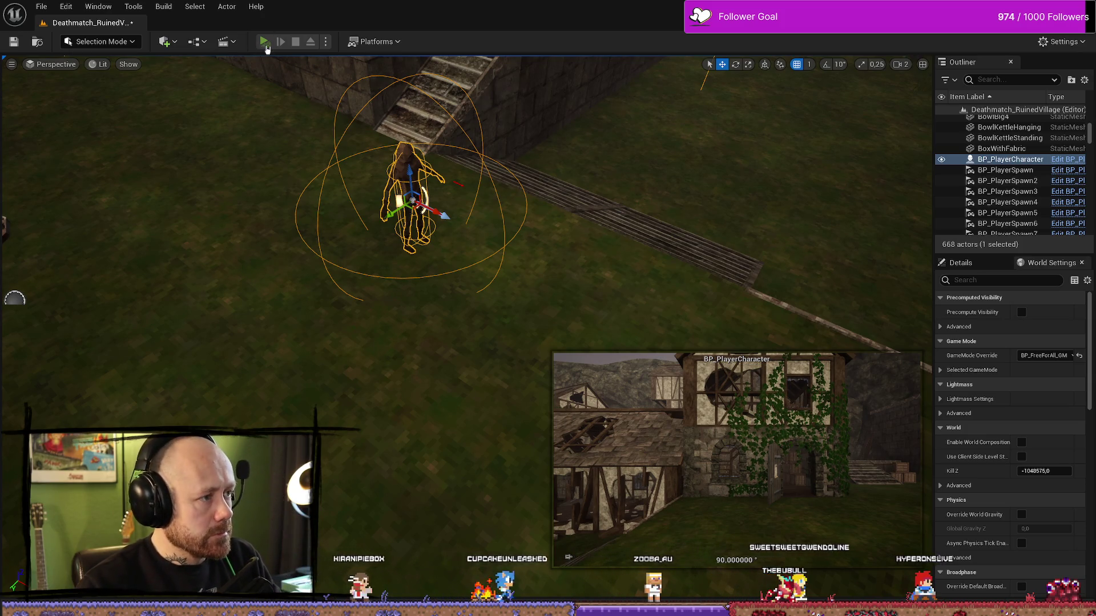
Step: Run a quick play test, stop it, then play the match in the Selected Viewport
click(265, 44)
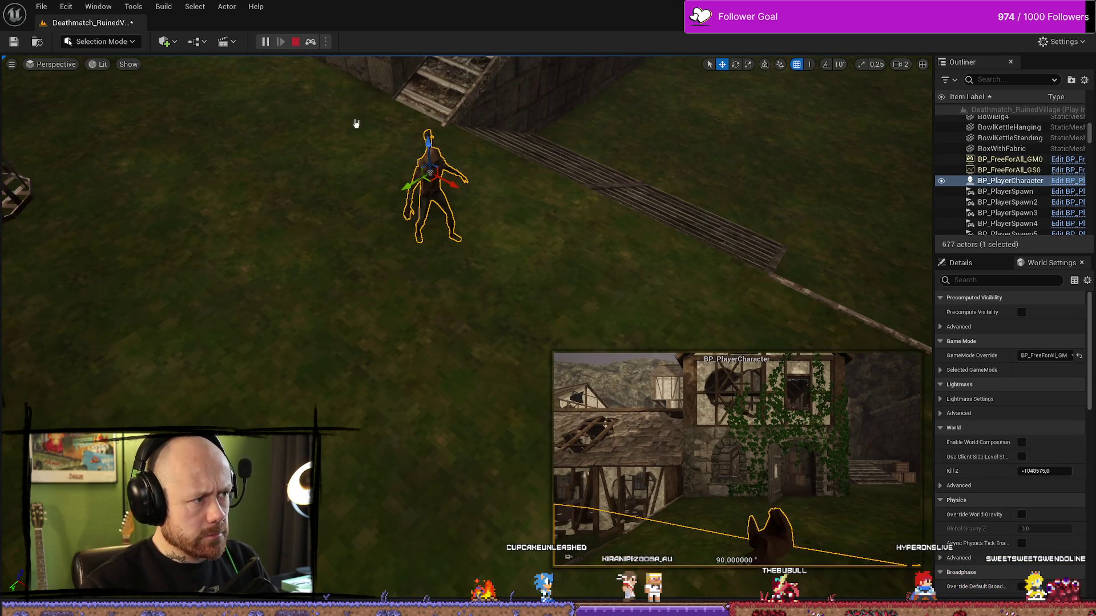
key(Escape)
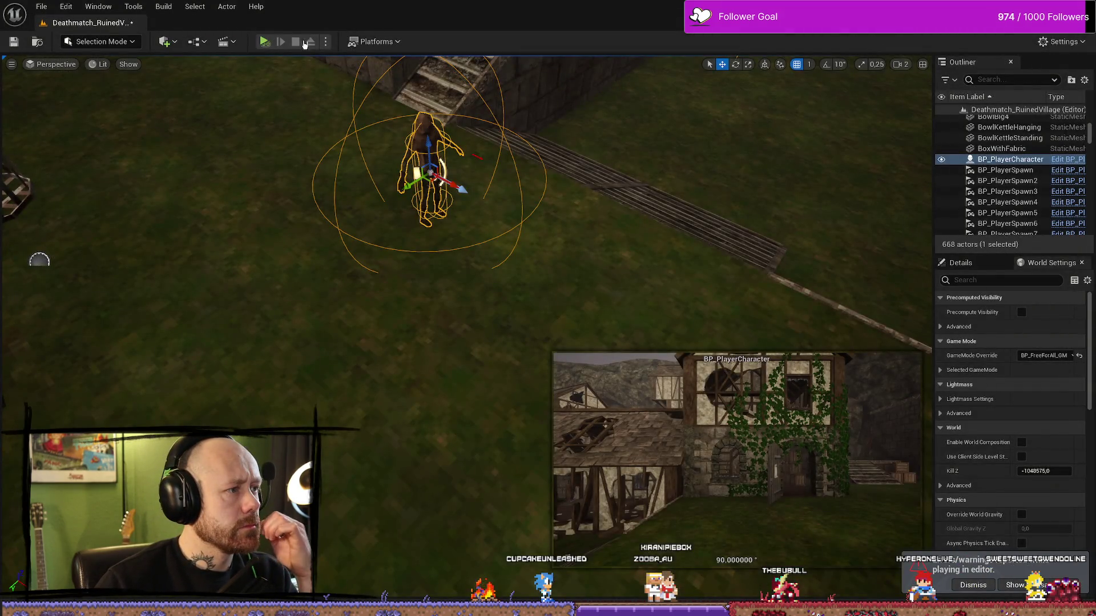
click(325, 42)
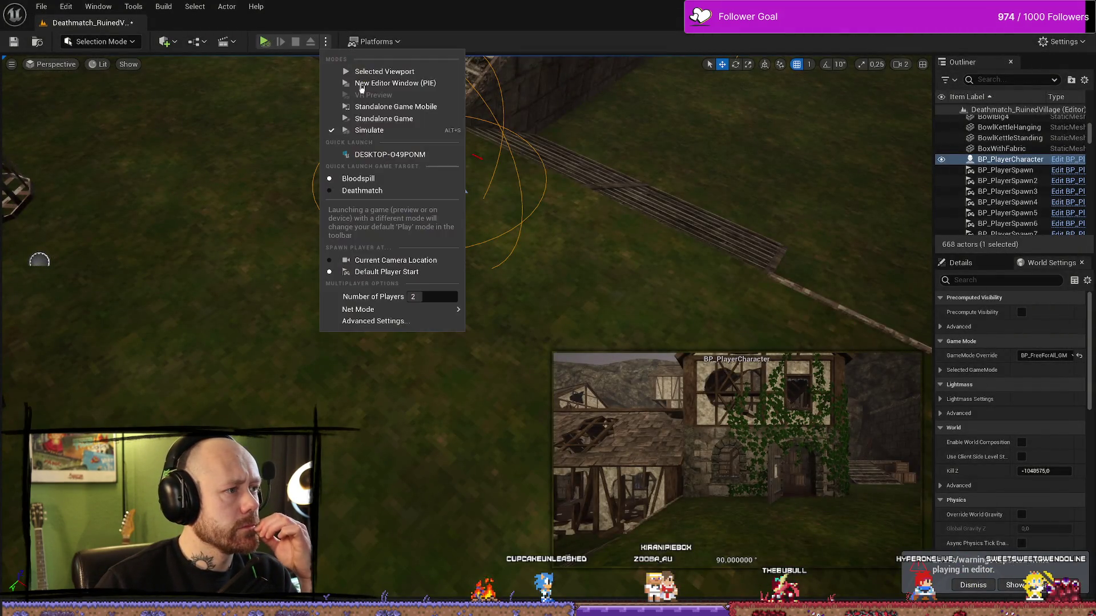
click(379, 78)
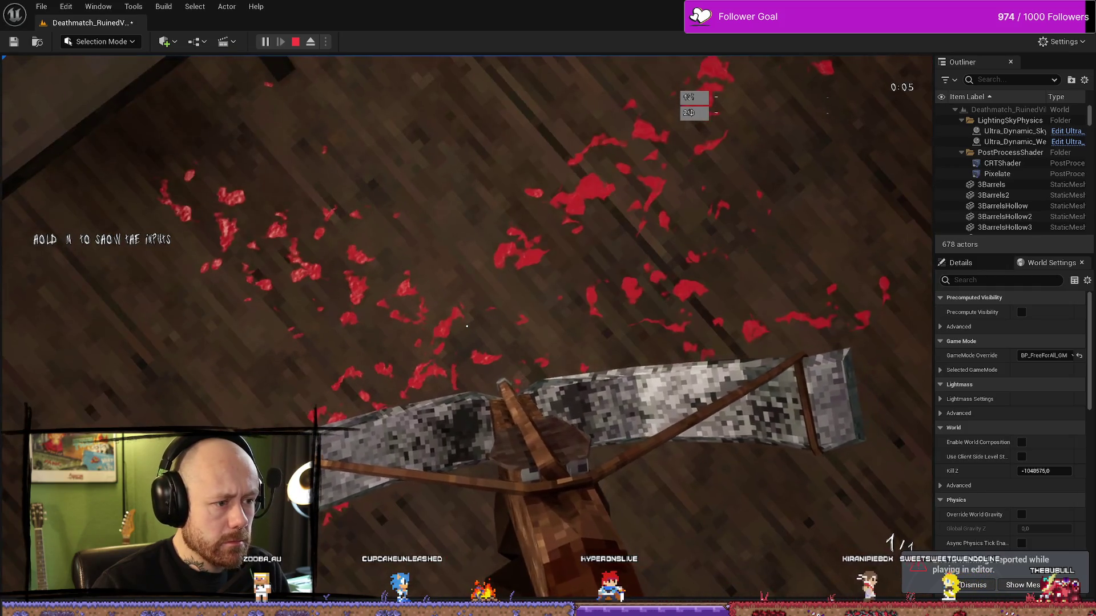
Step: End the session, replay with Alt+P, stop again, and switch to the BP_PlayerCharacter Blueprint
key(Escape)
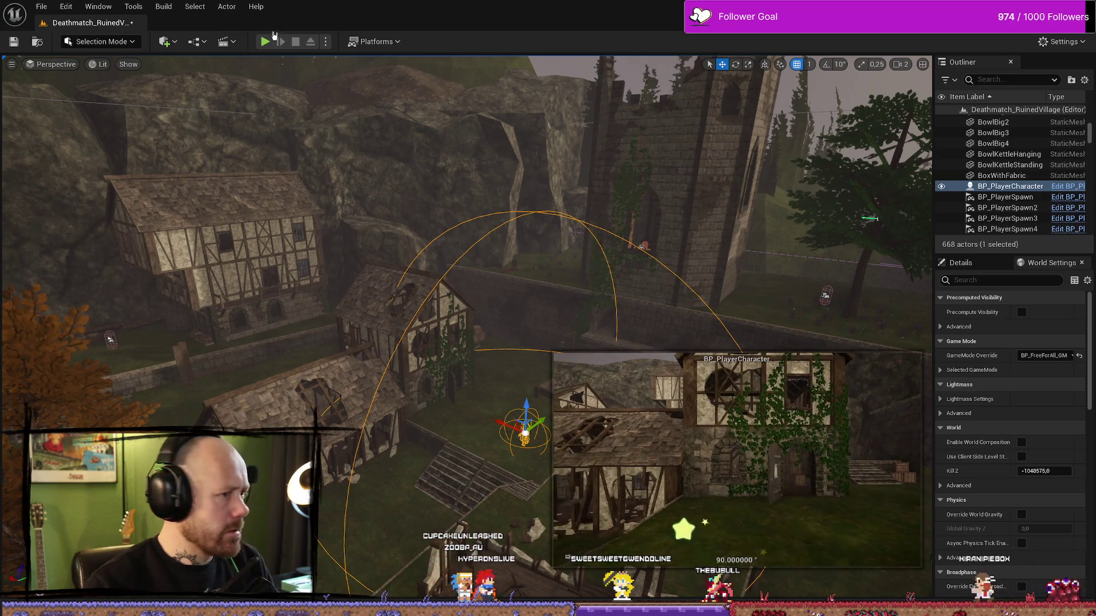
key(alt+p)
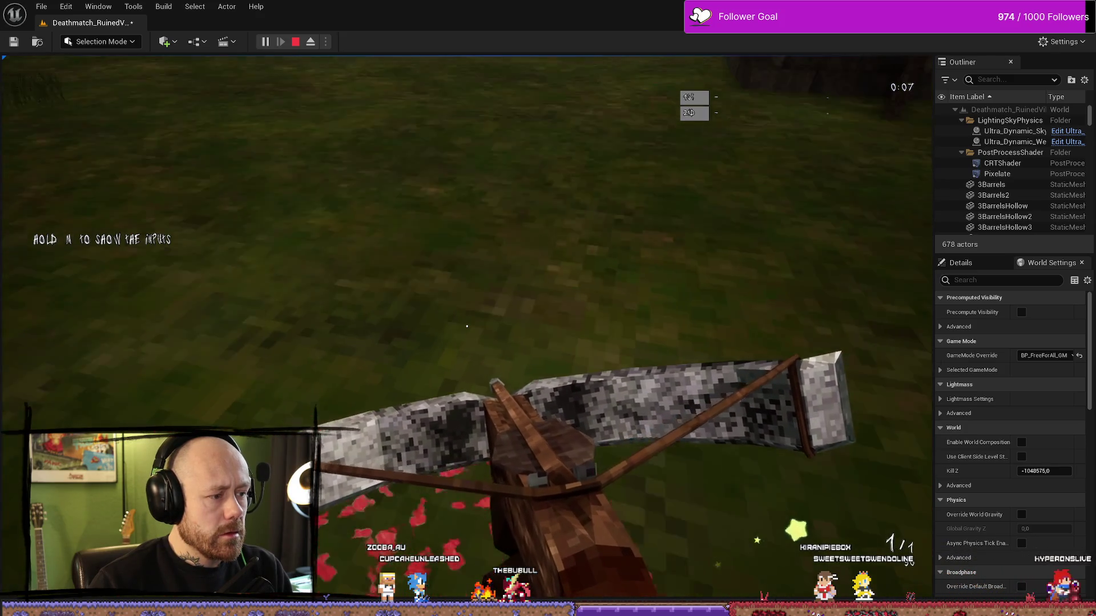
key(Escape)
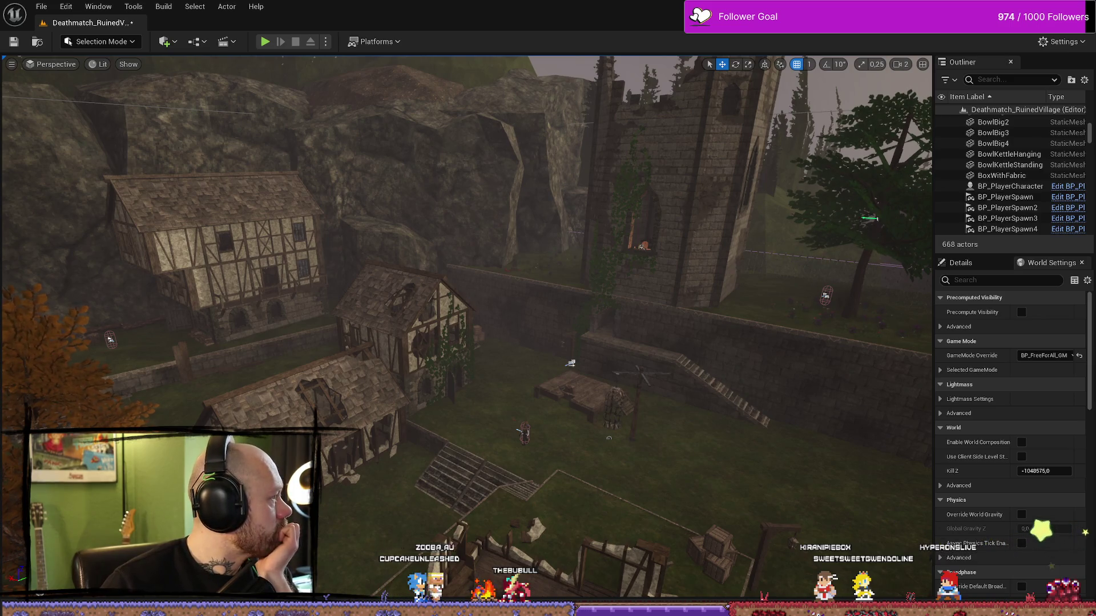
key(alt+Tab)
Step: Maximize the Blueprint editor and frame the Spawn a Decal group and Event Receive Particle Data node
click(881, 88)
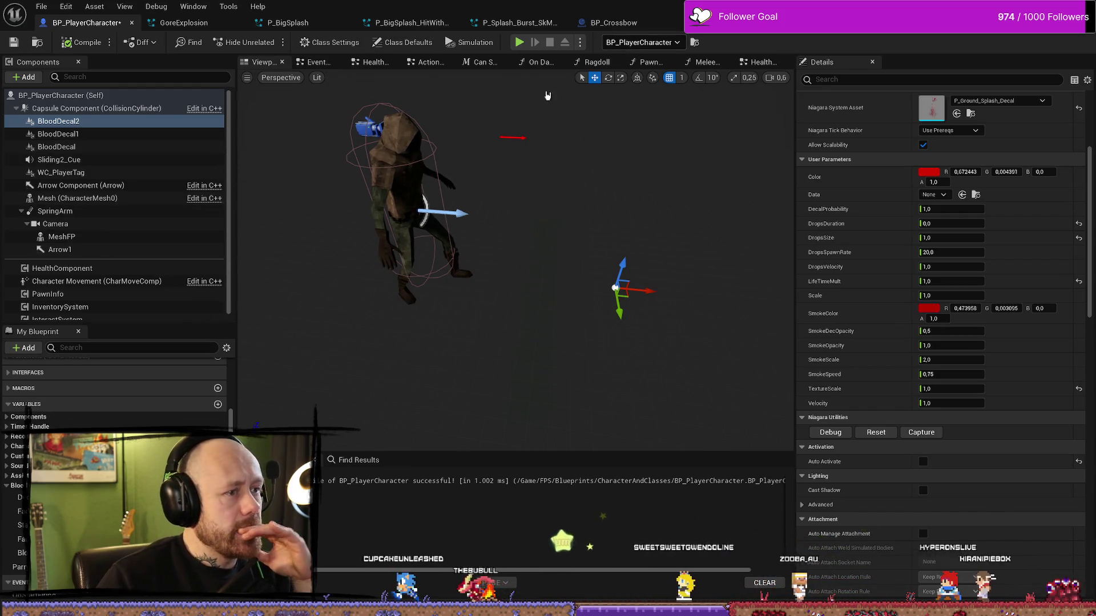
scroll(584, 293, down, 5)
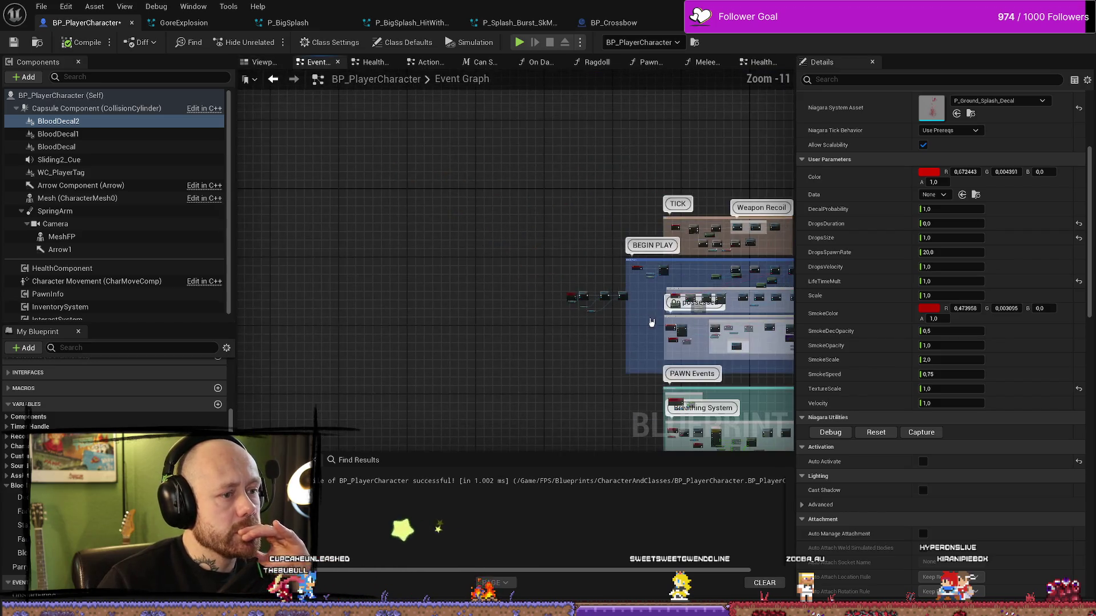
scroll(521, 320, up, 5)
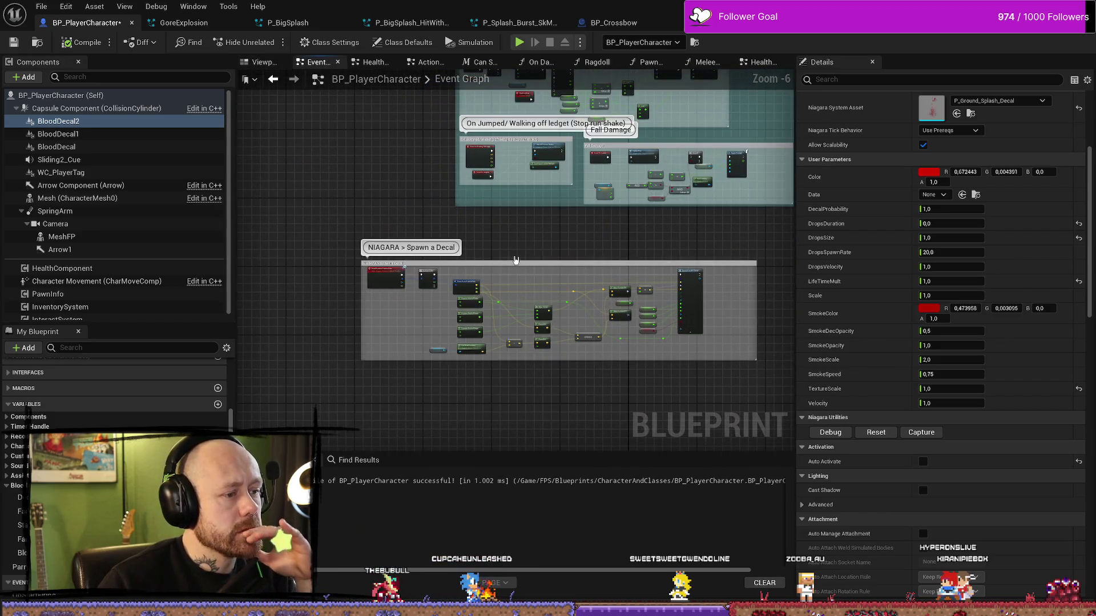
scroll(516, 261, up, 3)
mouse_move(445, 363)
mouse_down()
mouse_move(416, 278)
mouse_move(570, 296)
mouse_up()
scroll(438, 276, down, 2)
scroll(613, 313, up, 3)
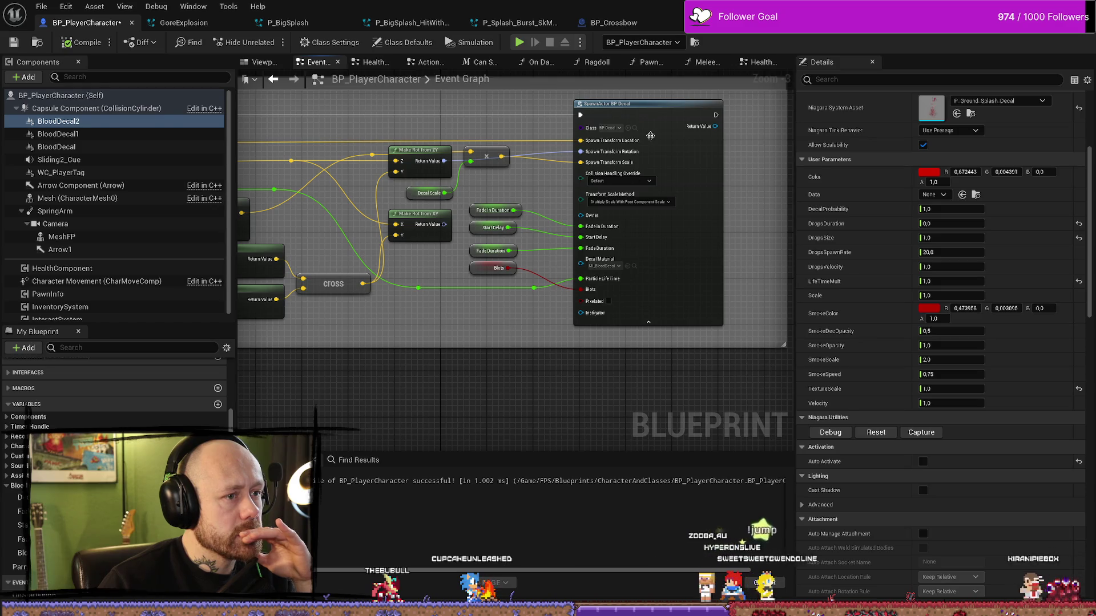
scroll(438, 320, down, 1)
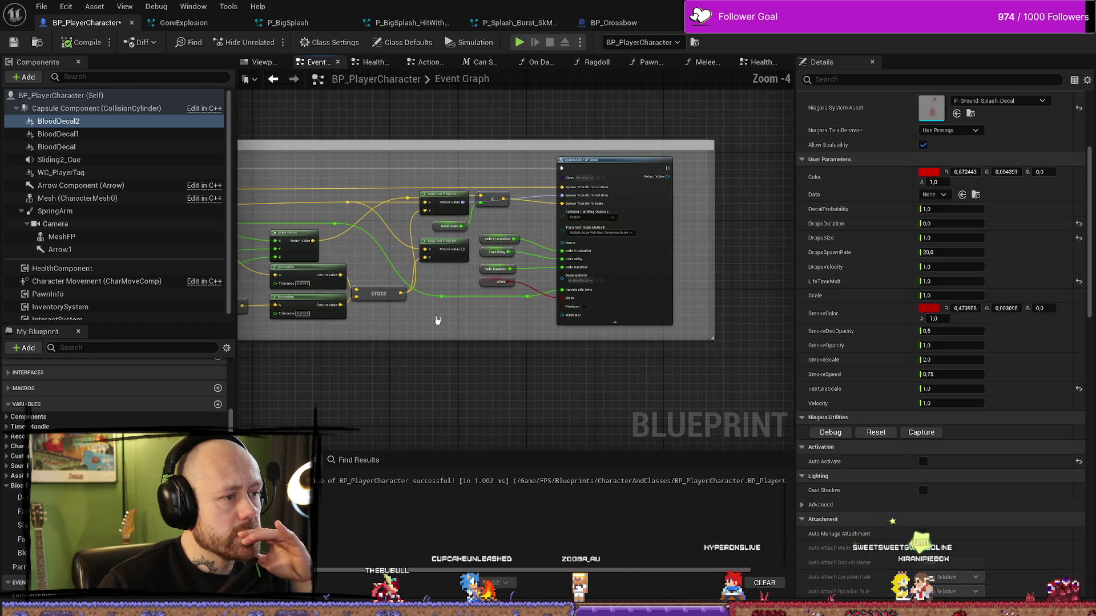
mouse_move(437, 320)
mouse_down()
mouse_move(512, 309)
mouse_move(361, 257)
mouse_up()
scroll(361, 256, up, 1)
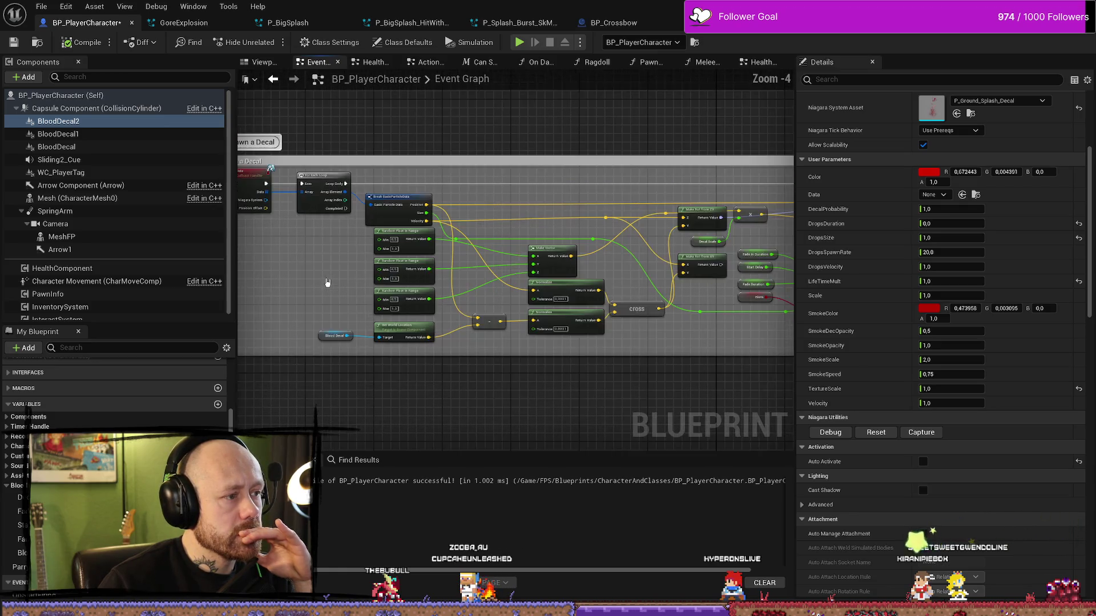
drag(325, 282, 392, 276)
drag(361, 226, 400, 276)
scroll(400, 276, up, 2)
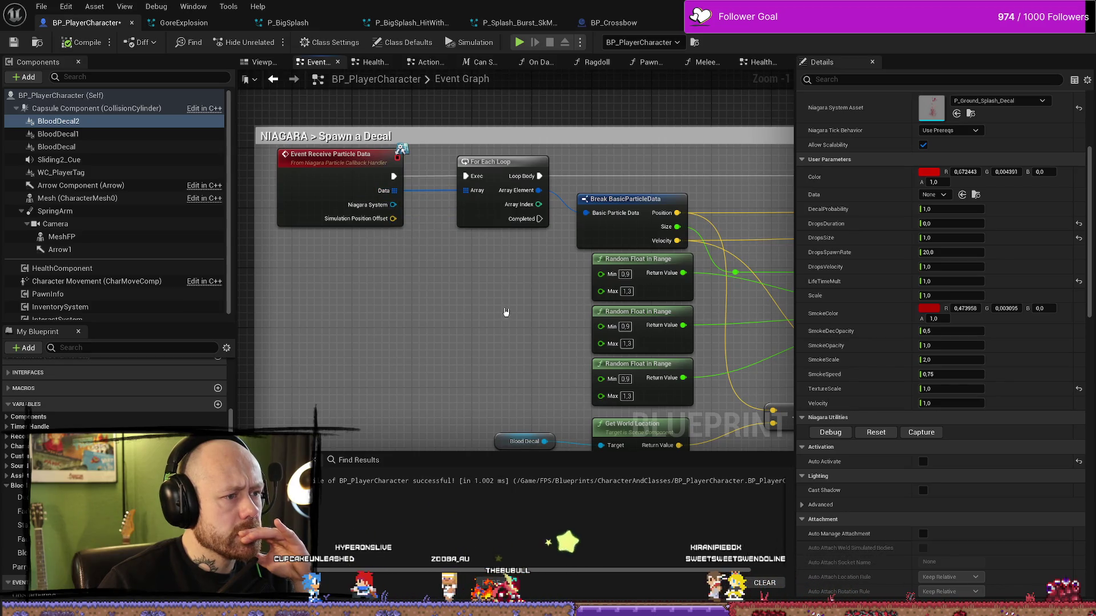
Step: Inspect the Make Vector, Normalize and cross nodes, then return to the For Each Loop
drag(505, 309, 392, 261)
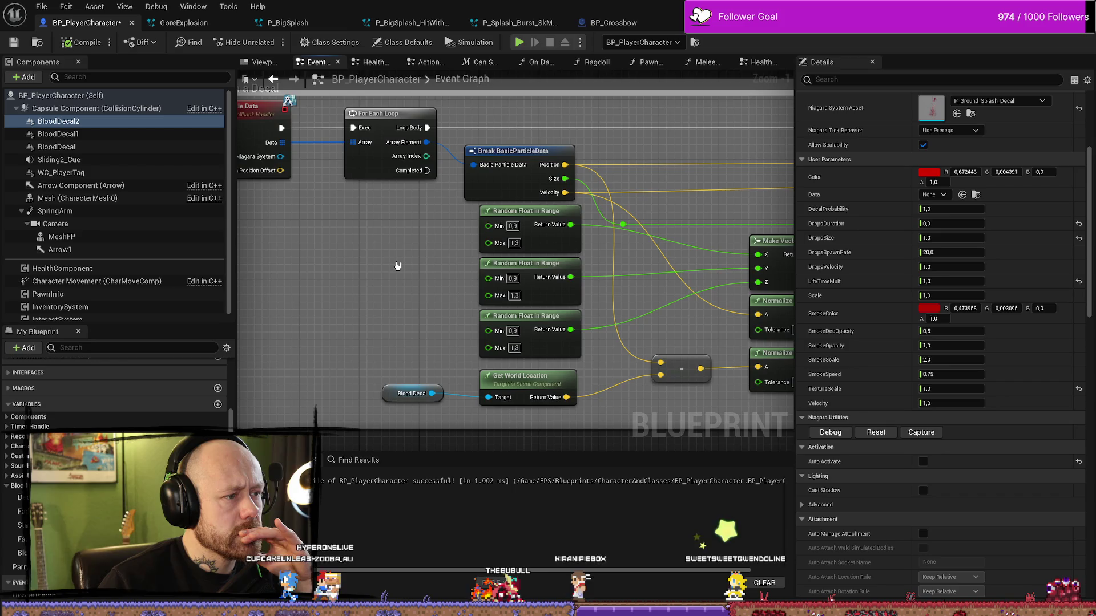
mouse_move(731, 419)
mouse_down()
mouse_move(487, 359)
mouse_move(541, 383)
mouse_up()
scroll(540, 383, down, 1)
drag(274, 251, 372, 335)
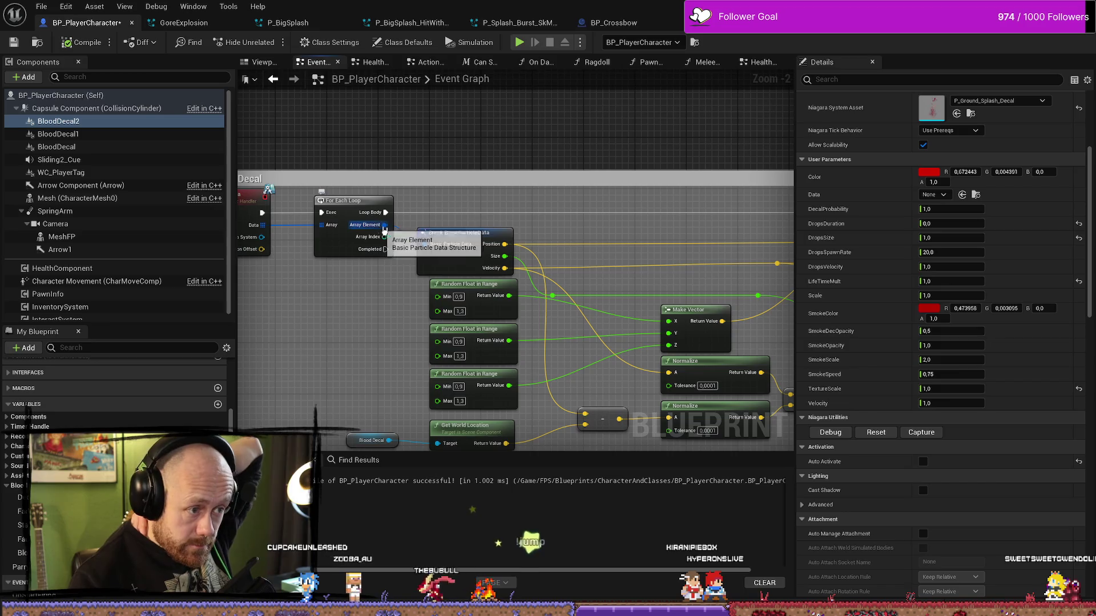
scroll(382, 346, down, 2)
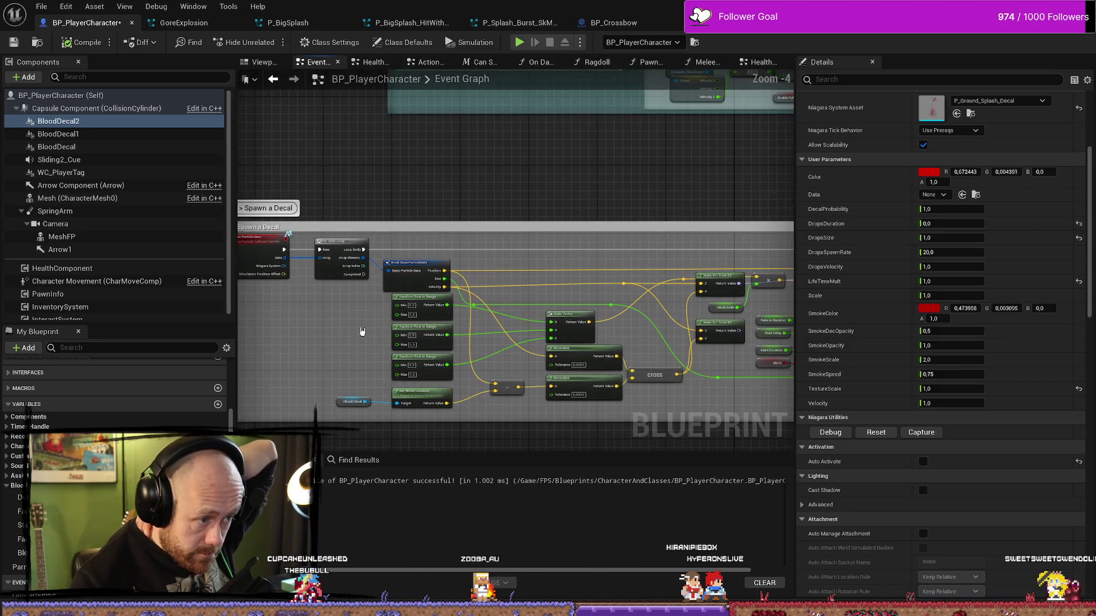
scroll(368, 329, up, 2)
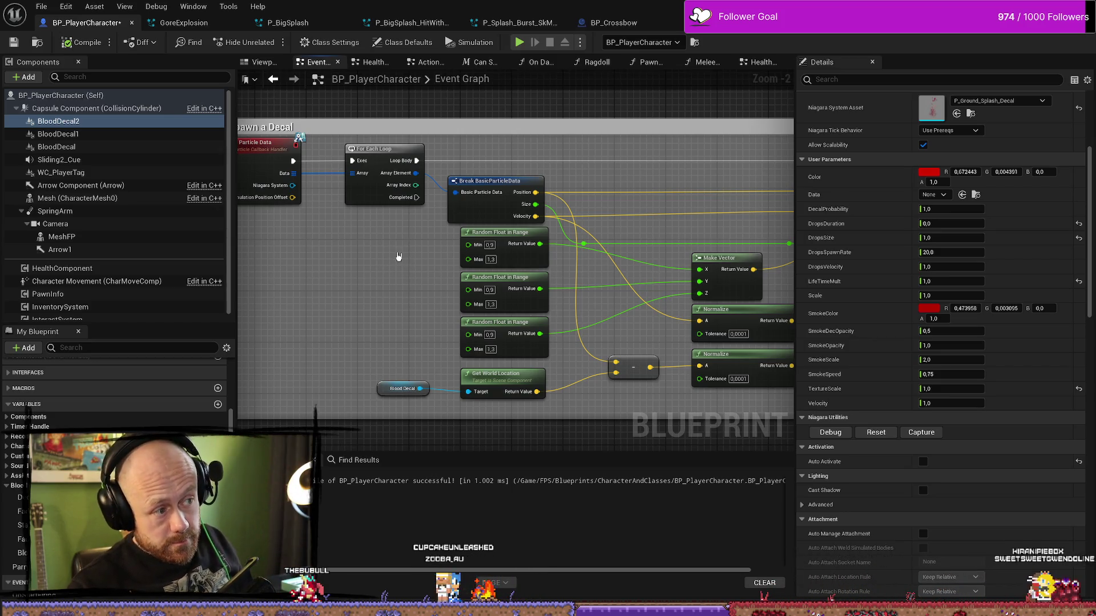
scroll(422, 268, down, 4)
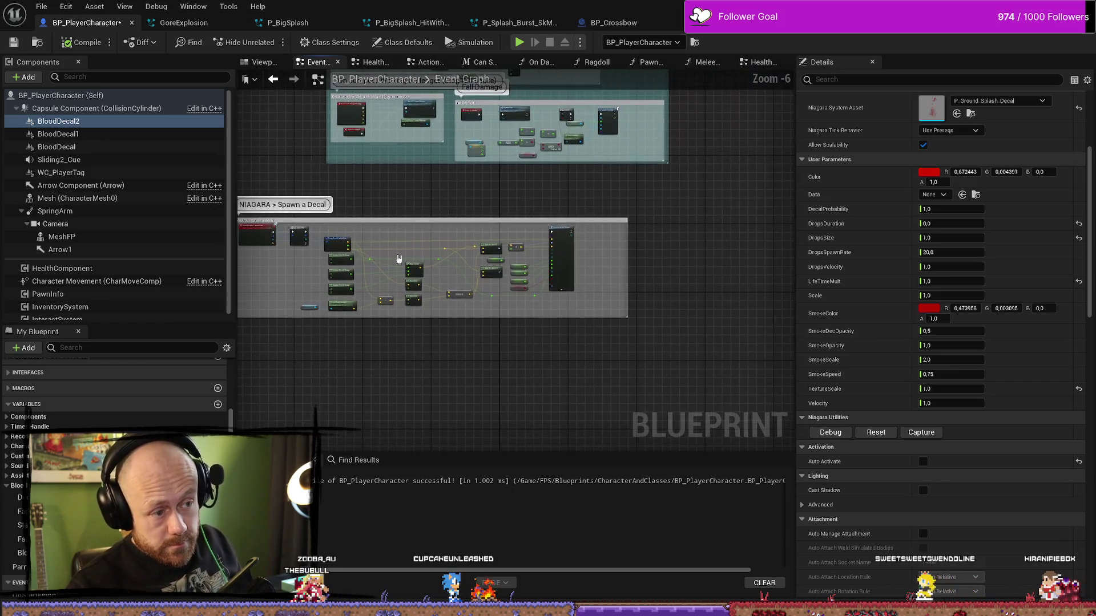
Step: Inspect the Blood Decal variable node and frame the whole Spawn a Decal comment
scroll(379, 267, up, 3)
drag(317, 328, 389, 328)
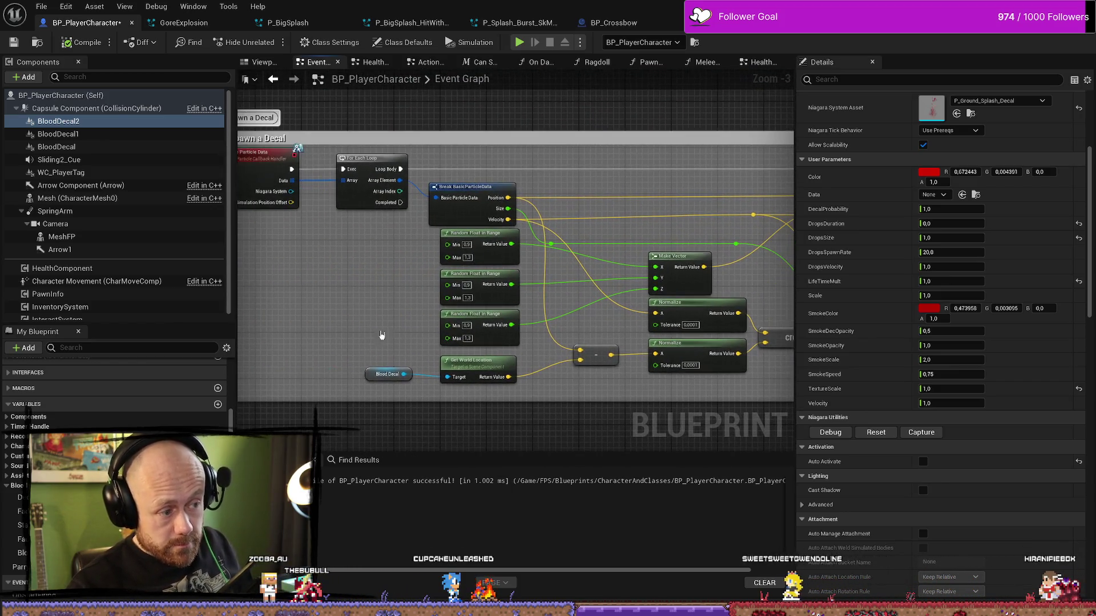
drag(386, 374, 394, 380)
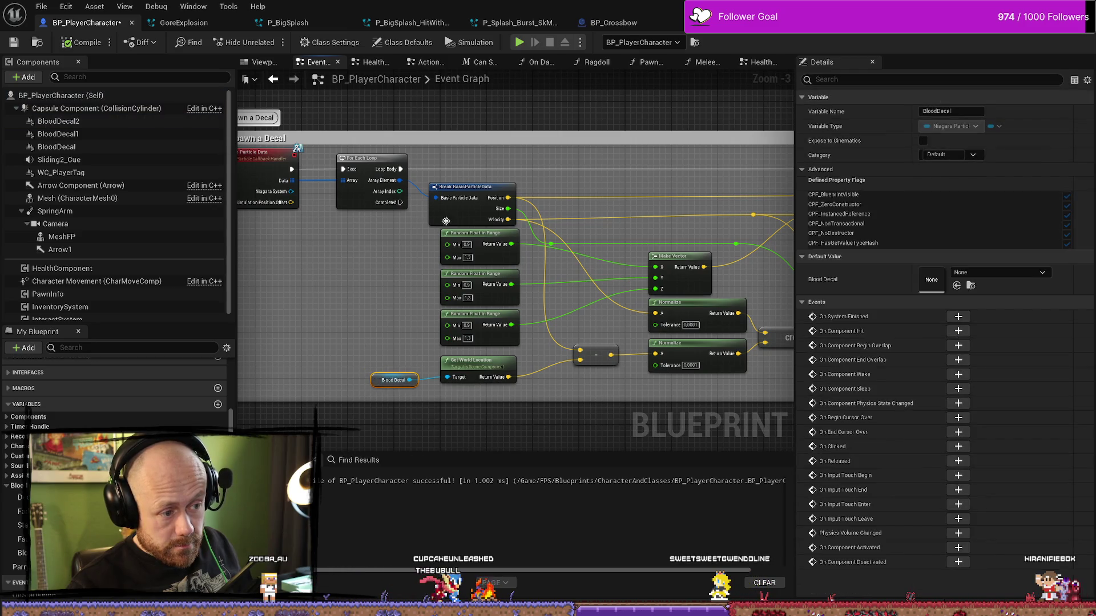
click(397, 294)
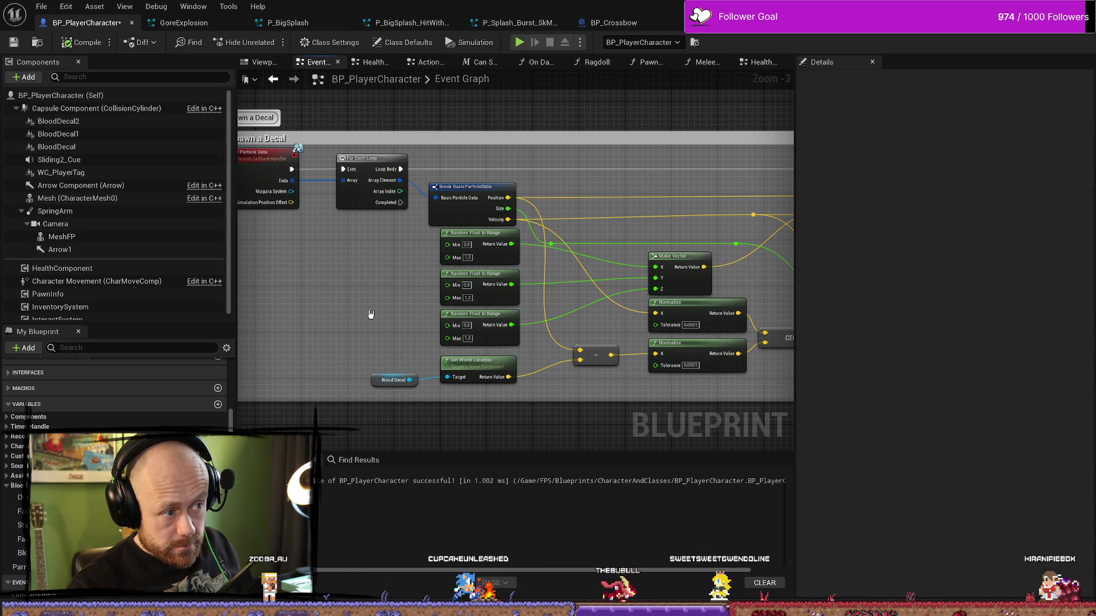
drag(371, 314, 472, 315)
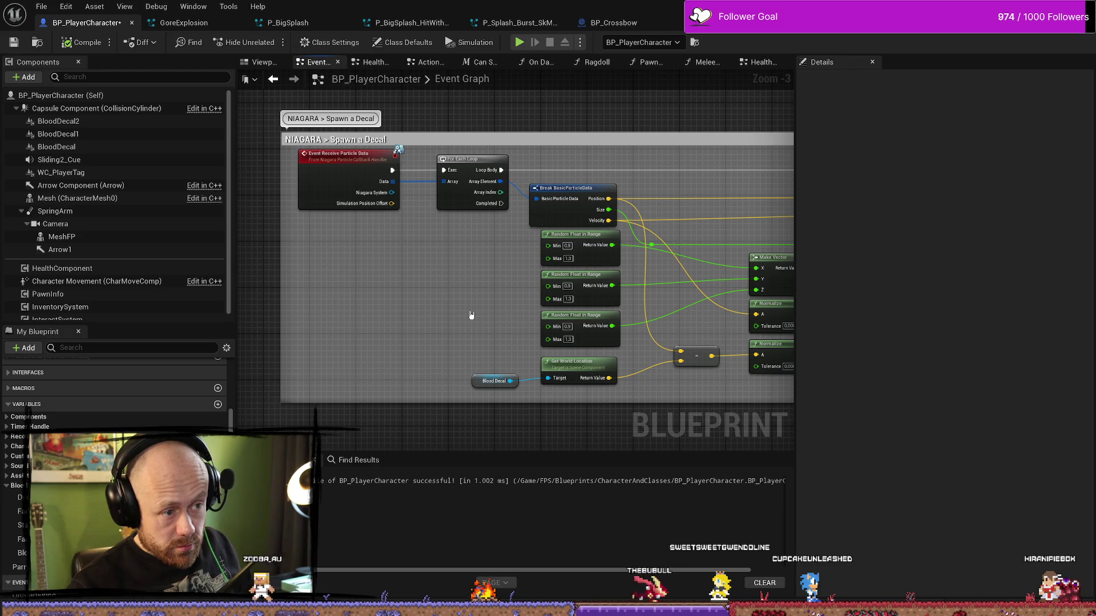
scroll(399, 311, down, 2)
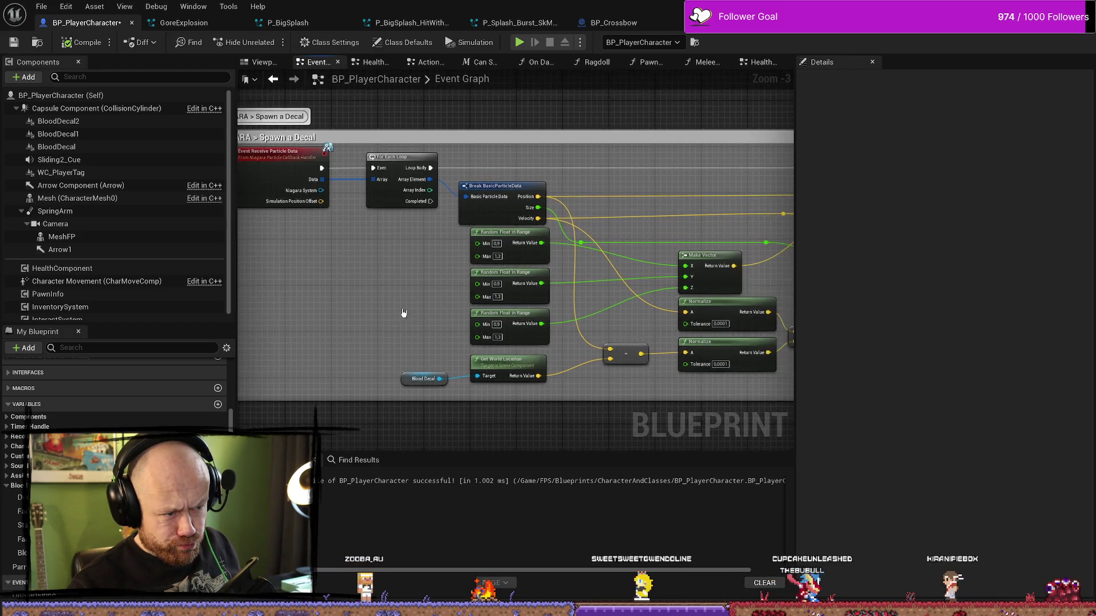
drag(418, 304, 310, 263)
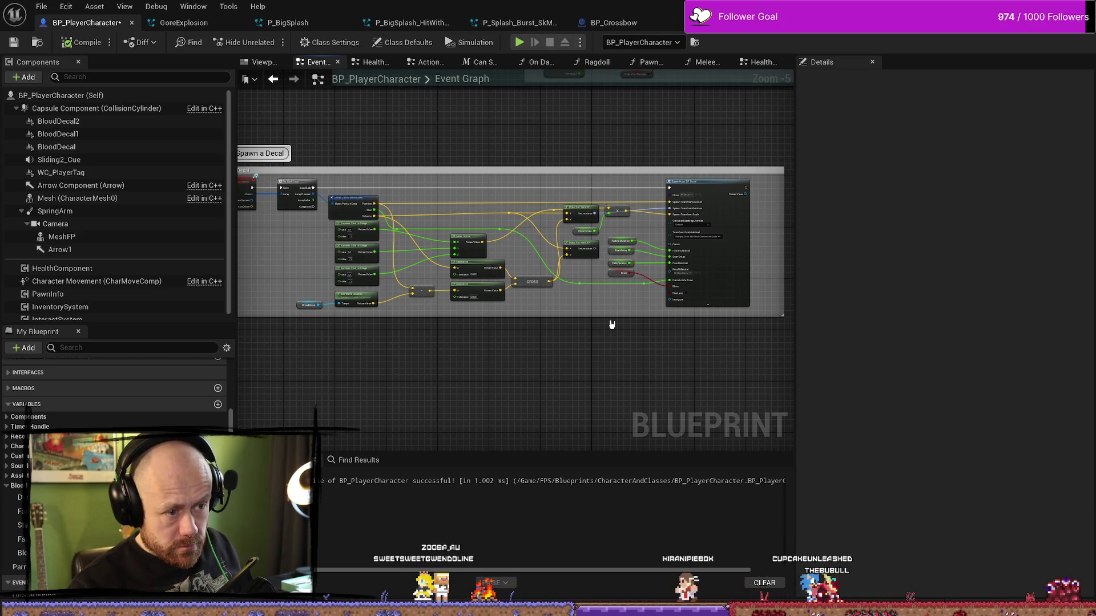
Step: Make the Spawn a Decal comment box taller to leave room below
drag(614, 316, 615, 447)
scroll(605, 355, down, 2)
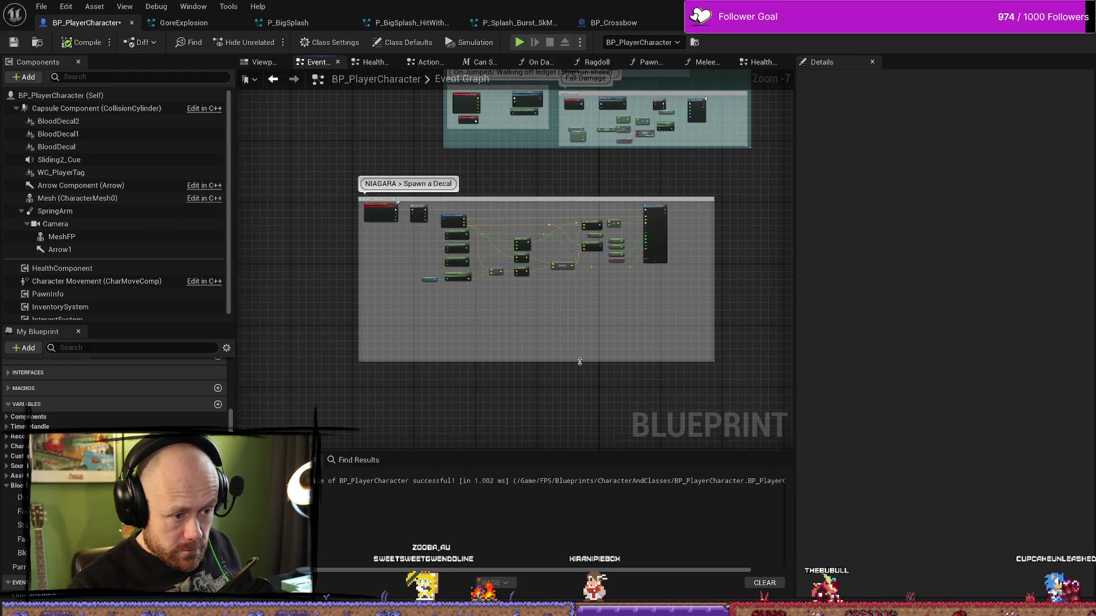
drag(580, 361, 581, 397)
scroll(628, 323, up, 2)
Step: Set the spawn node's Decal Material to M_BloodDecal
click(678, 219)
click(662, 257)
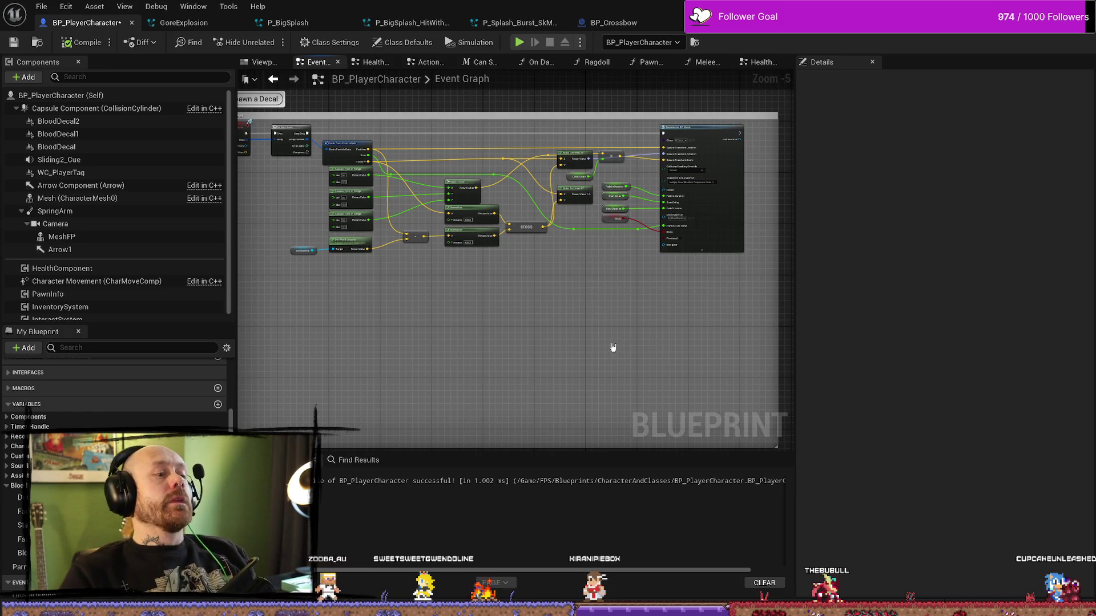
scroll(613, 347, down, 2)
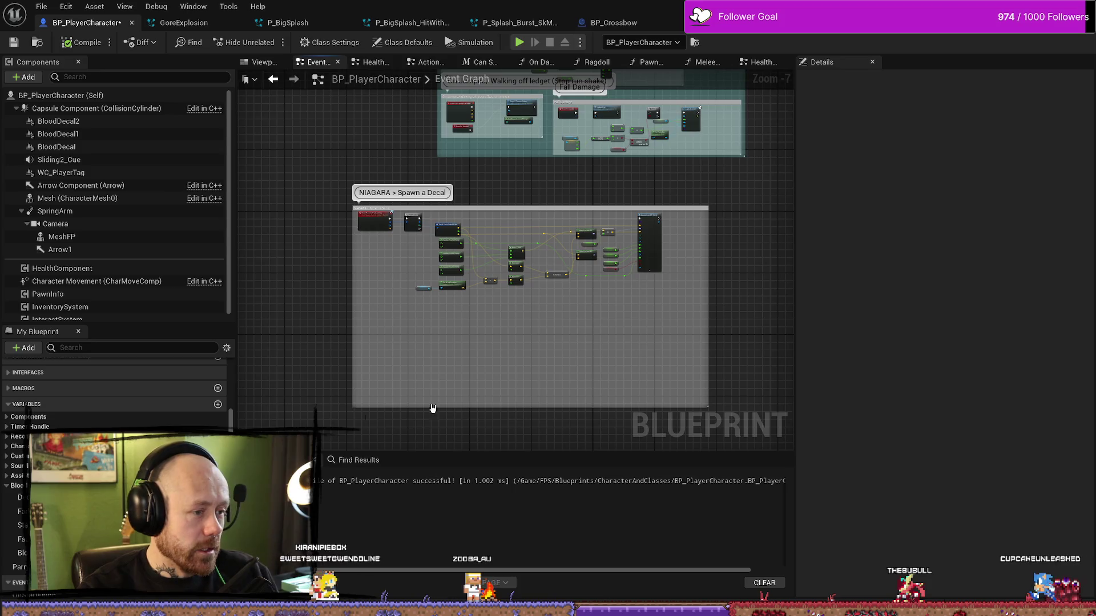
scroll(650, 350, up, 3)
scroll(711, 421, down, 1)
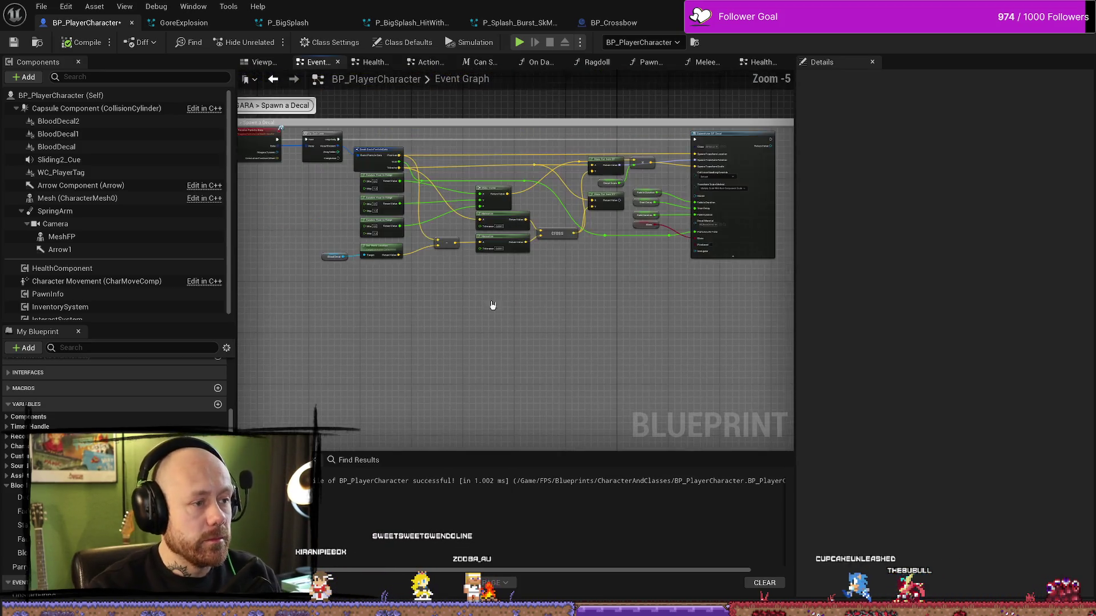
scroll(485, 317, up, 2)
scroll(400, 307, up, 1)
scroll(575, 351, down, 3)
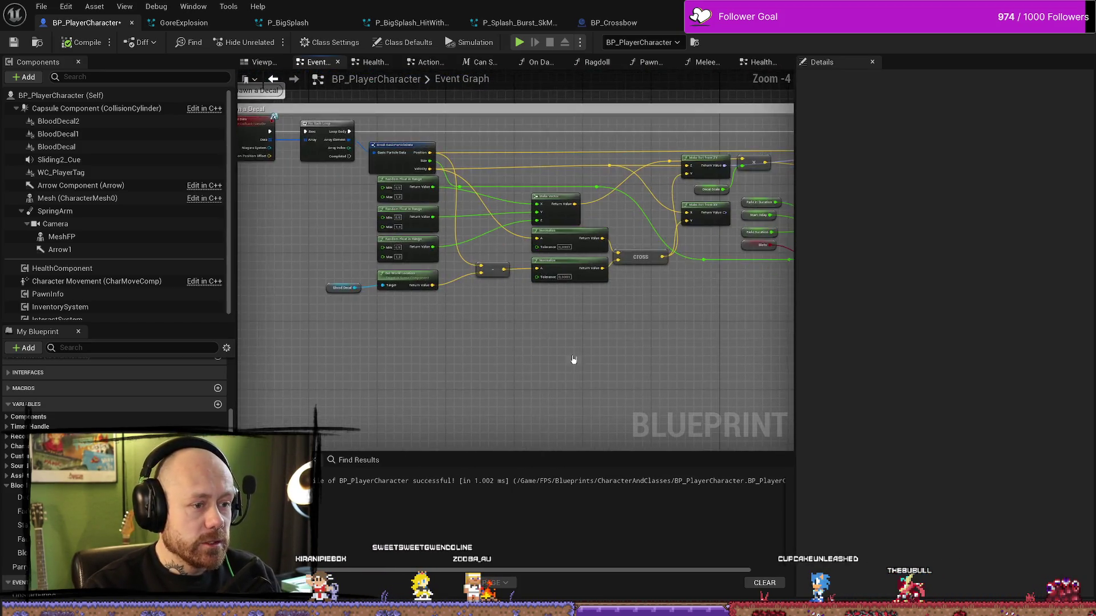
Step: Duplicate the decal-spawning node group and place the copy below the original
mouse_move(713, 345)
mouse_down()
mouse_move(489, 172)
mouse_move(331, 142)
mouse_up()
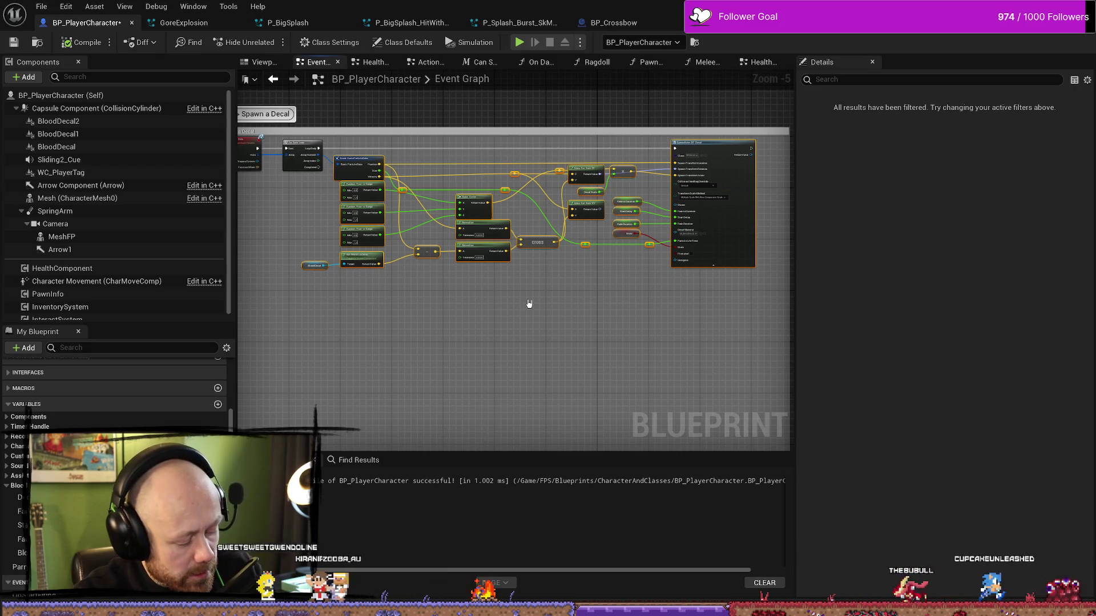
click(550, 373)
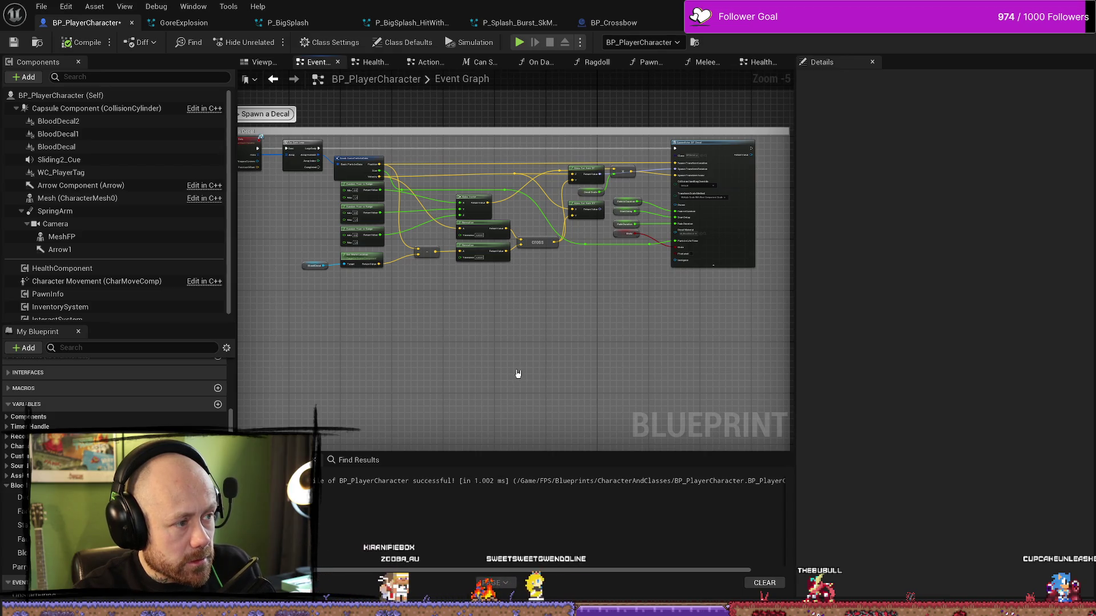
scroll(508, 366, up, 4)
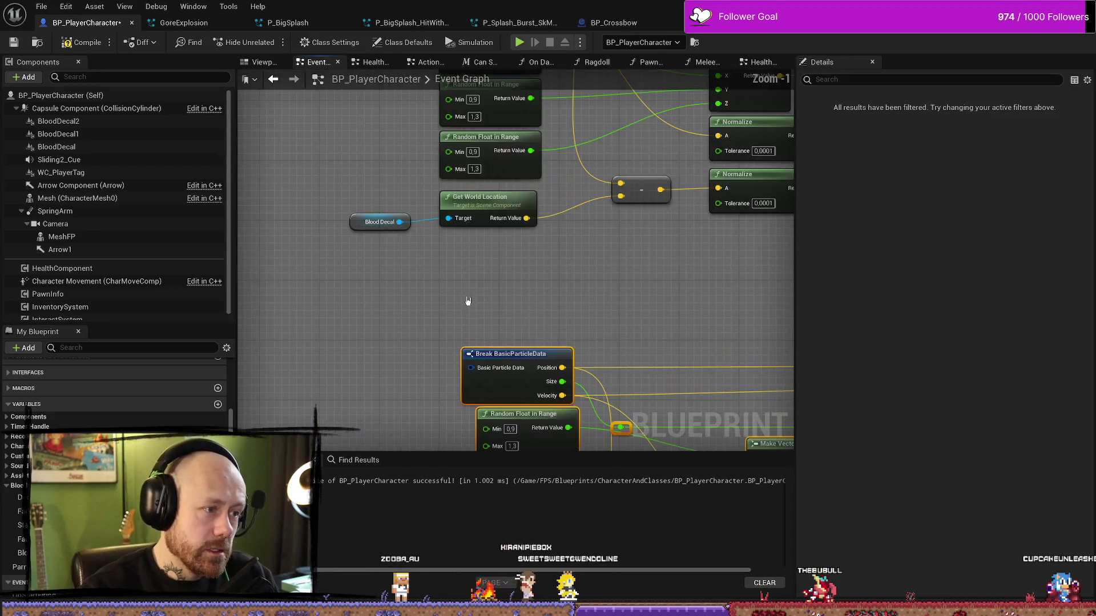
drag(503, 405, 414, 292)
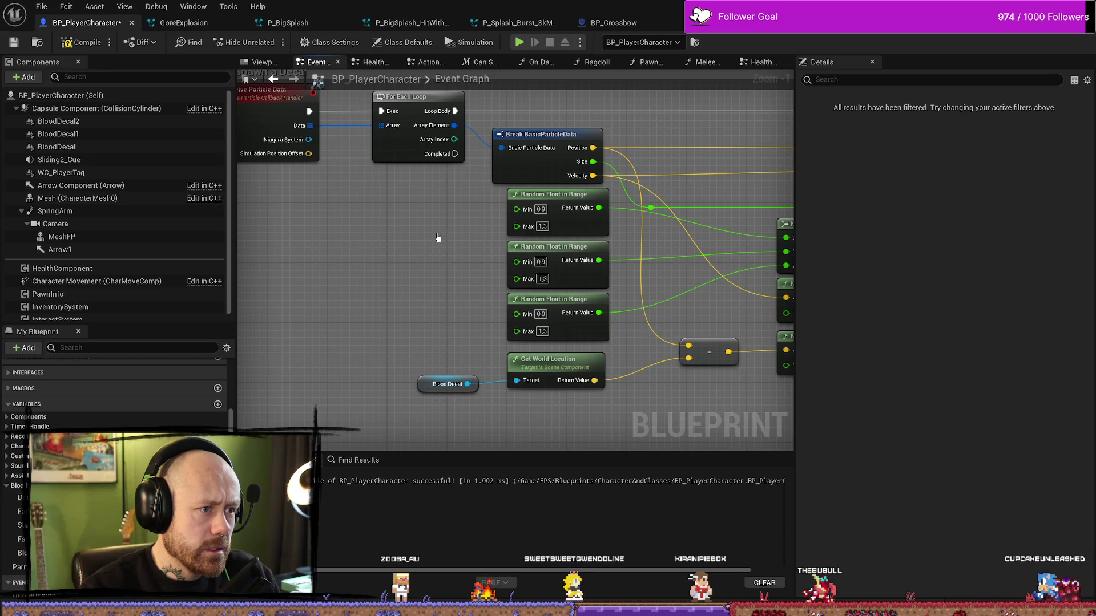
scroll(374, 203, down, 3)
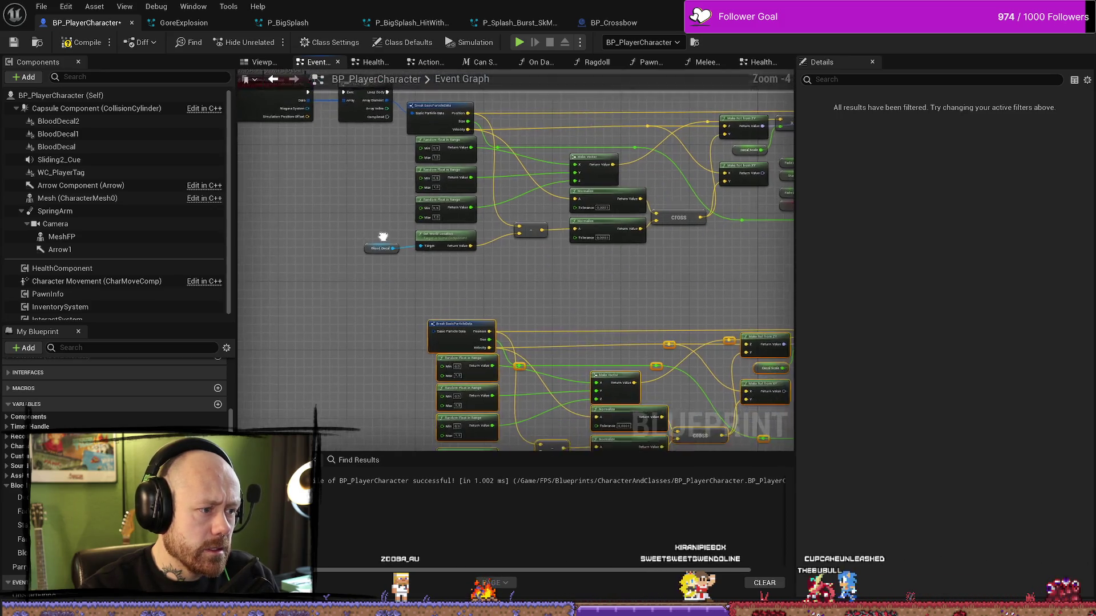
drag(437, 279, 422, 178)
mouse_move(450, 227)
mouse_down()
mouse_move(417, 234)
mouse_move(432, 231)
mouse_up()
scroll(379, 276, down, 2)
scroll(464, 252, up, 1)
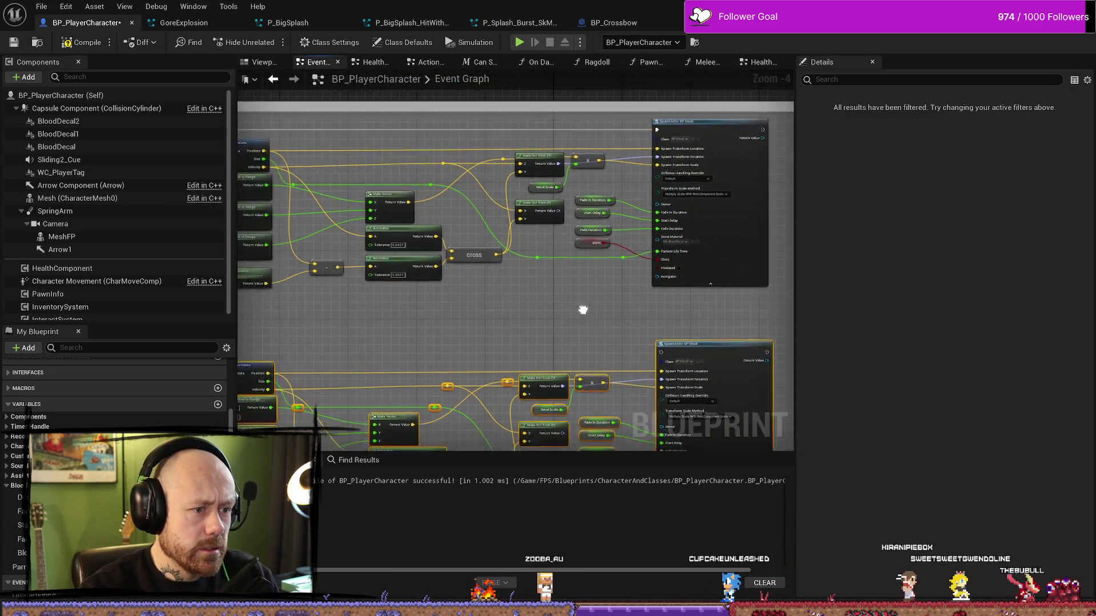
drag(642, 292, 622, 292)
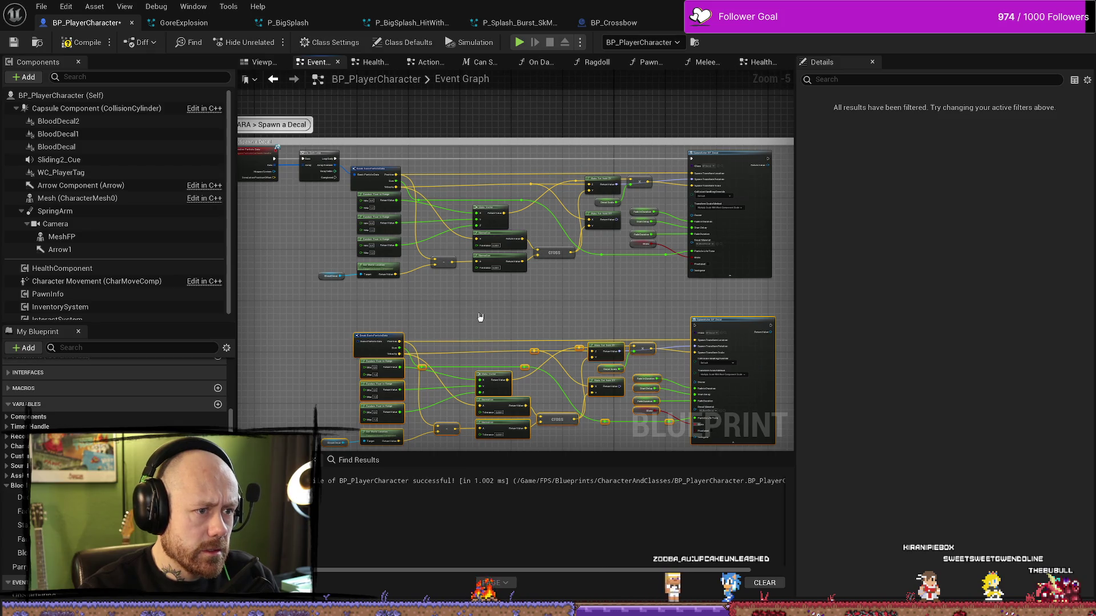
scroll(341, 167, up, 1)
scroll(402, 222, down, 1)
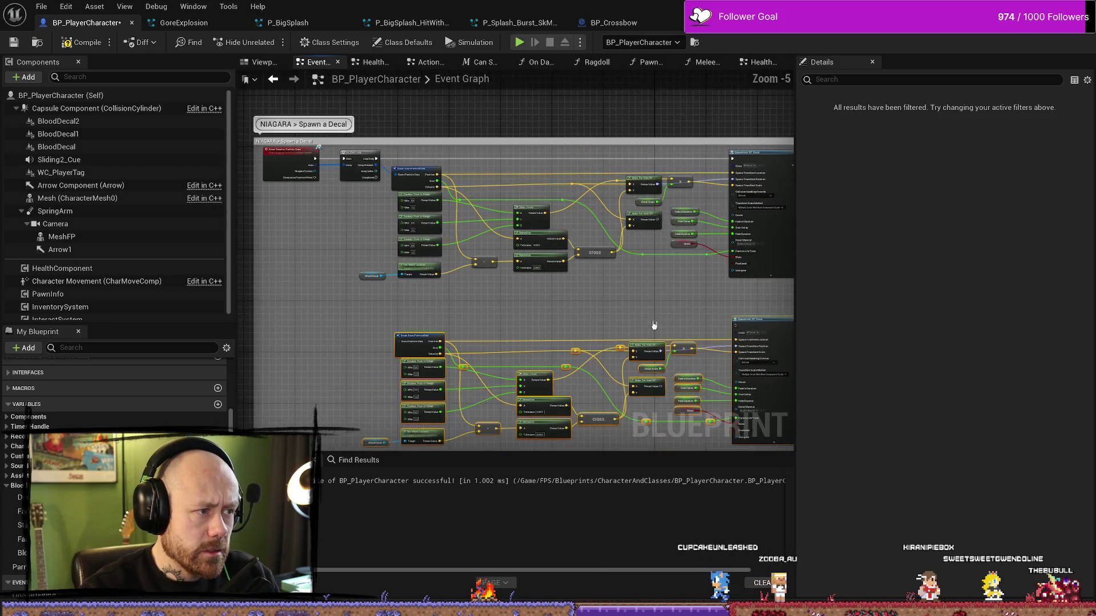
Step: Rewire the copy to use BloodDecal1 and the loop's array element, then compile
mouse_move(750, 147)
mouse_down()
mouse_move(570, 334)
mouse_move(657, 320)
mouse_move(625, 318)
mouse_up()
scroll(625, 318, up, 3)
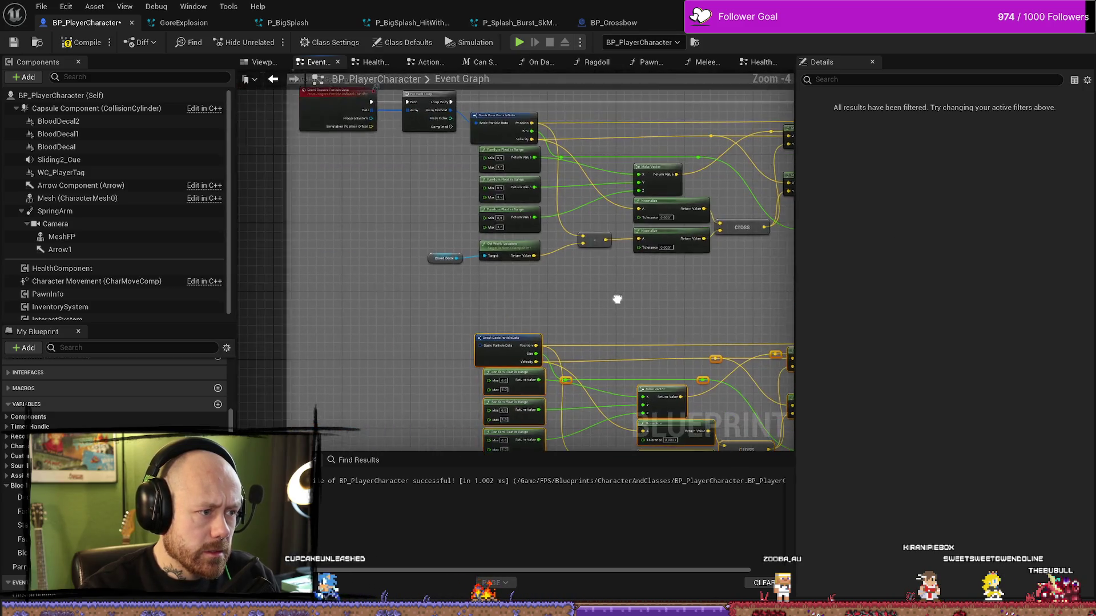
click(423, 374)
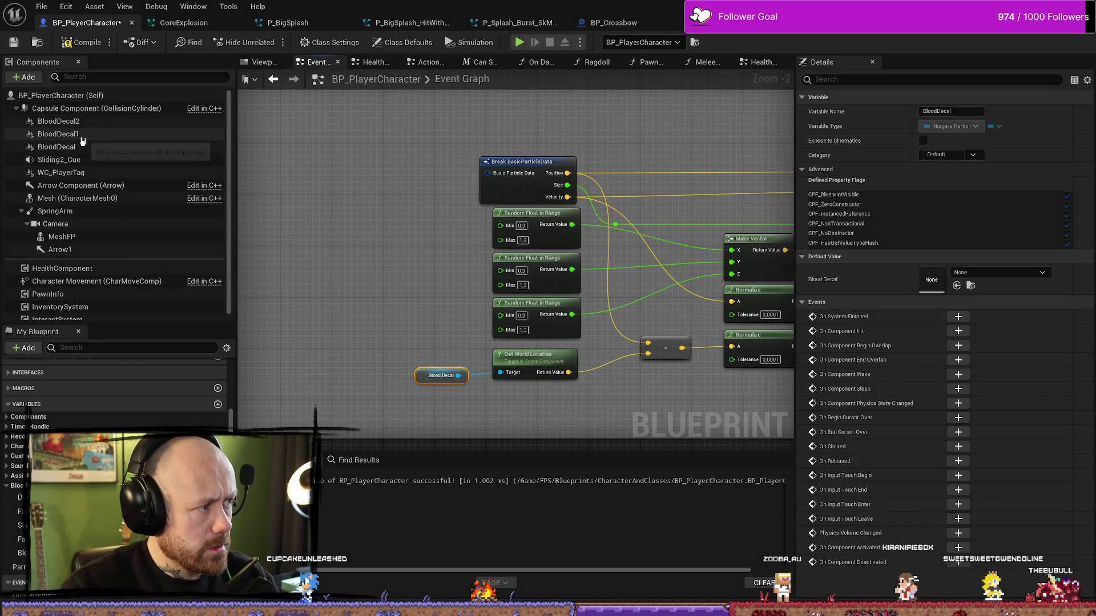
drag(63, 135, 439, 376)
scroll(453, 342, down, 3)
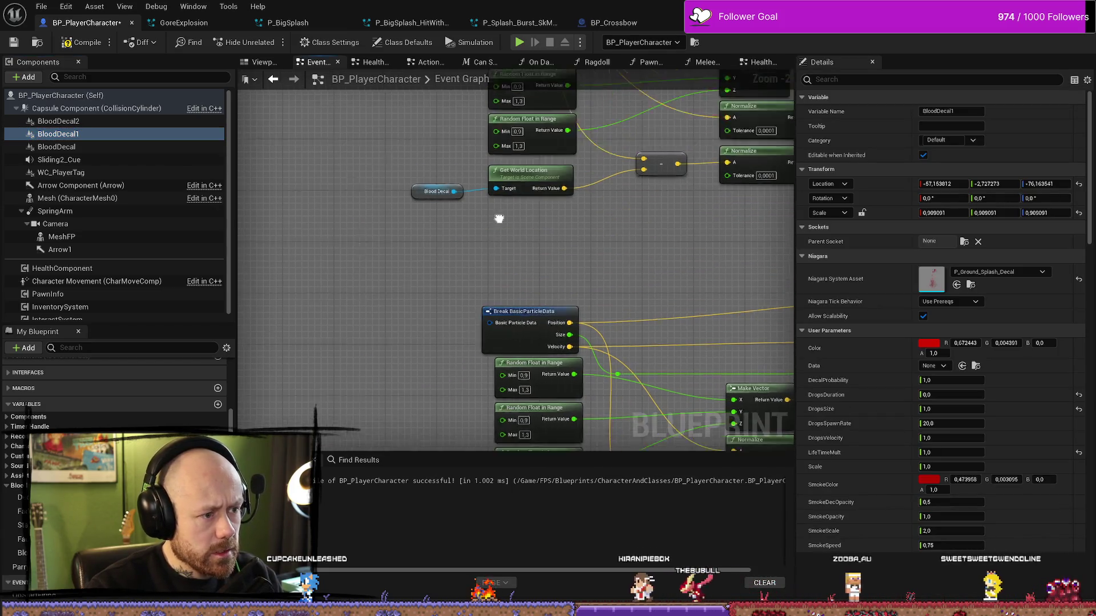
mouse_move(456, 211)
mouse_down()
mouse_move(483, 246)
mouse_move(474, 389)
mouse_up()
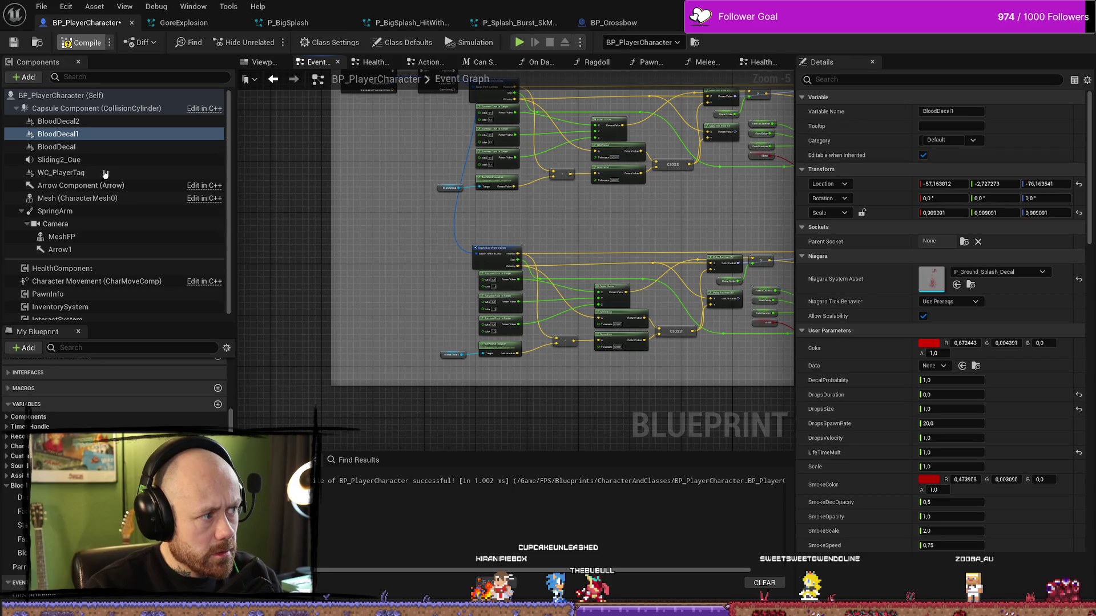
key(F7)
Step: Delete BloodDecal2, move BloodDecal1 to X 151.9, recompile, and return to the Event Graph
click(265, 63)
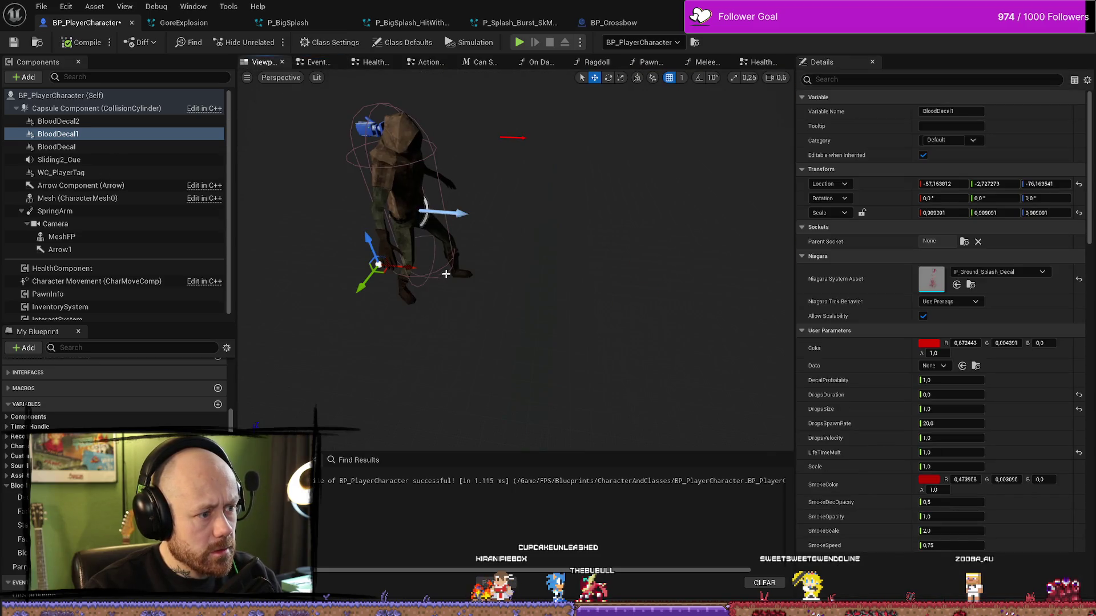
click(63, 121)
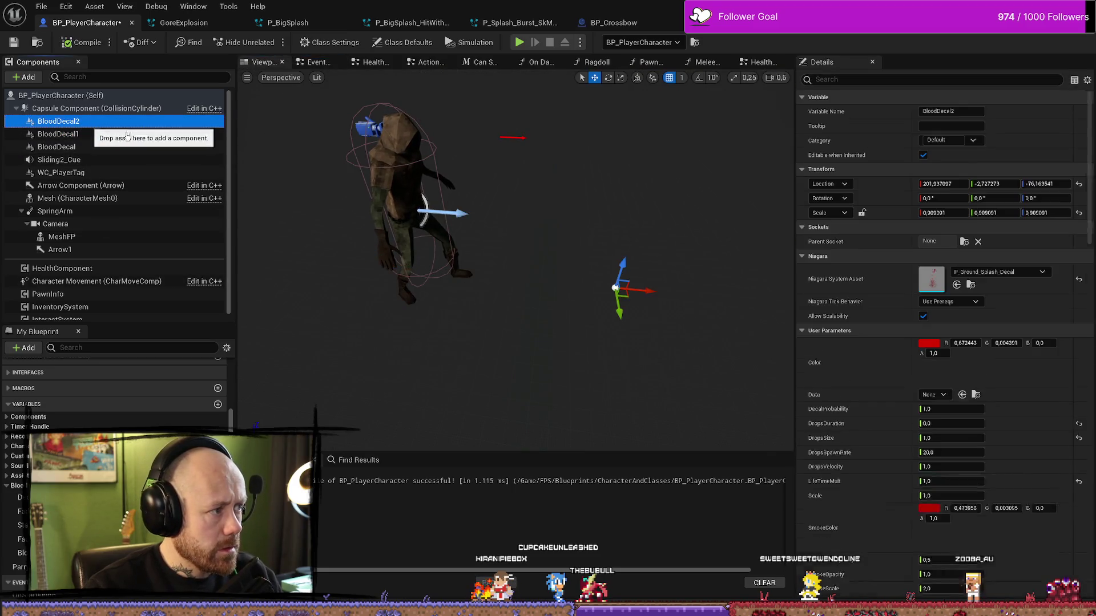
key(Delete)
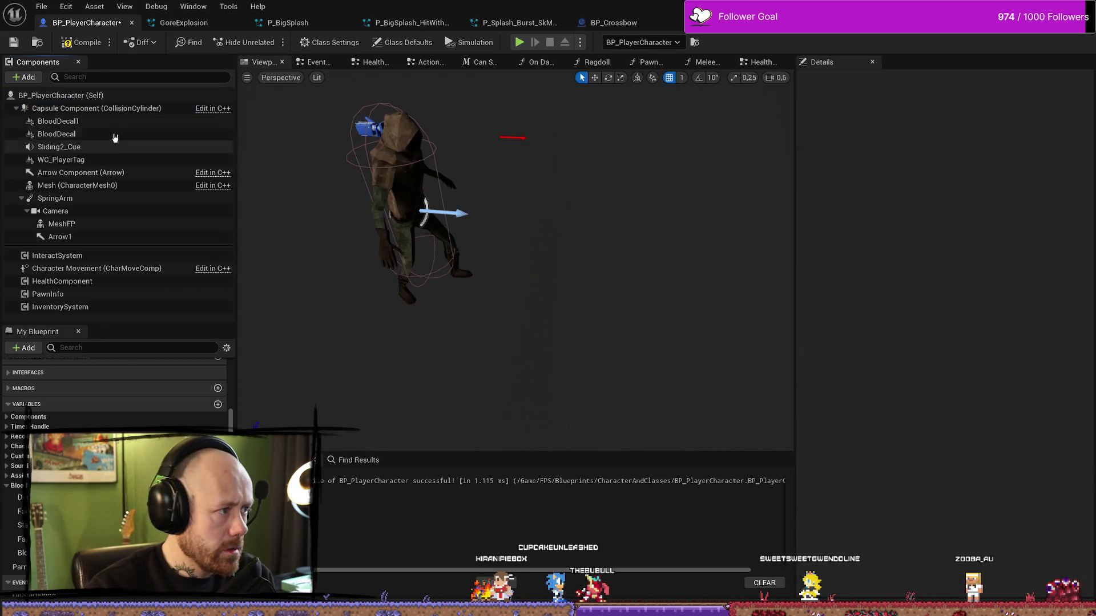
drag(411, 266, 651, 285)
click(82, 42)
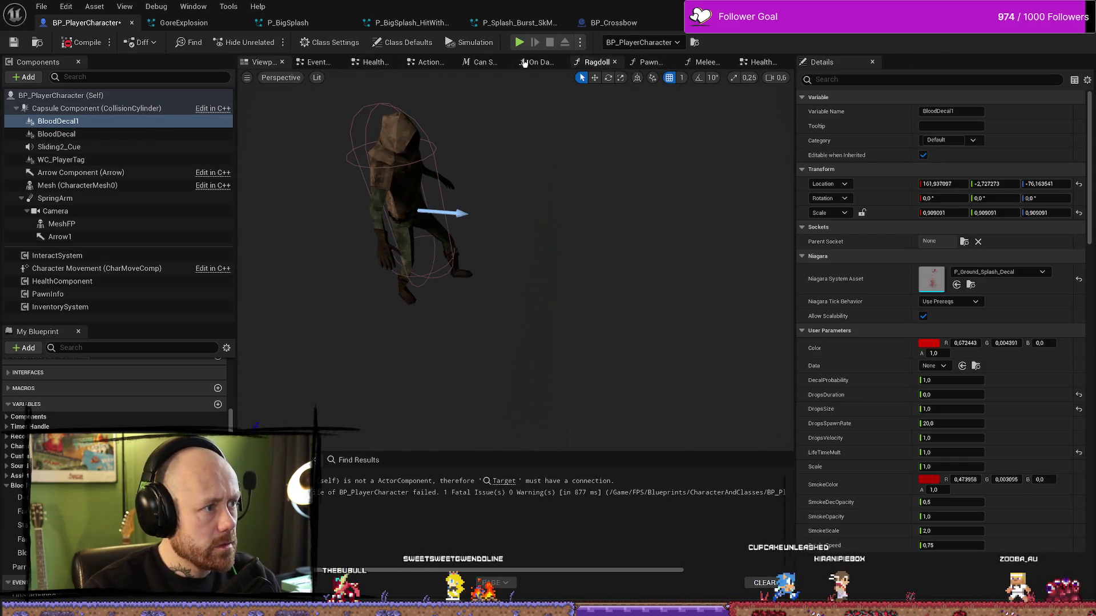
click(314, 62)
Step: Jump from the compile error to the failing Activate node and delete it
drag(576, 369, 508, 355)
scroll(655, 284, up, 2)
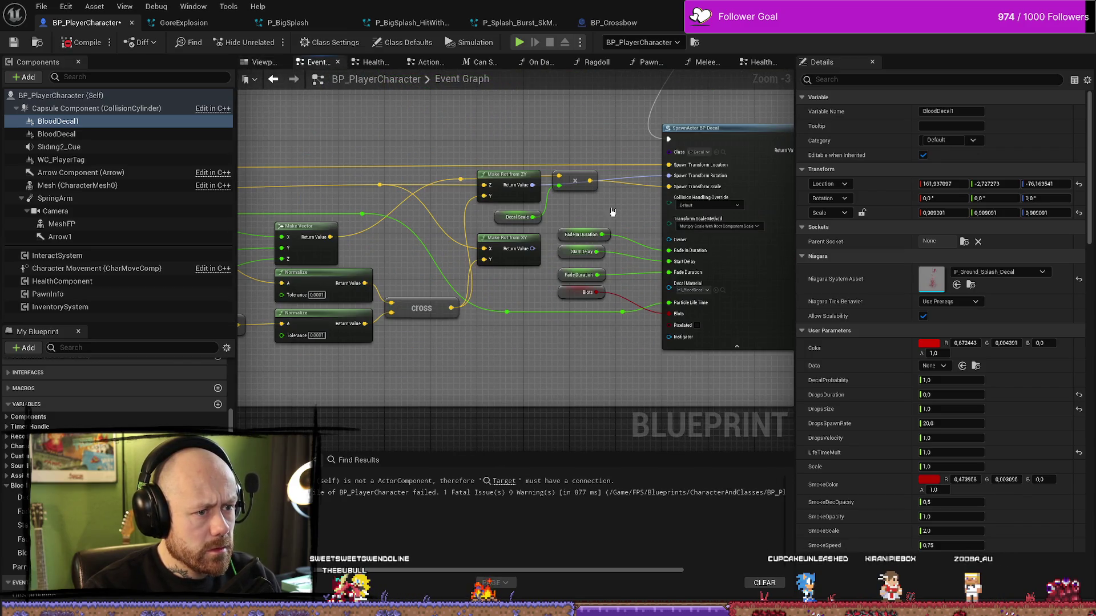
scroll(620, 210, down, 2)
mouse_move(619, 211)
mouse_down()
mouse_move(656, 257)
mouse_move(587, 323)
mouse_move(533, 237)
mouse_up()
click(520, 482)
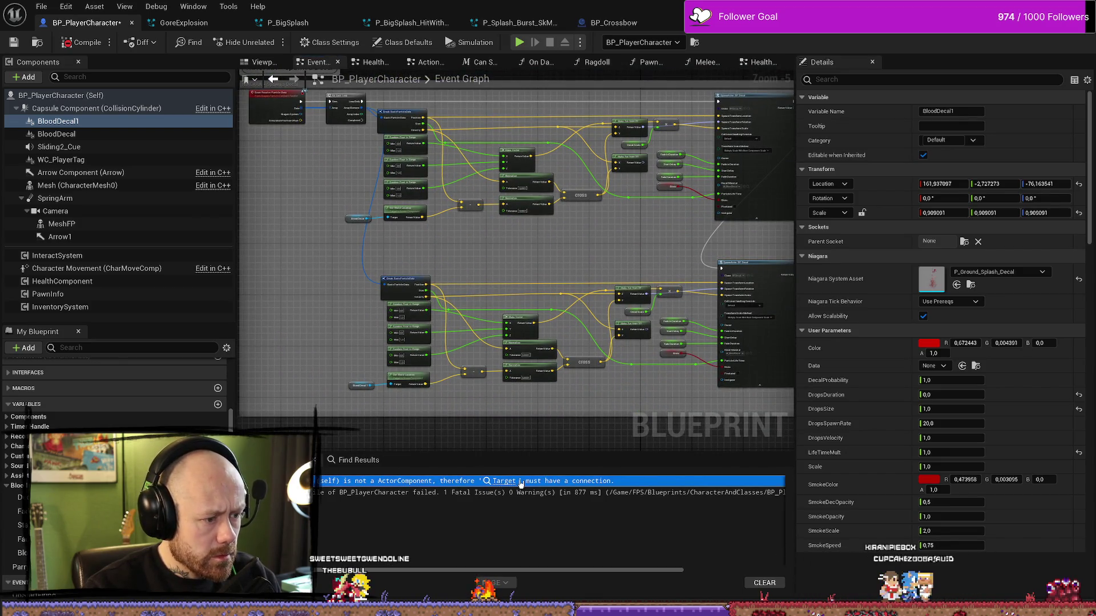
click(521, 481)
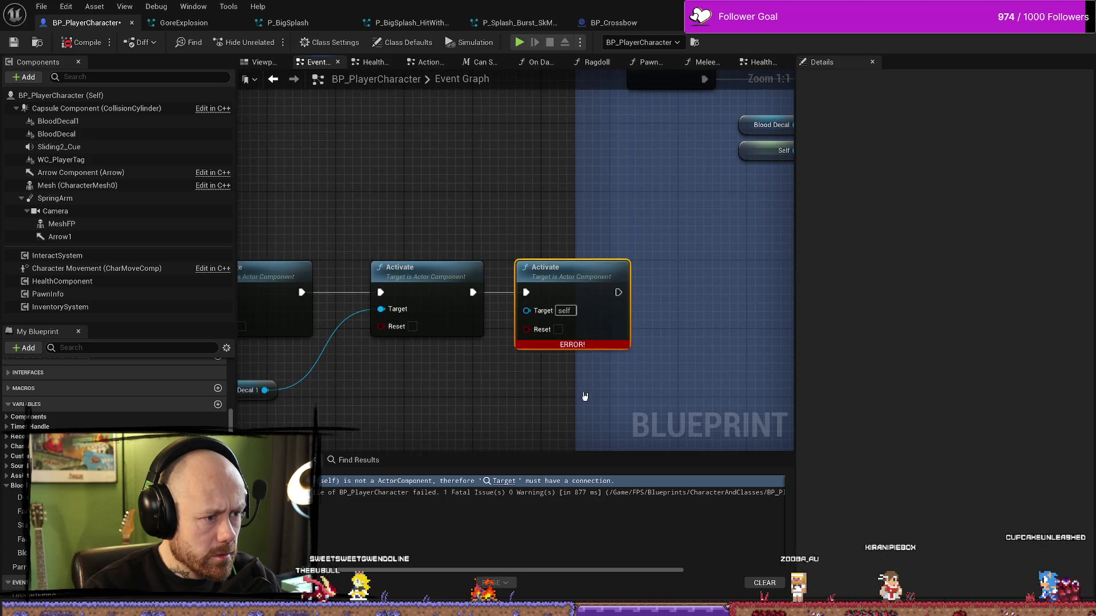
scroll(588, 395, down, 1)
key(Delete)
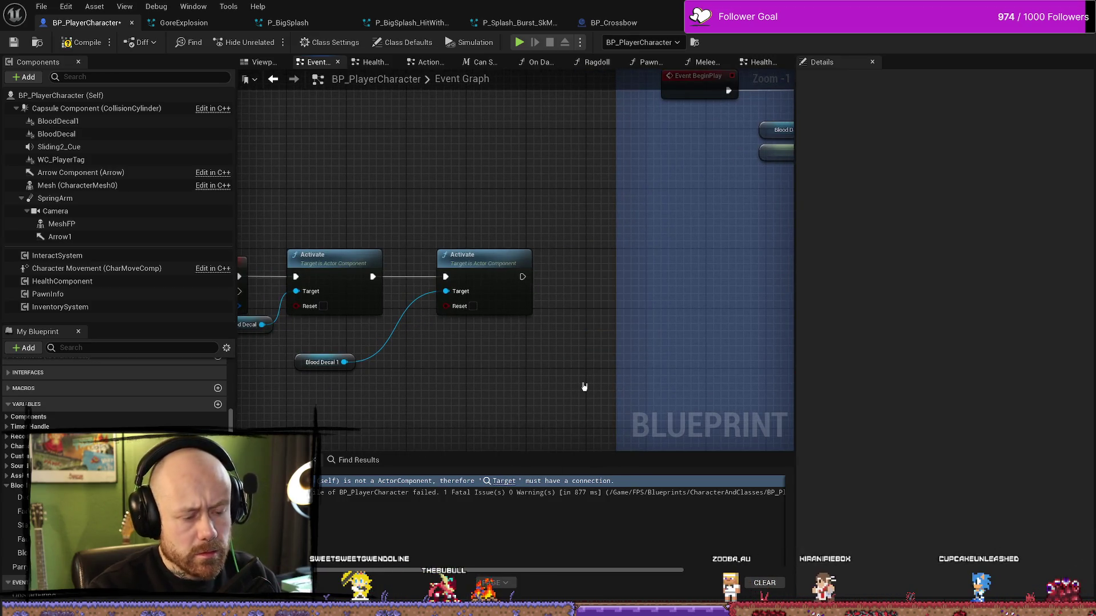
Step: Check the 0 key event node, then start a playtest of the deathmatch level
drag(283, 229, 383, 197)
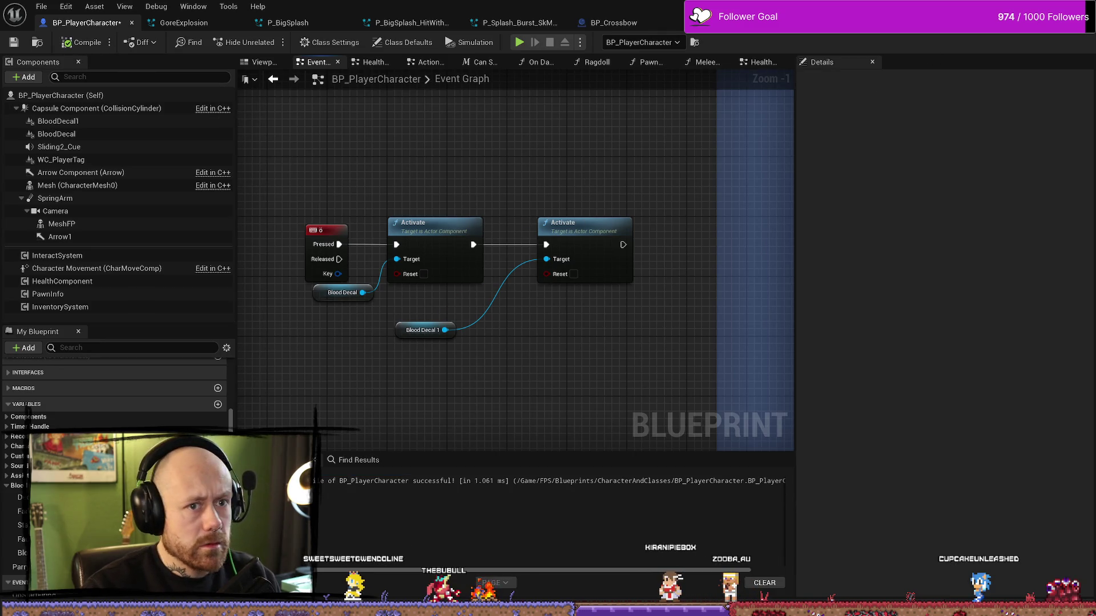
key(alt+Tab)
key(alt+p)
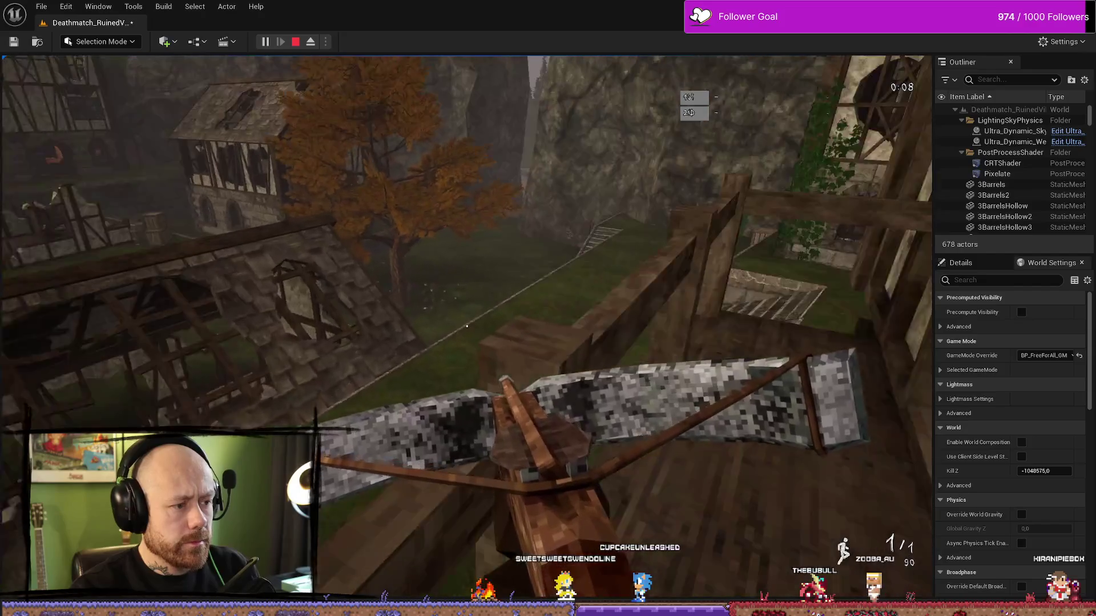
Step: Stop the playtest and return to the BP_PlayerCharacter Viewport
key(Escape)
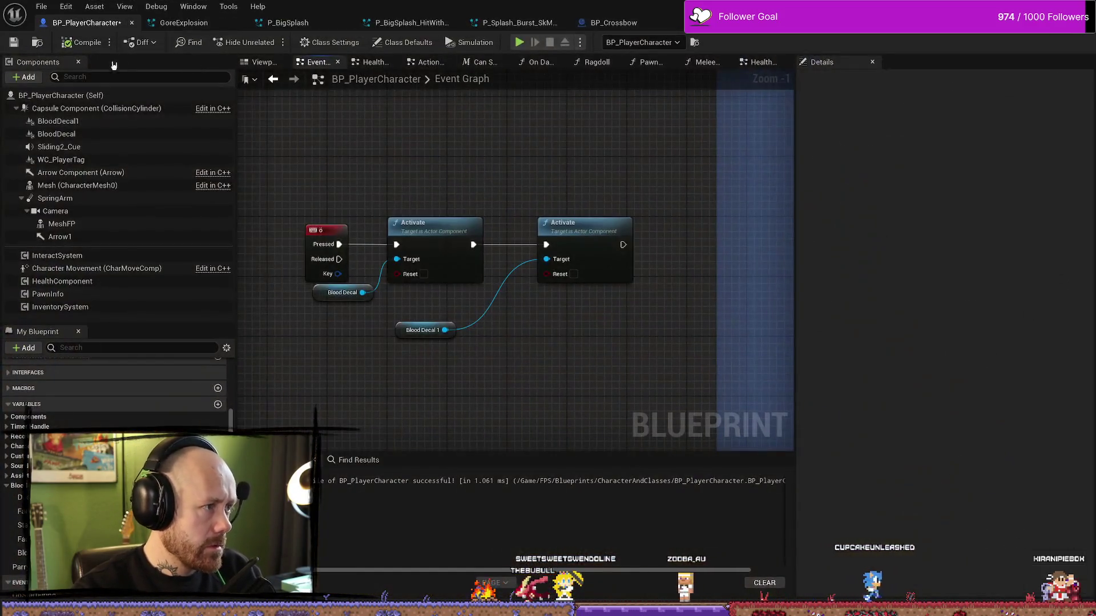
click(260, 62)
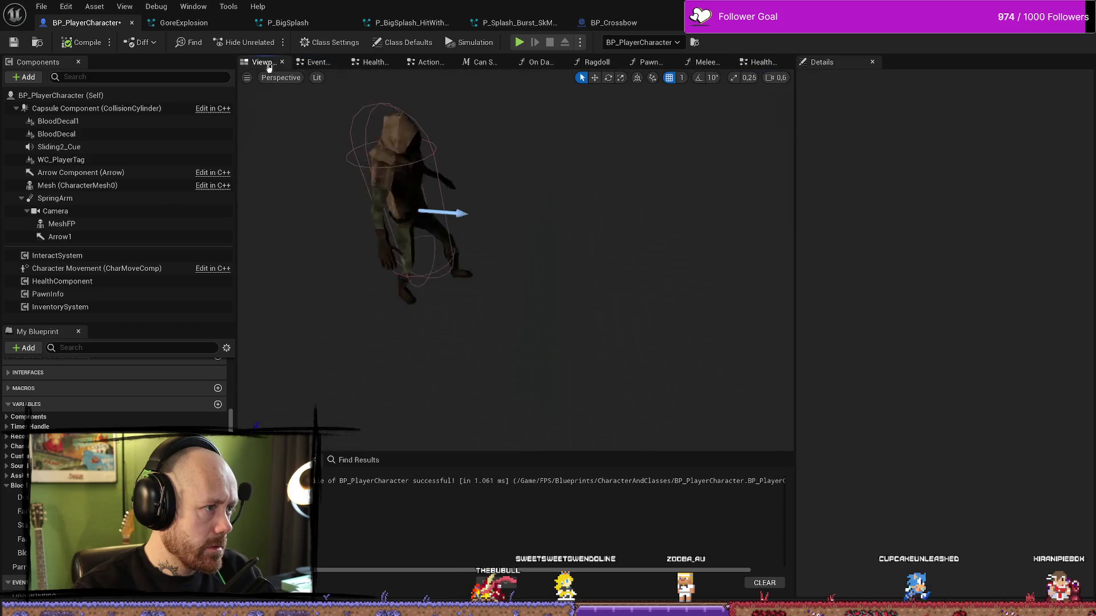
Step: Move BloodDecal1 to X 328.3, save the blueprint with Ctrl+S, and return to the level
click(58, 121)
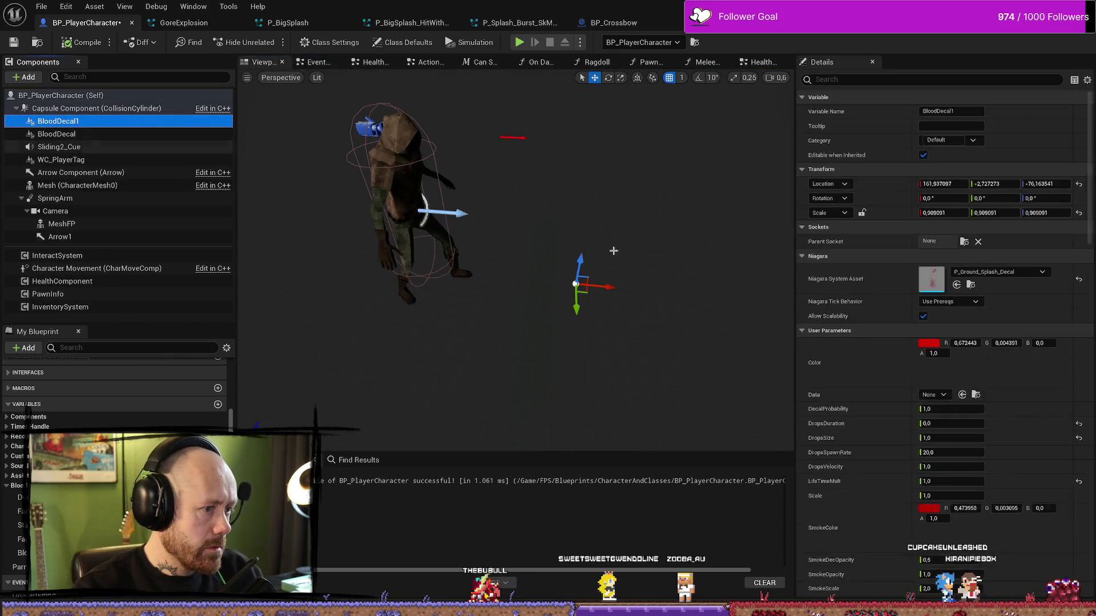
drag(615, 288, 784, 303)
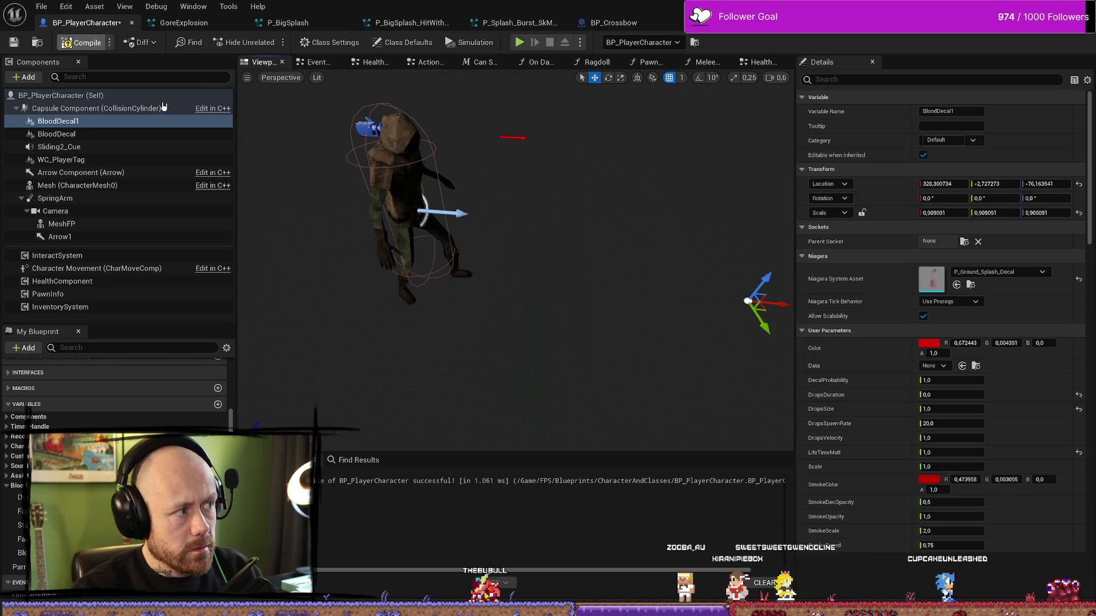
key(ctrl+s)
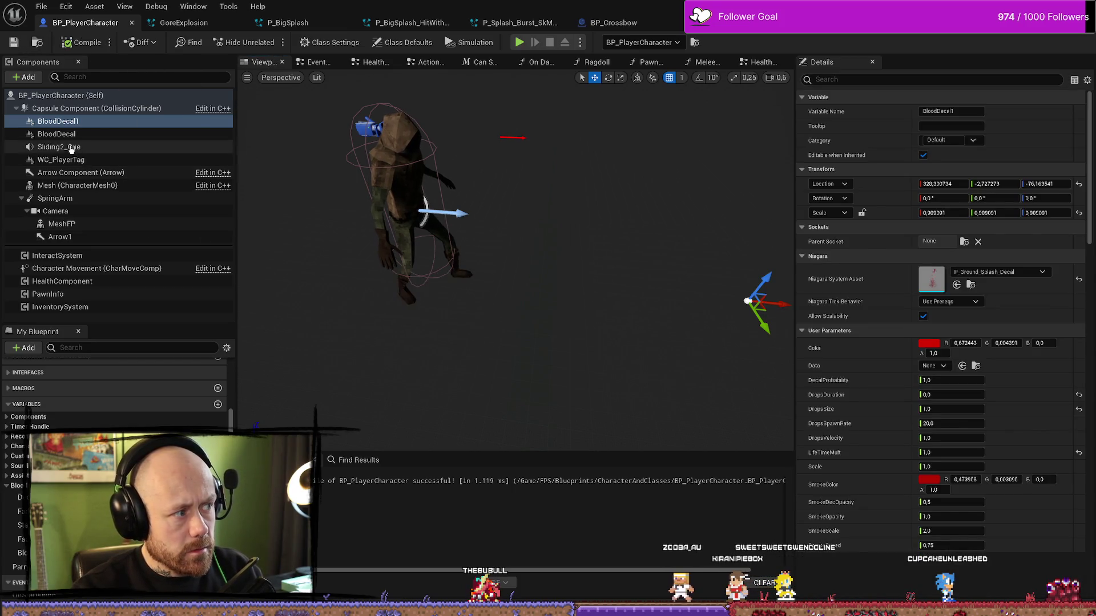
click(63, 121)
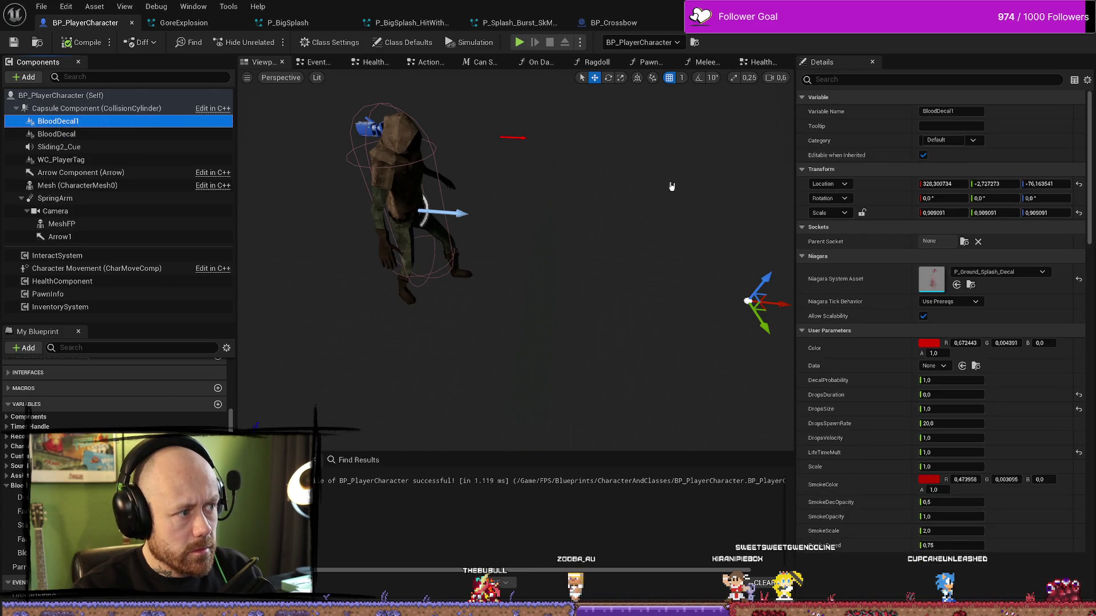
scroll(672, 186, down, 4)
key(alt+Tab)
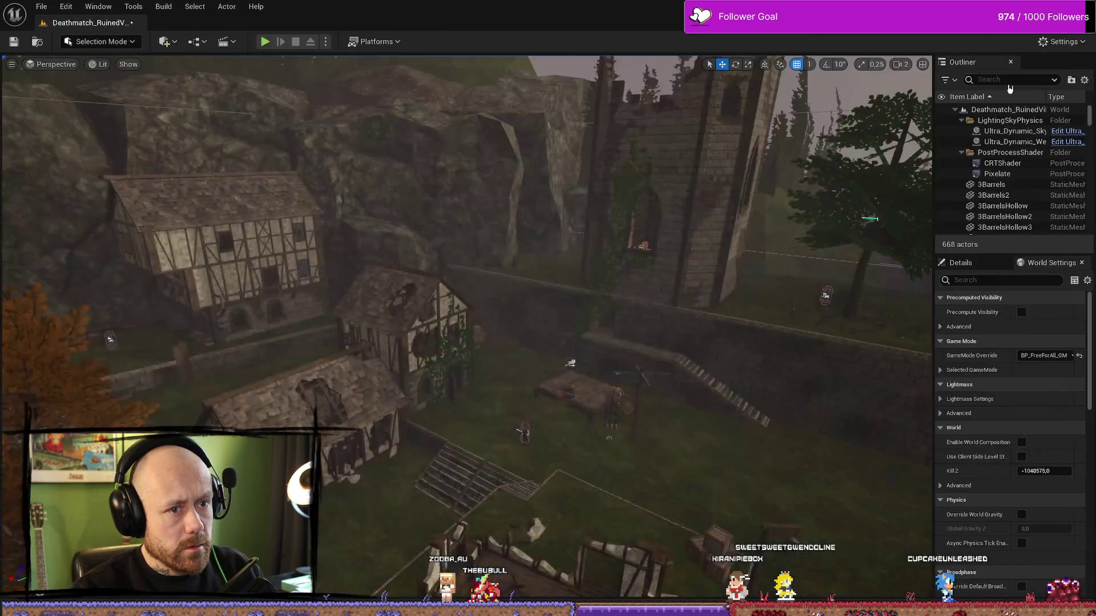
click(266, 42)
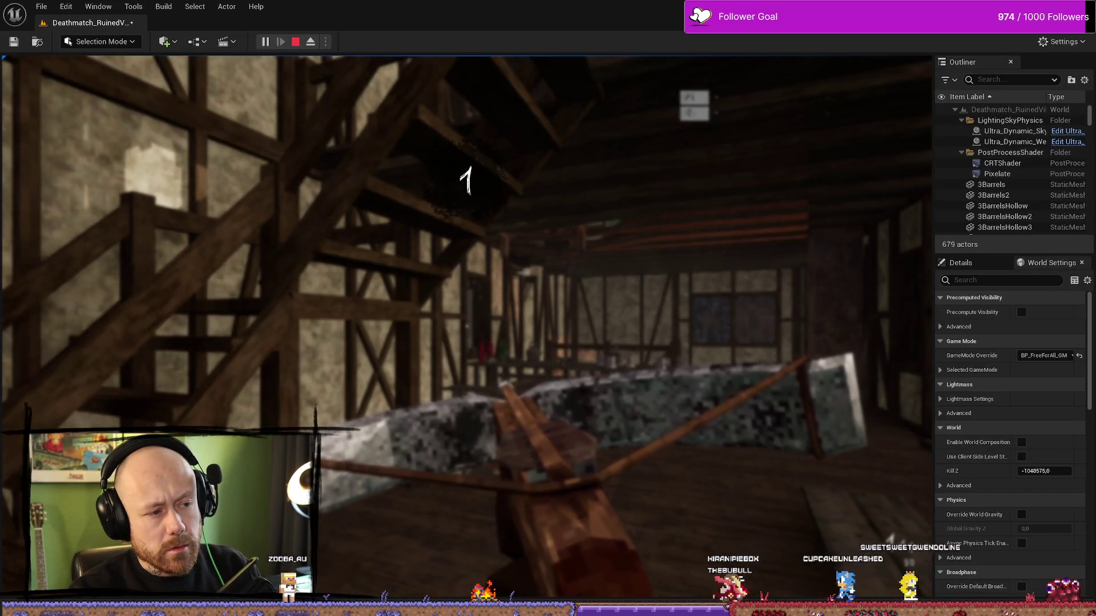
key(w)
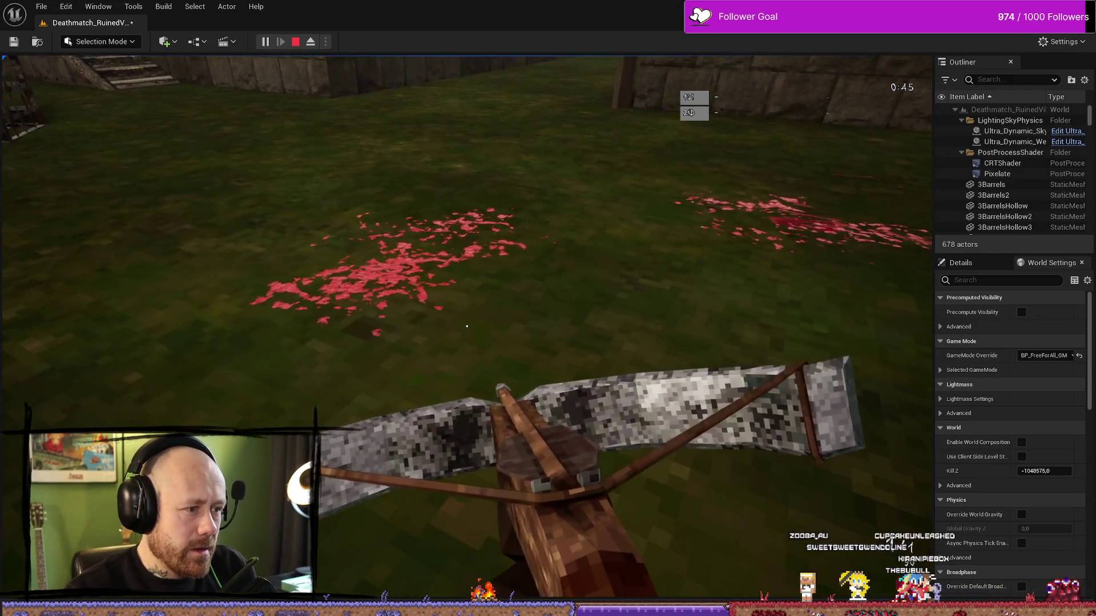
key(Escape)
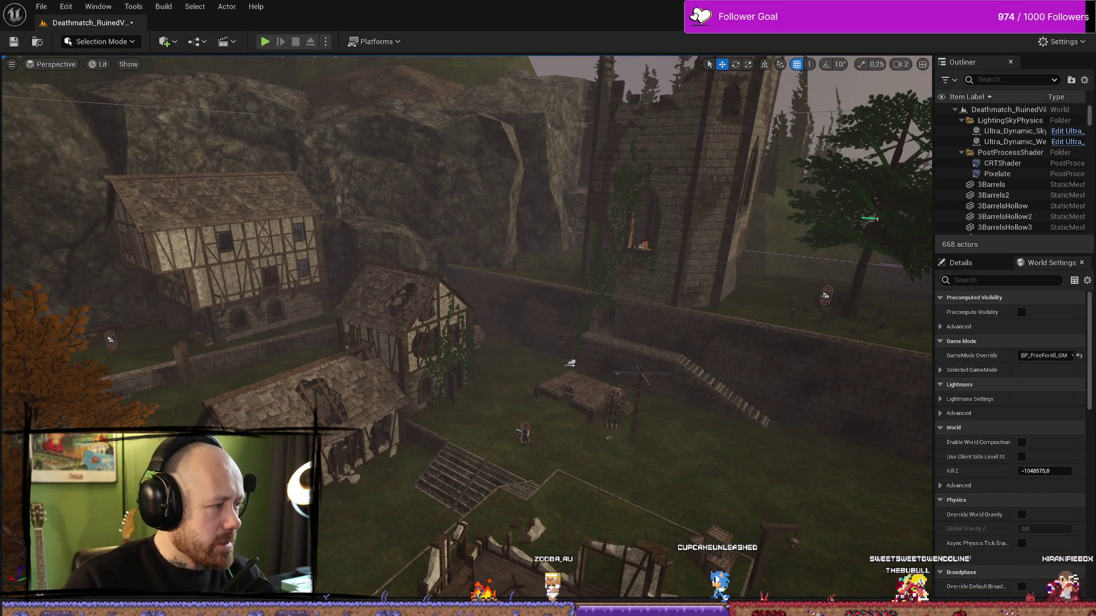
key(alt+Tab)
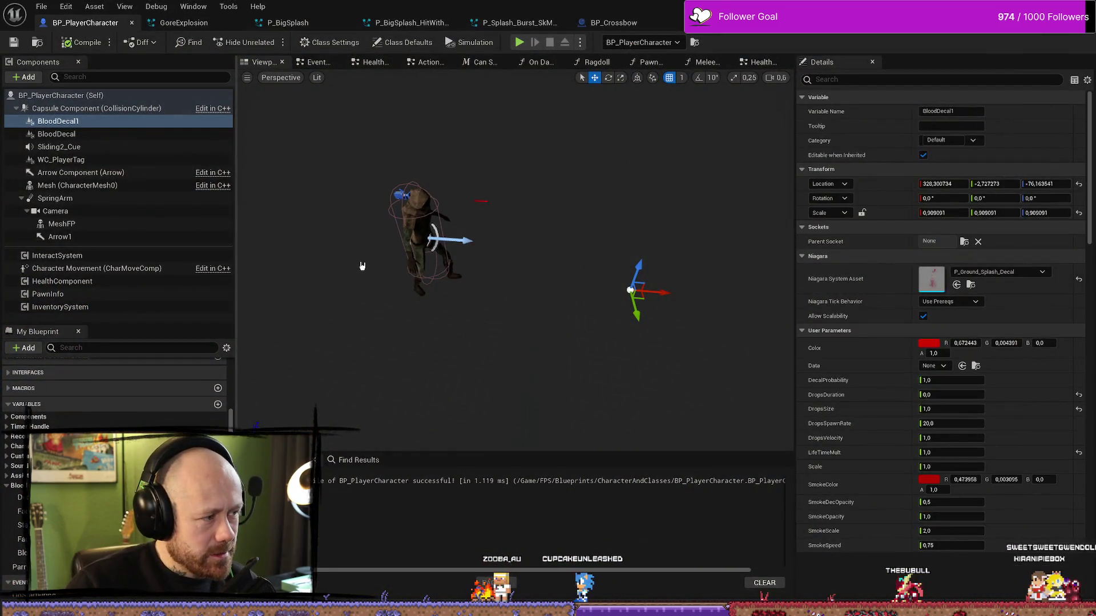
Step: Look over the Health & Death graph, then find the Event Graph's NIAGARA > Spawn a Decal group
click(759, 62)
drag(342, 191, 407, 140)
click(311, 63)
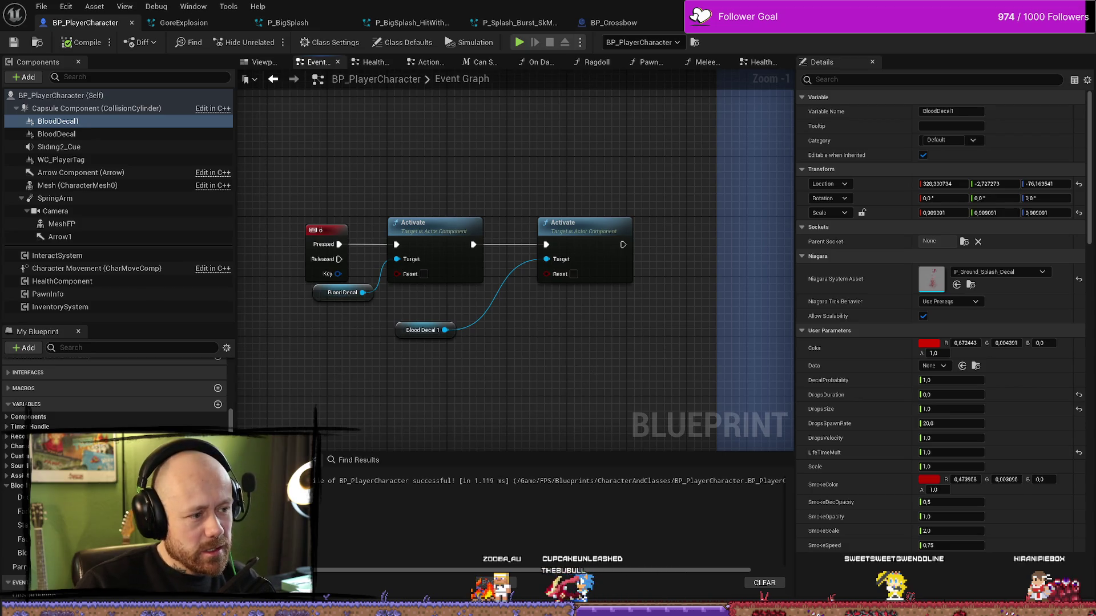
scroll(576, 360, down, 6)
drag(593, 291, 510, 62)
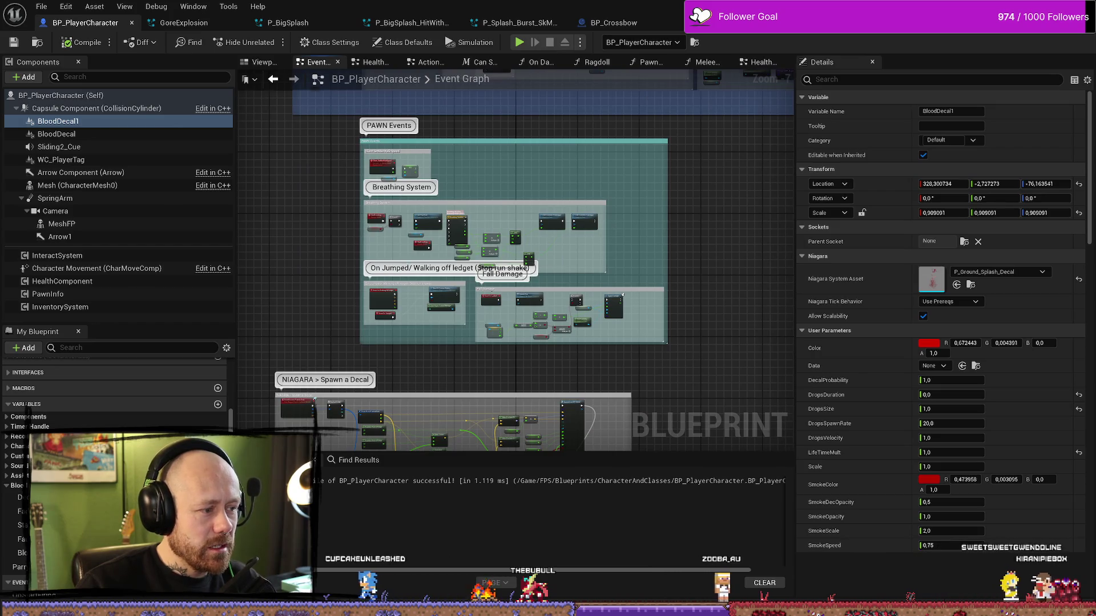
scroll(472, 384, up, 3)
drag(472, 384, 489, 227)
Step: Inspect the Break BasicParticleData, Make Vector and Blood Decal 1 nodes, then show the character Viewport
drag(591, 277, 604, 188)
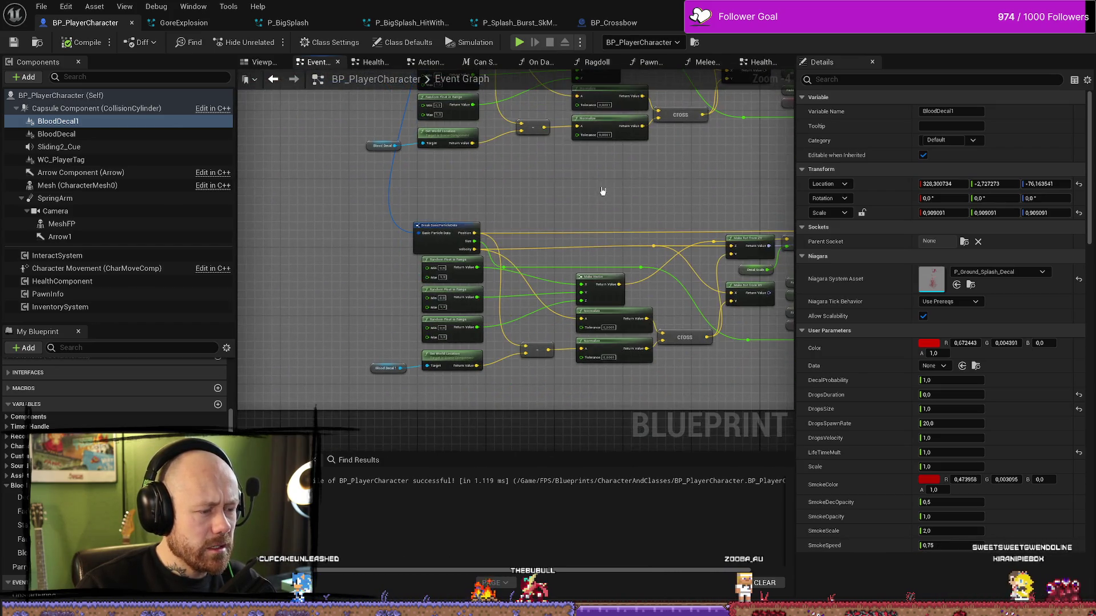
scroll(446, 283, up, 3)
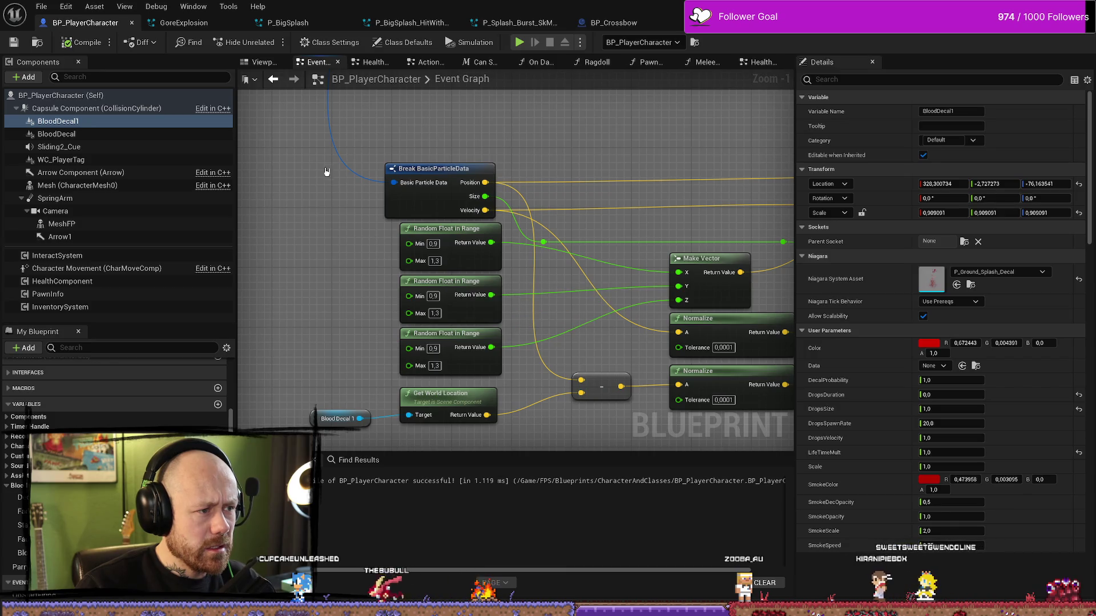
drag(326, 171, 443, 267)
scroll(536, 303, down, 2)
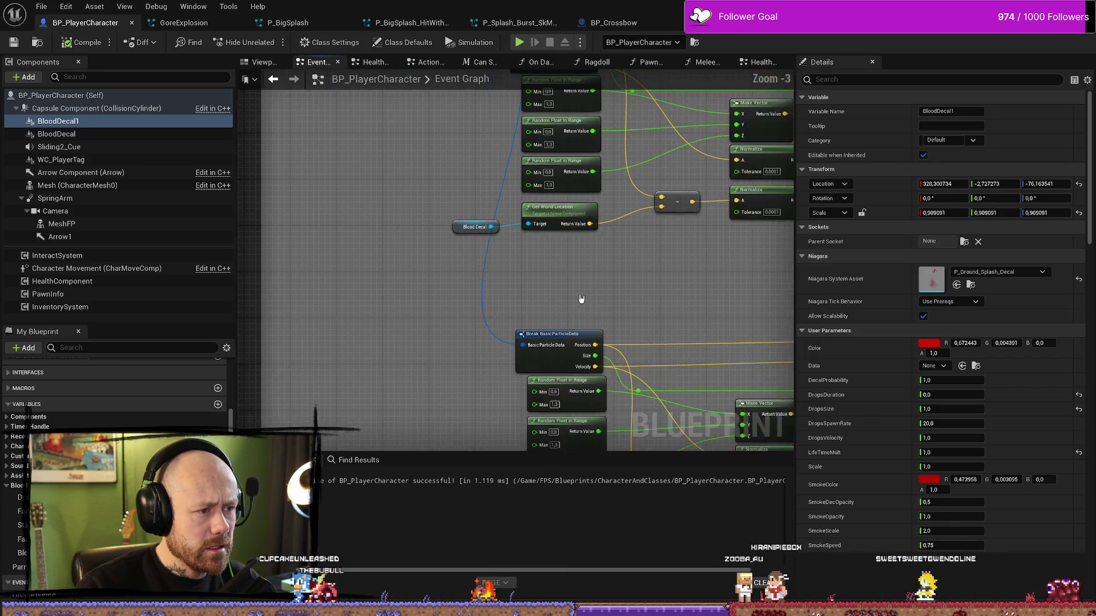
drag(450, 117, 450, 250)
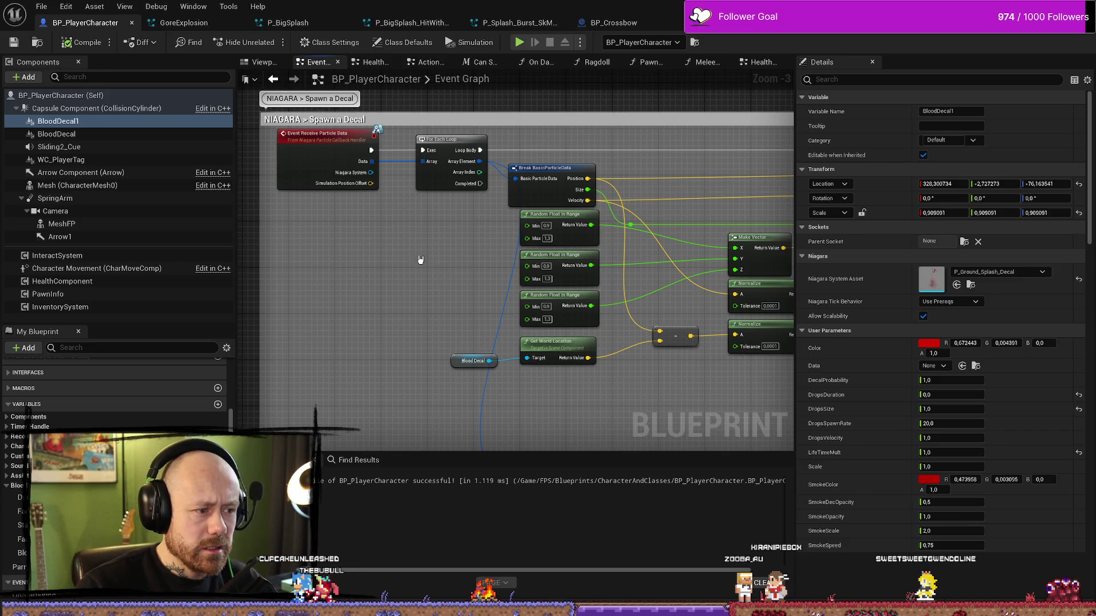
drag(430, 269, 402, 240)
mouse_move(638, 400)
mouse_down()
mouse_move(550, 342)
mouse_move(390, 344)
mouse_move(548, 402)
mouse_up()
scroll(391, 343, up, 1)
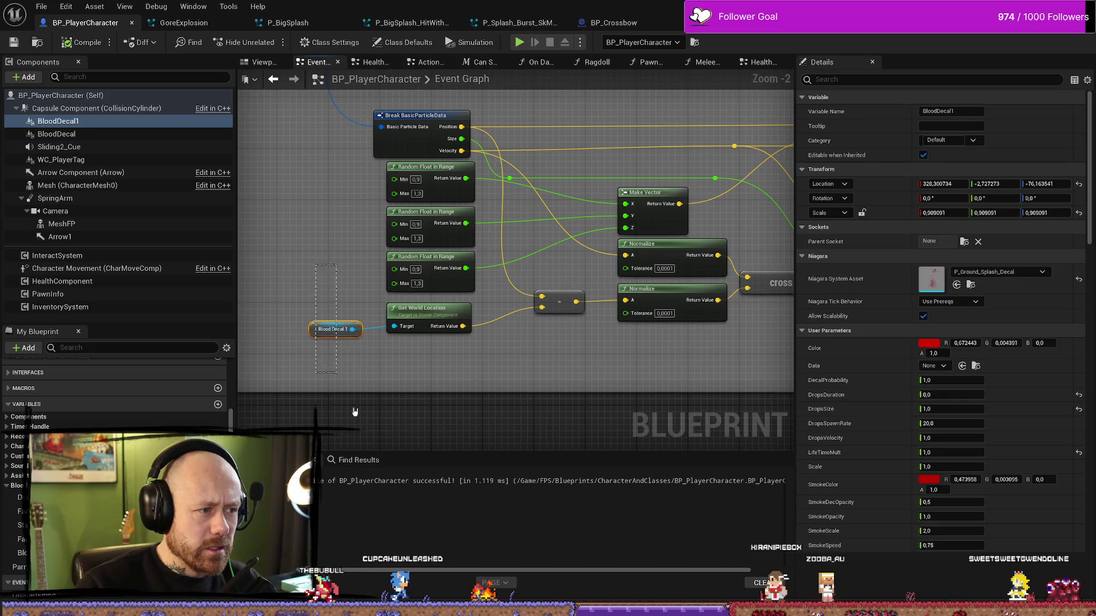
drag(353, 411, 367, 404)
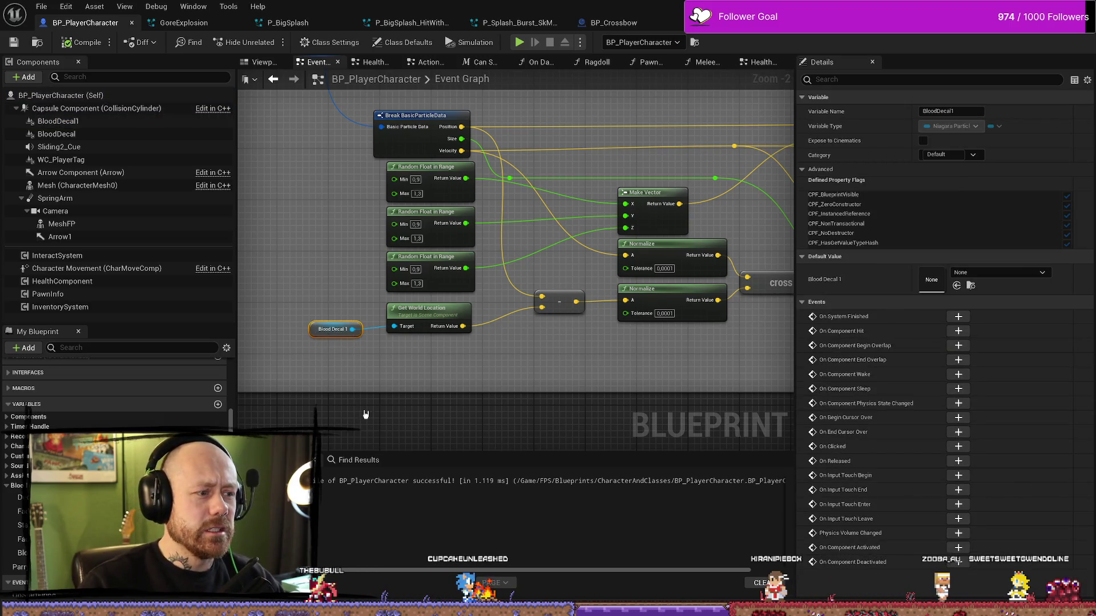
click(371, 379)
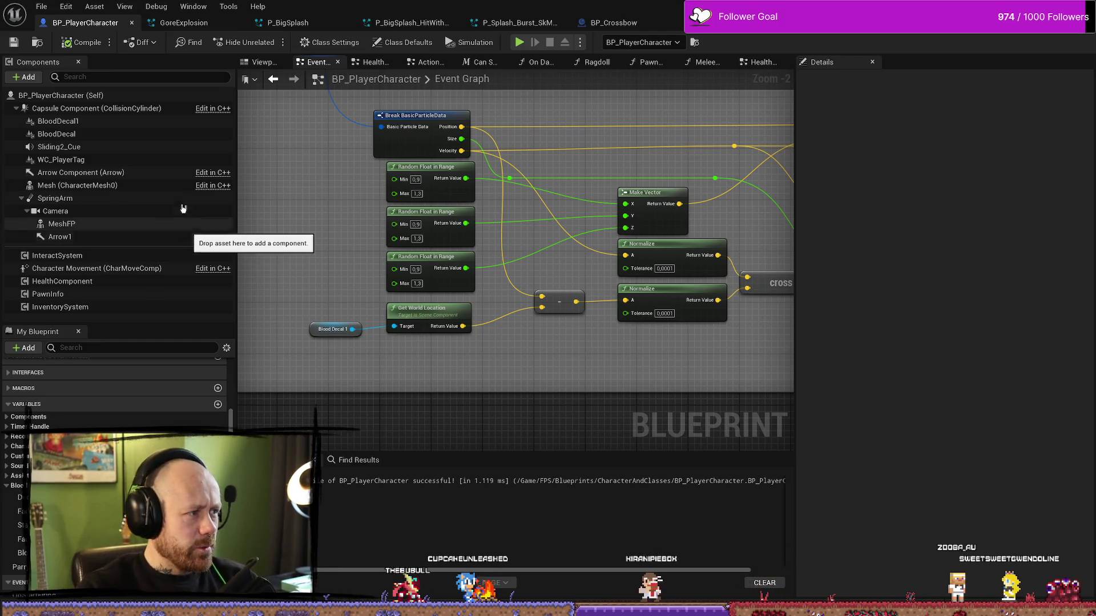
click(261, 62)
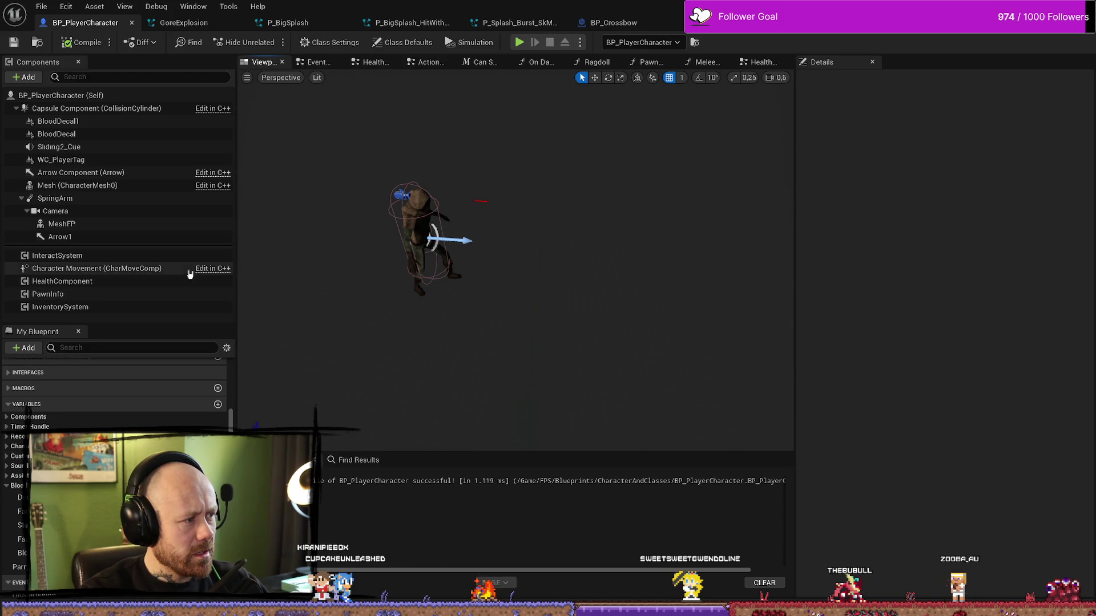
Step: Search 'decal' and assign P_Ground_Splash_Pix_Decal as BloodDecal's Niagara System Asset
click(171, 121)
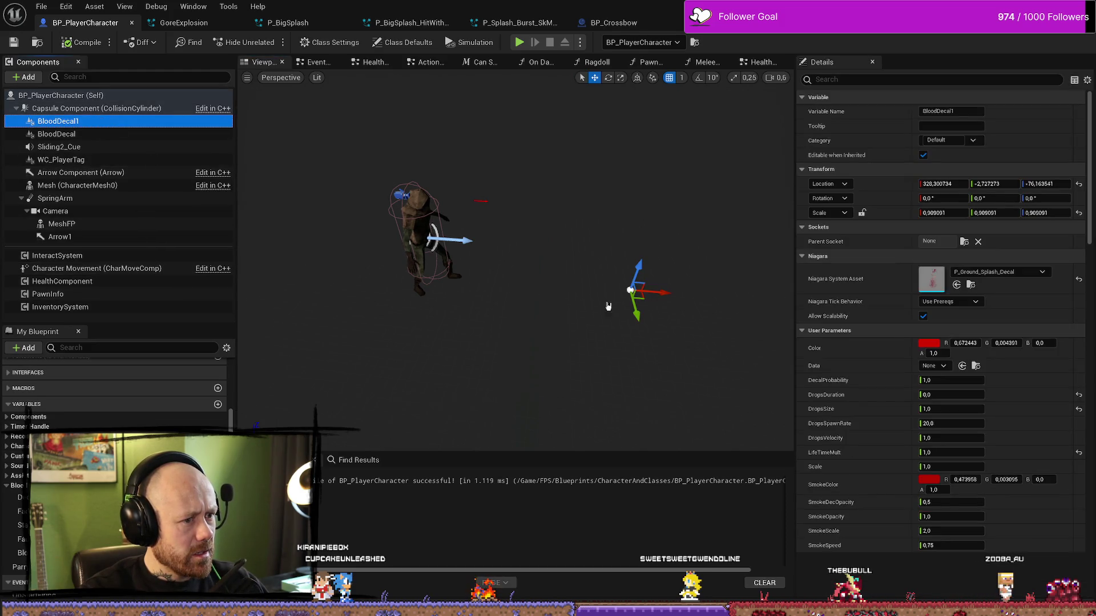
key(Down)
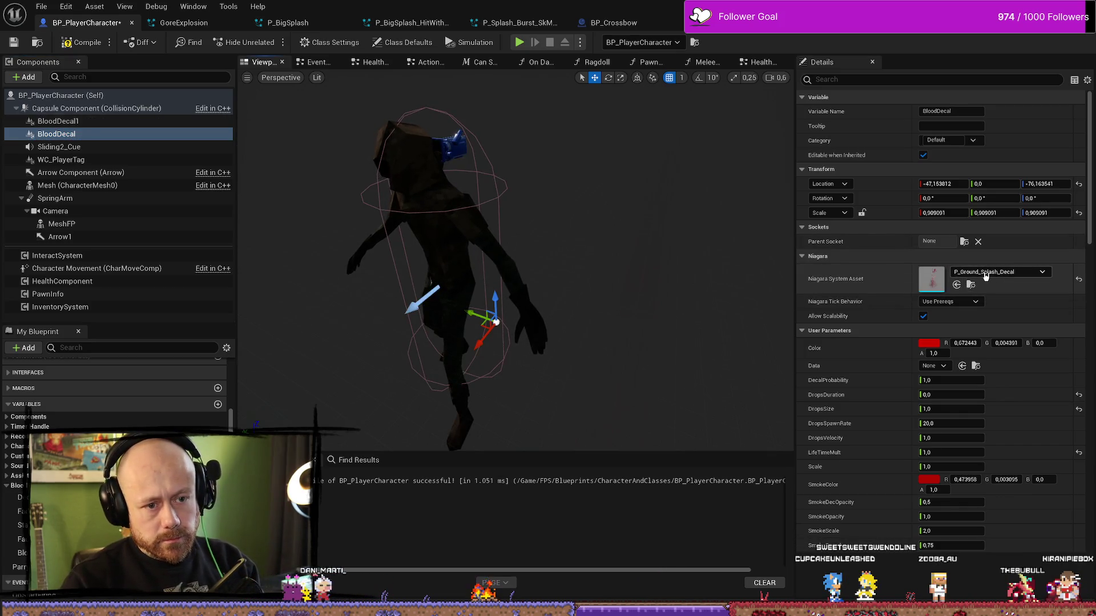
click(971, 286)
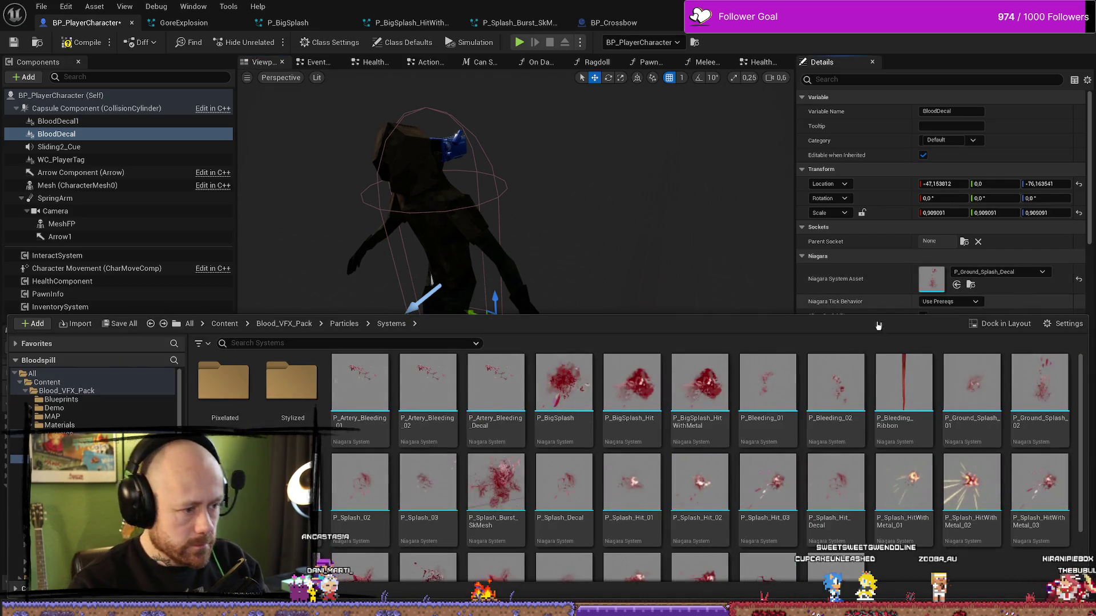
click(339, 342)
text(decal)
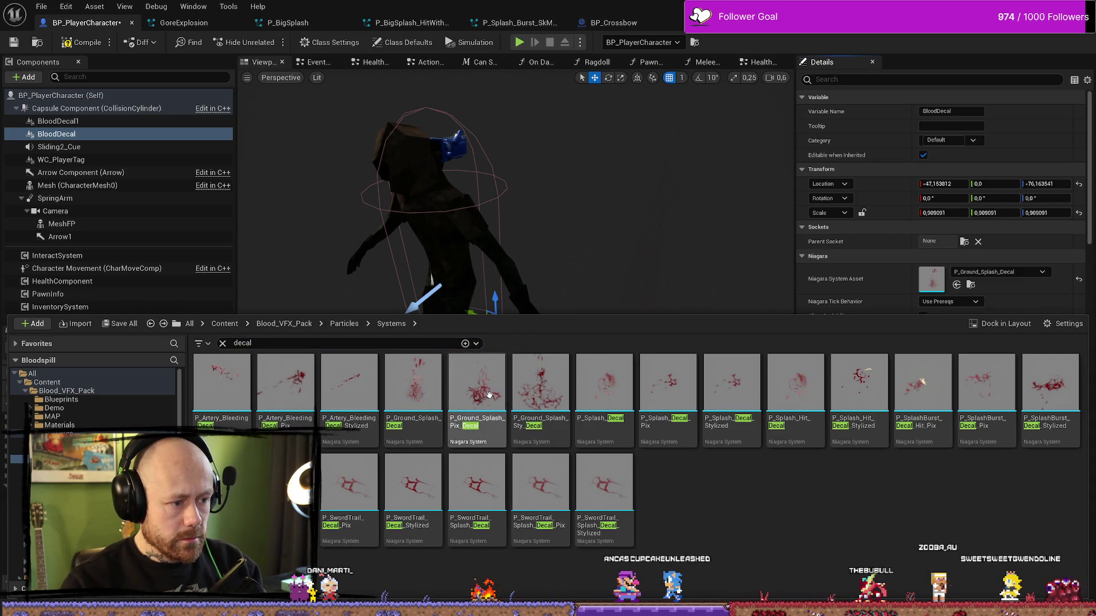
click(958, 284)
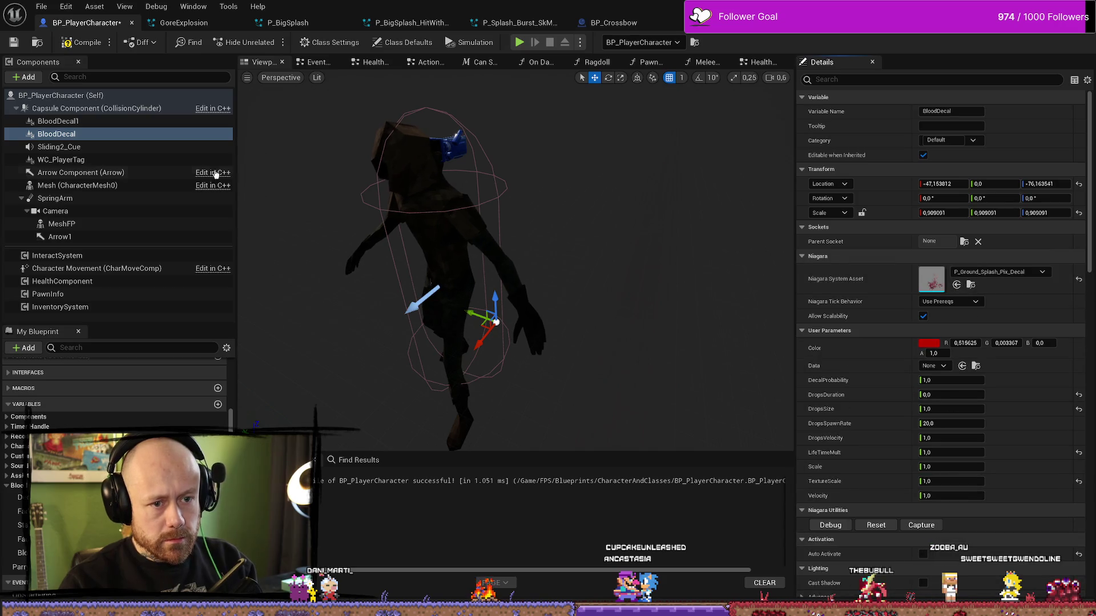
Step: Set DropsSize to 2.0 on BloodDecal1 and BloodDecal, then compile and save BP_PlayerCharacter
click(54, 121)
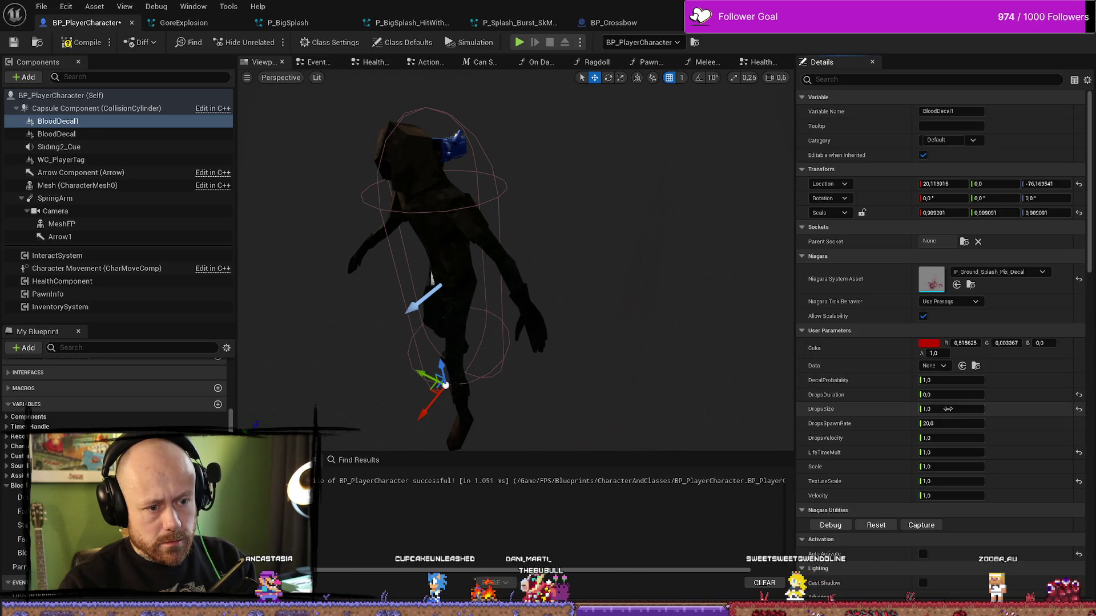
text(2)
key(Return)
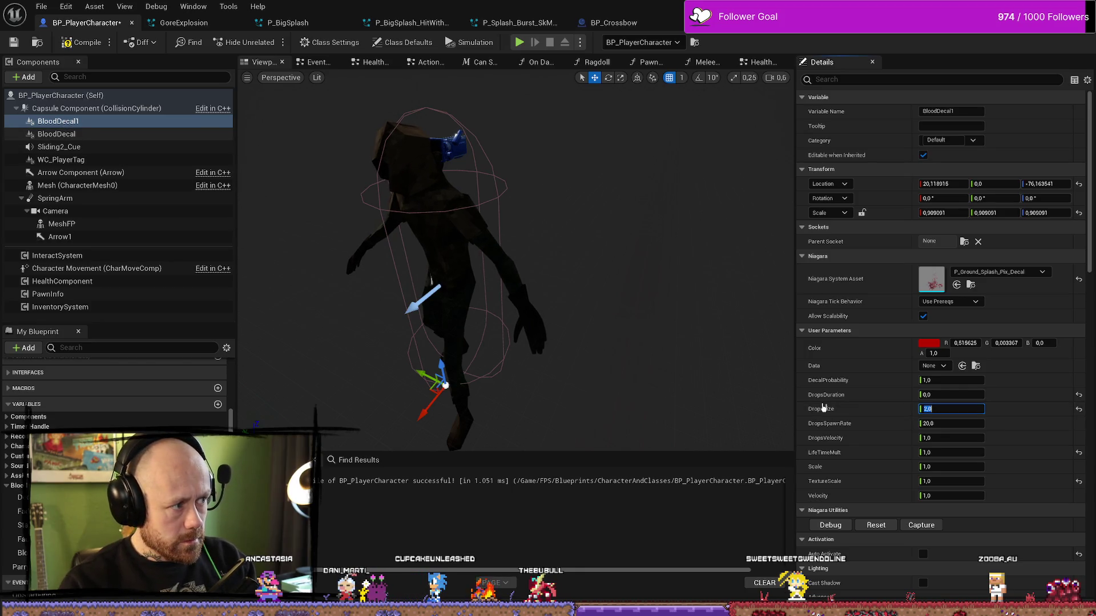
key(Down)
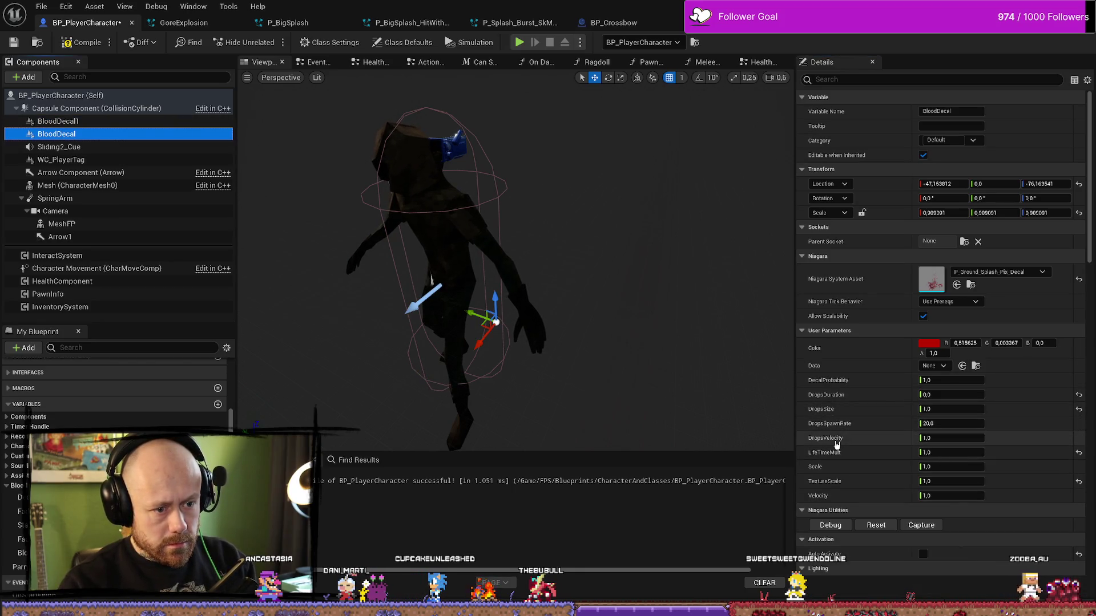
click(965, 409)
text(2)
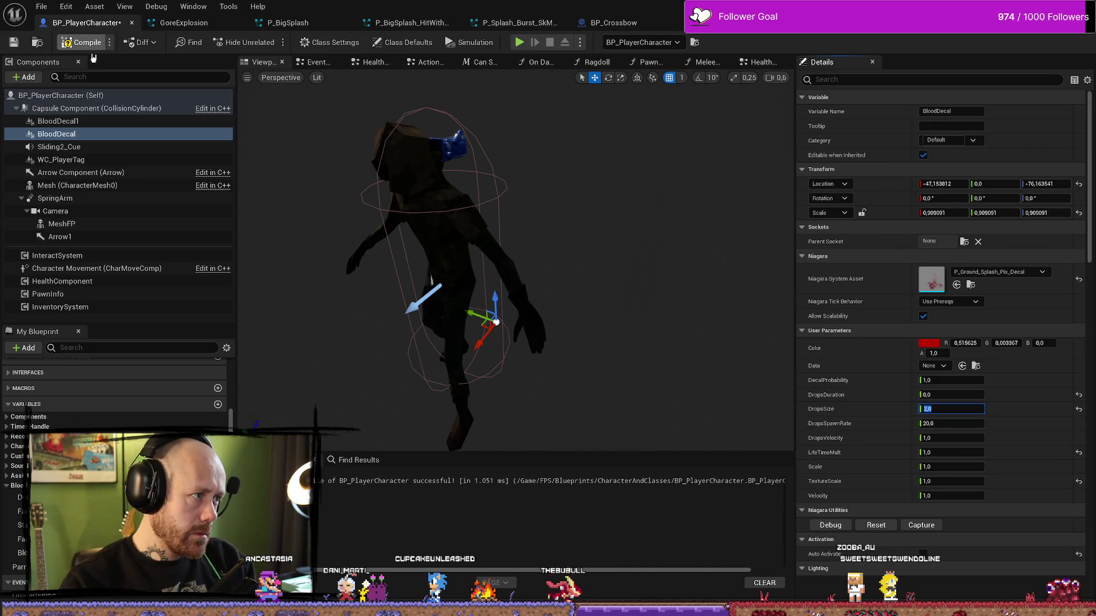
click(15, 43)
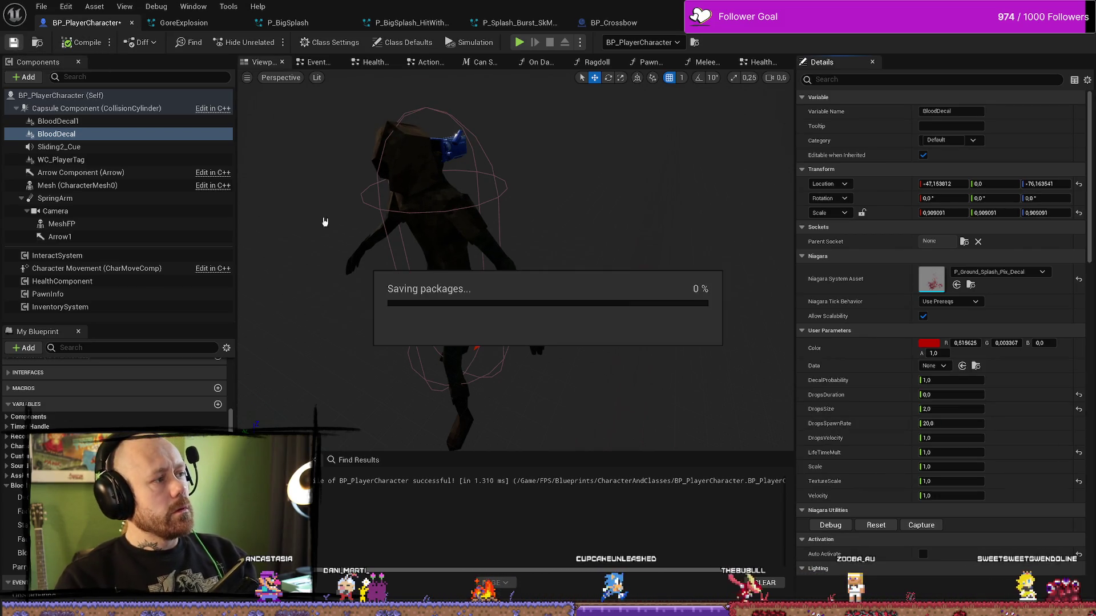
key(alt+Tab)
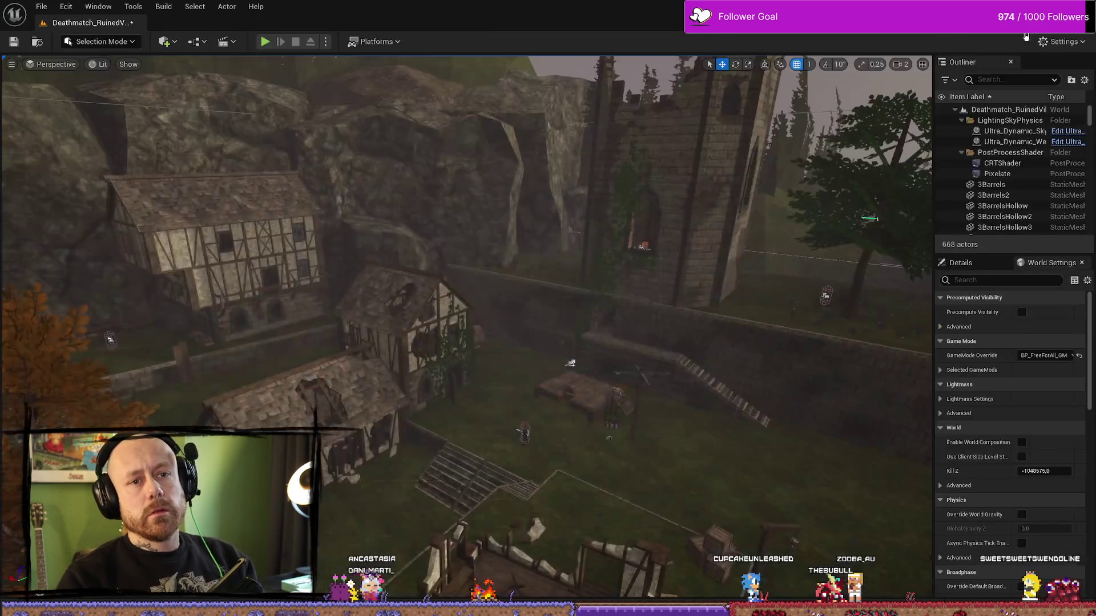
Step: Playtest with the crossbow, shooting two enemies to check the blood splatters on the ground
key(alt+p)
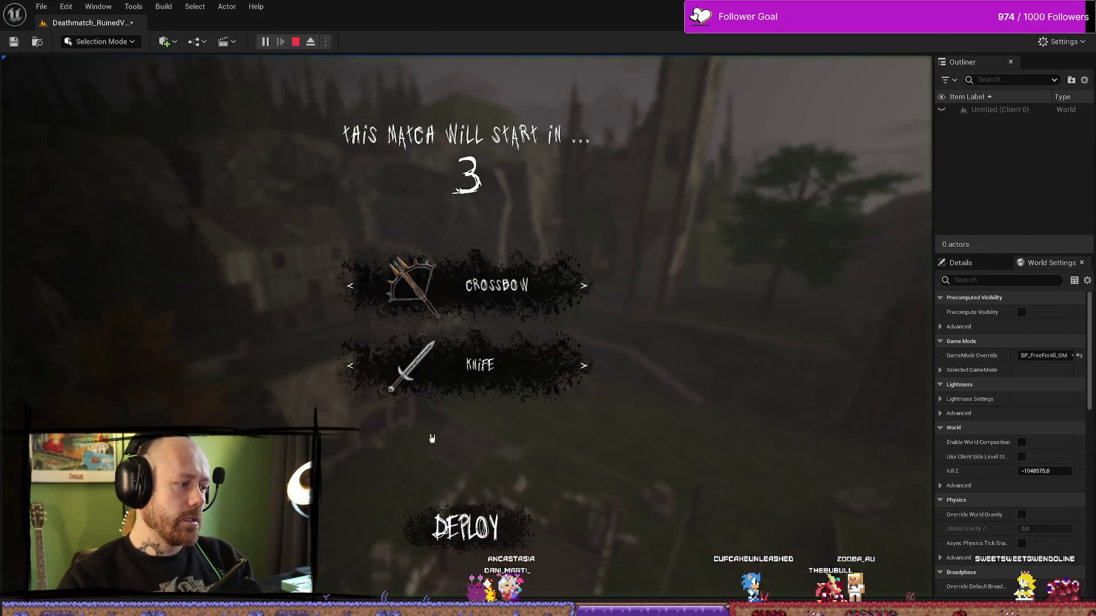
click(506, 539)
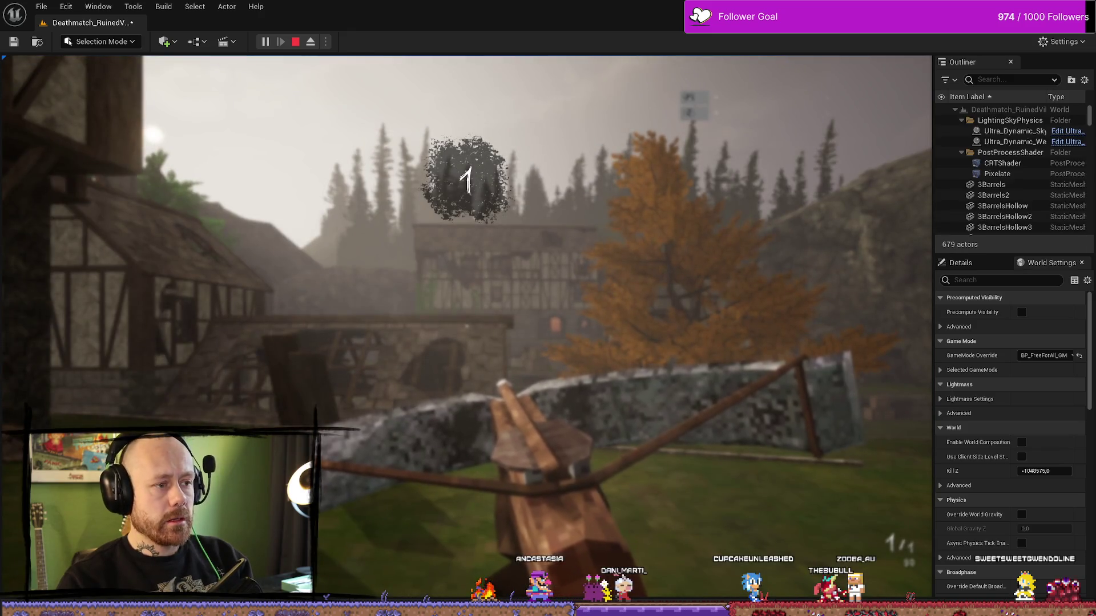
key(w)
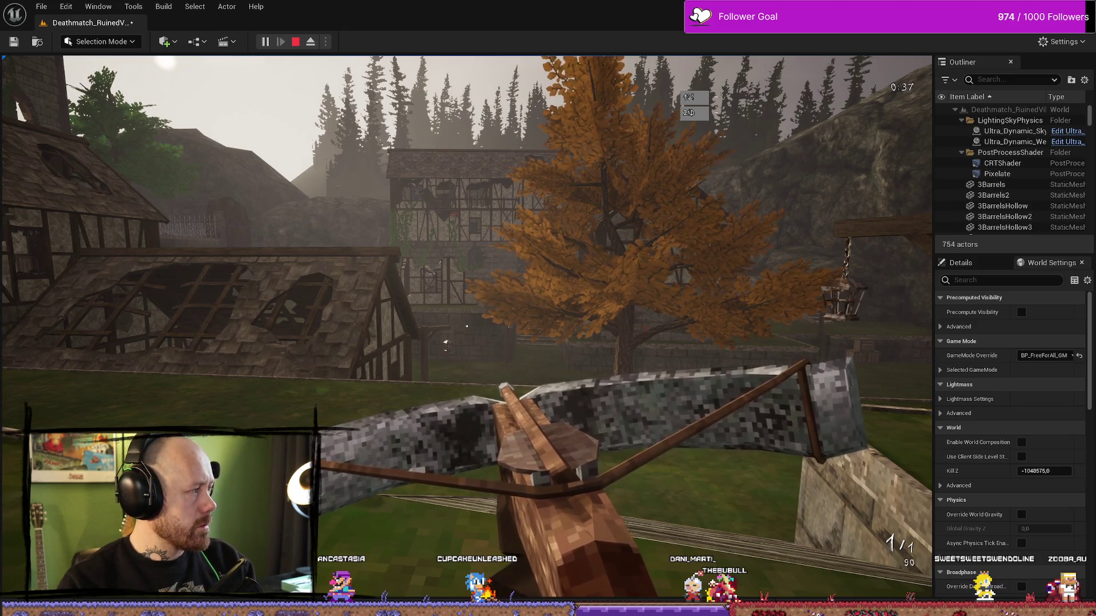
click(367, 235)
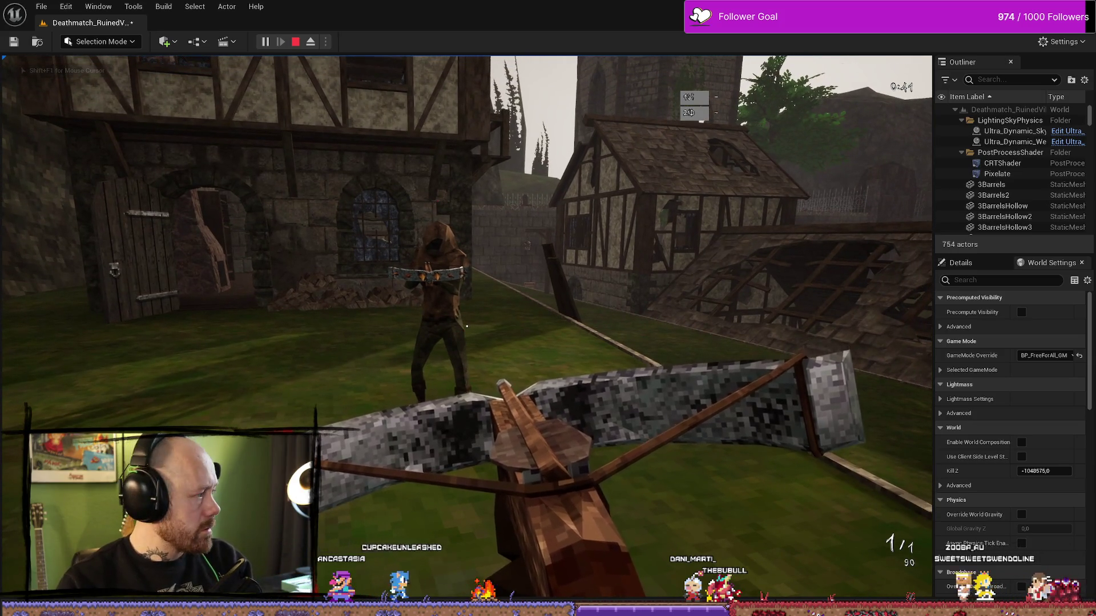
click(467, 327)
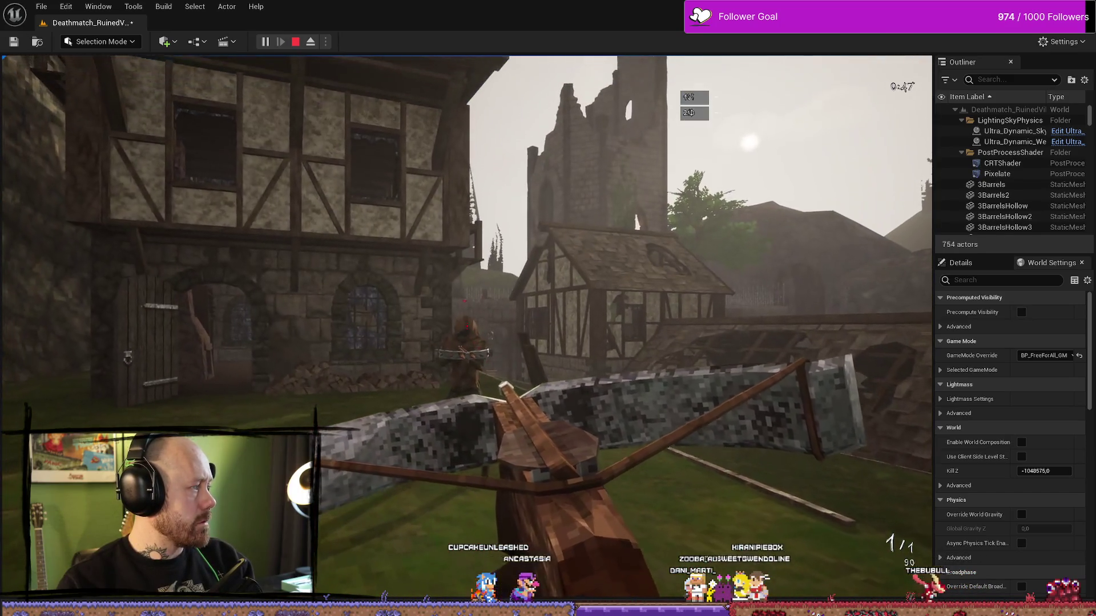
click(467, 327)
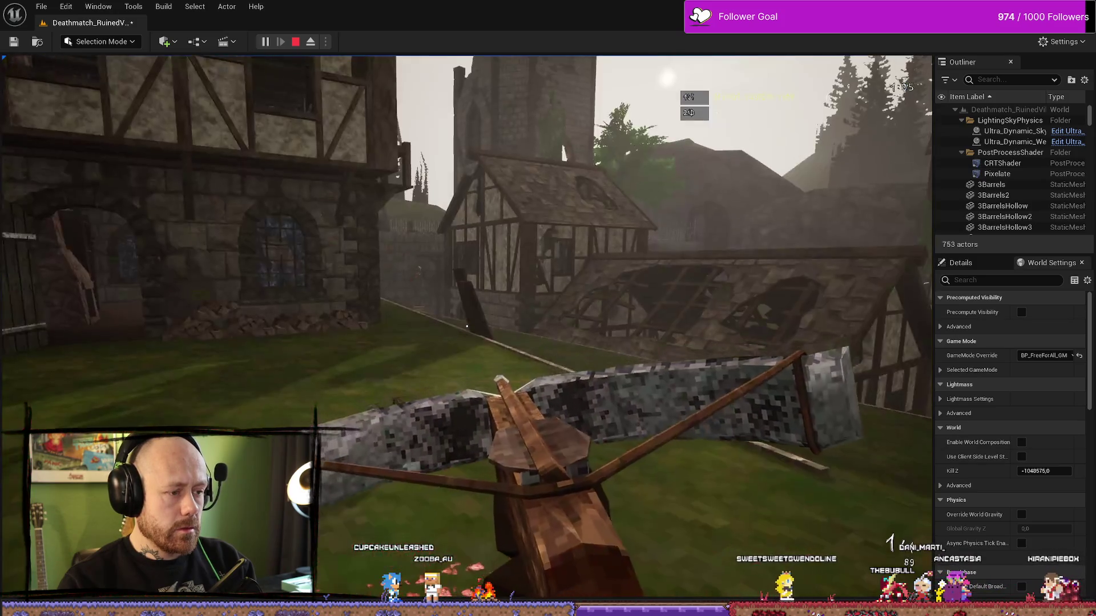
key(Escape)
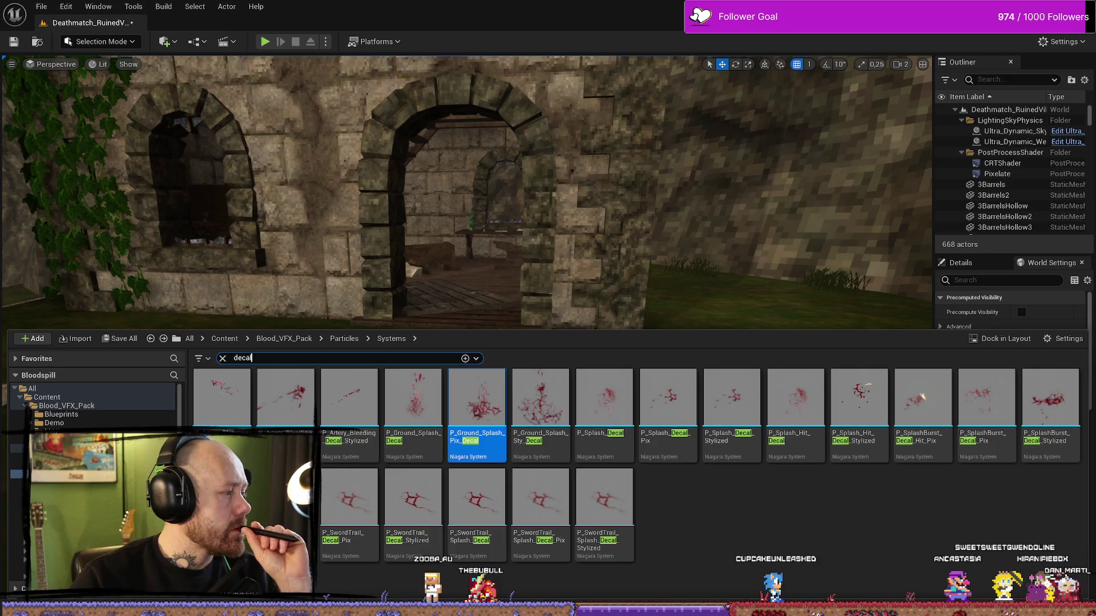
Step: Return to BP_PlayerCharacter's Event Graph and locate the SpawnActor BP Decal node
key(ctrl+space)
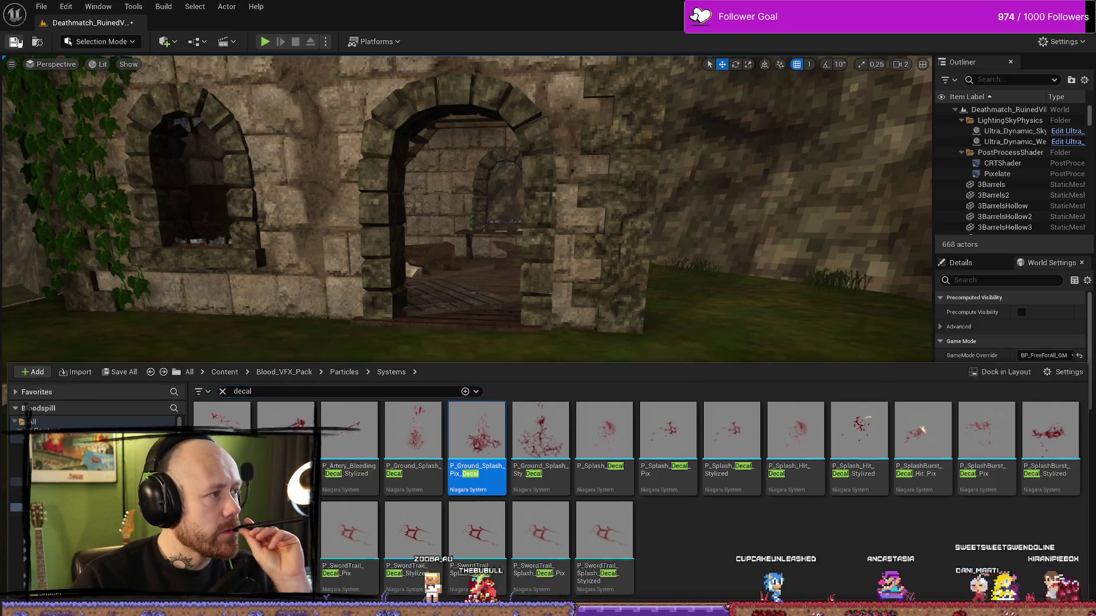
mouse_move(362, 271)
mouse_down()
mouse_move(388, 246)
mouse_move(400, 189)
mouse_up()
key(ctrl+space)
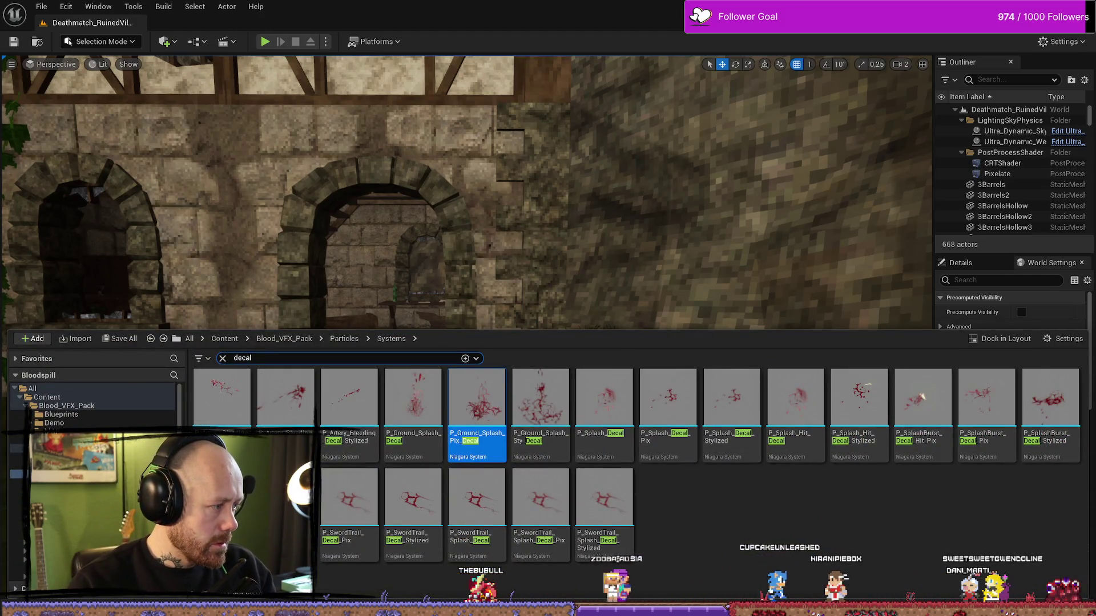
key(alt+Tab)
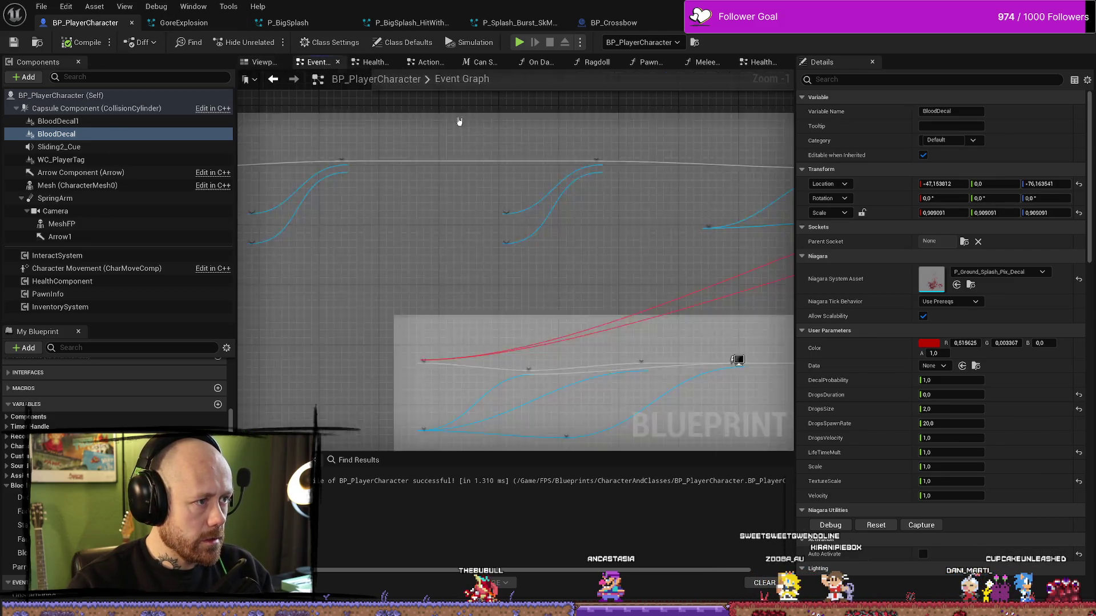
scroll(380, 276, down, 2)
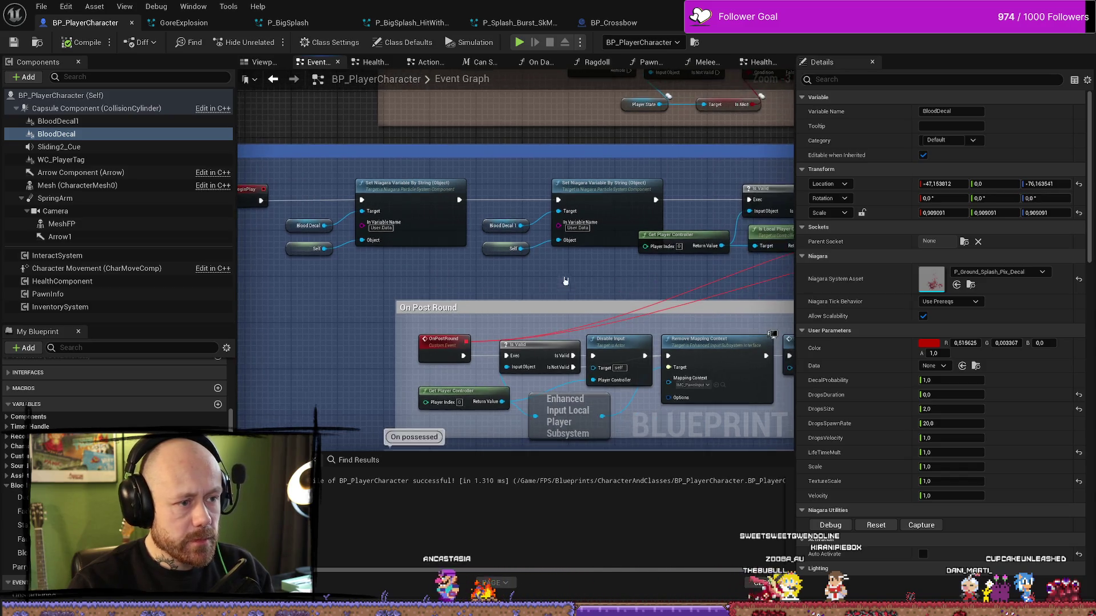
scroll(570, 208, down, 1)
drag(570, 208, 557, 208)
scroll(548, 254, down, 1)
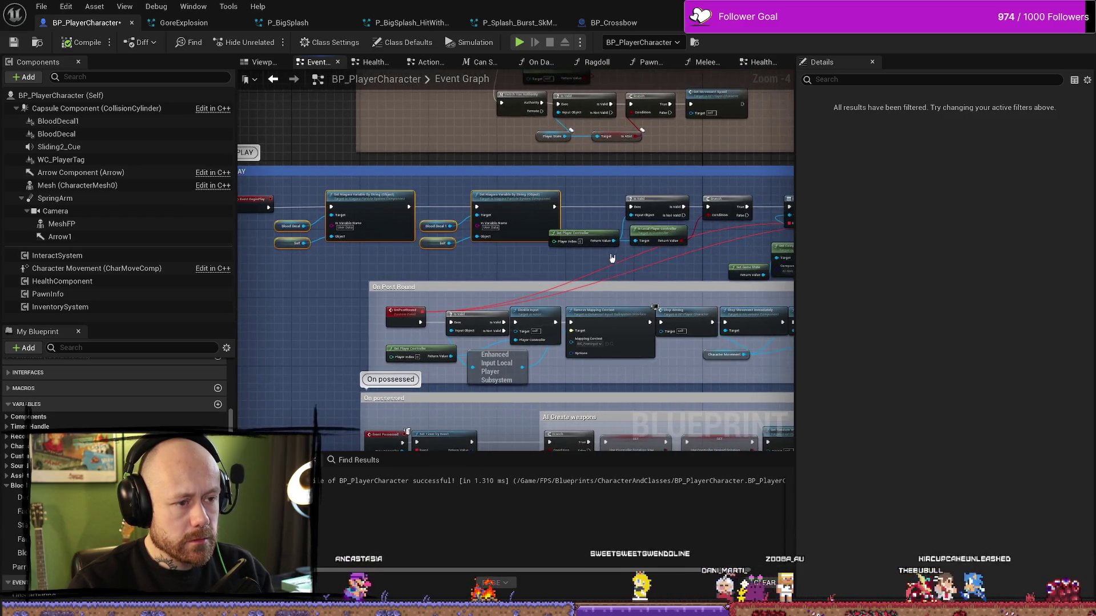
scroll(534, 252, up, 1)
scroll(534, 253, down, 2)
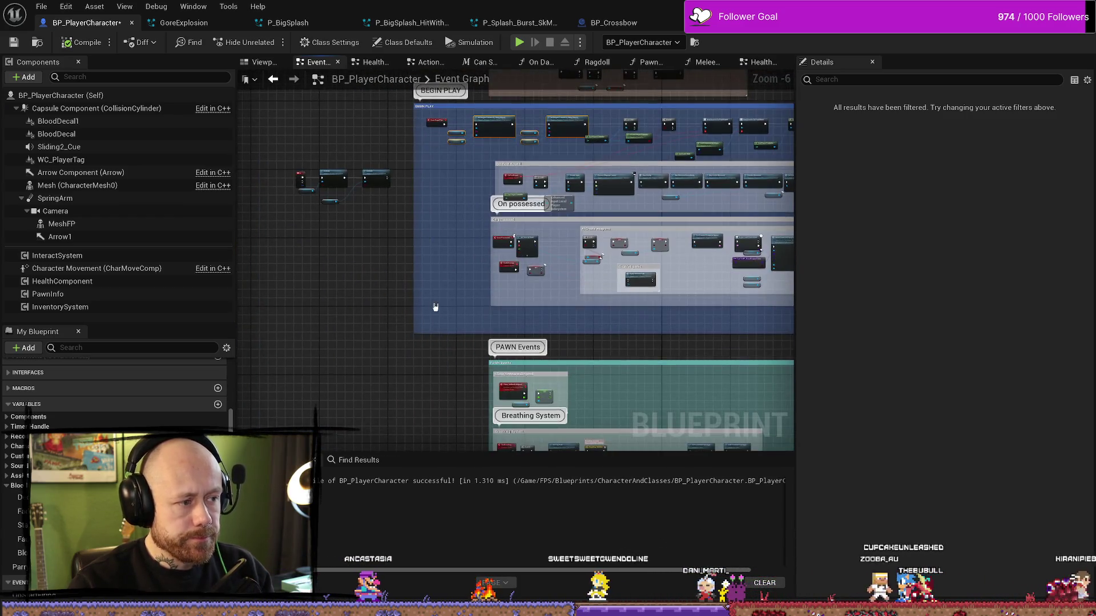
drag(469, 246, 455, 272)
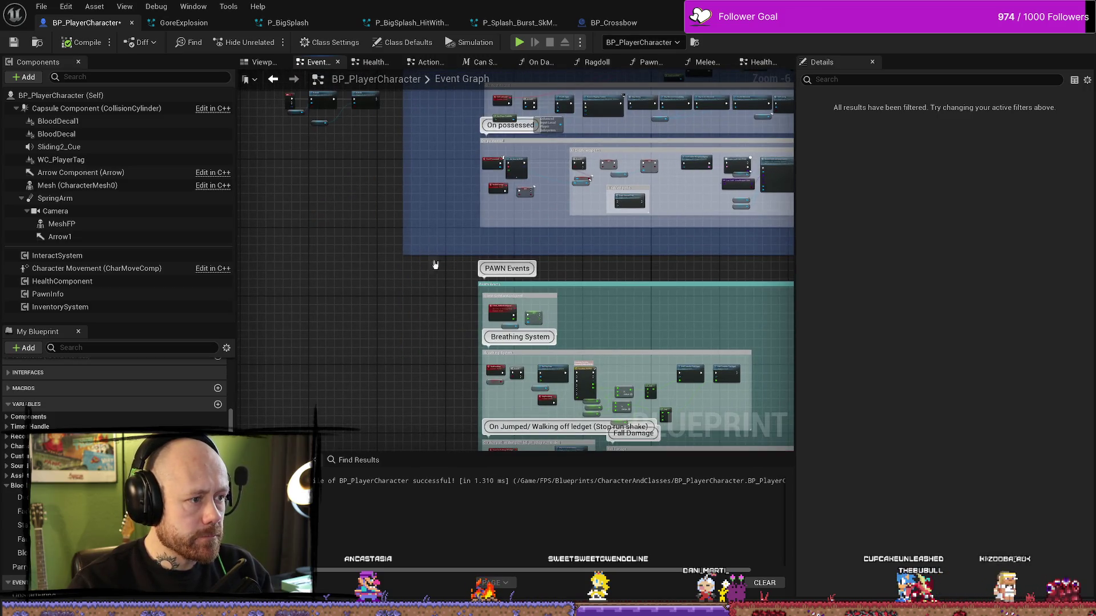
scroll(435, 290, up, 5)
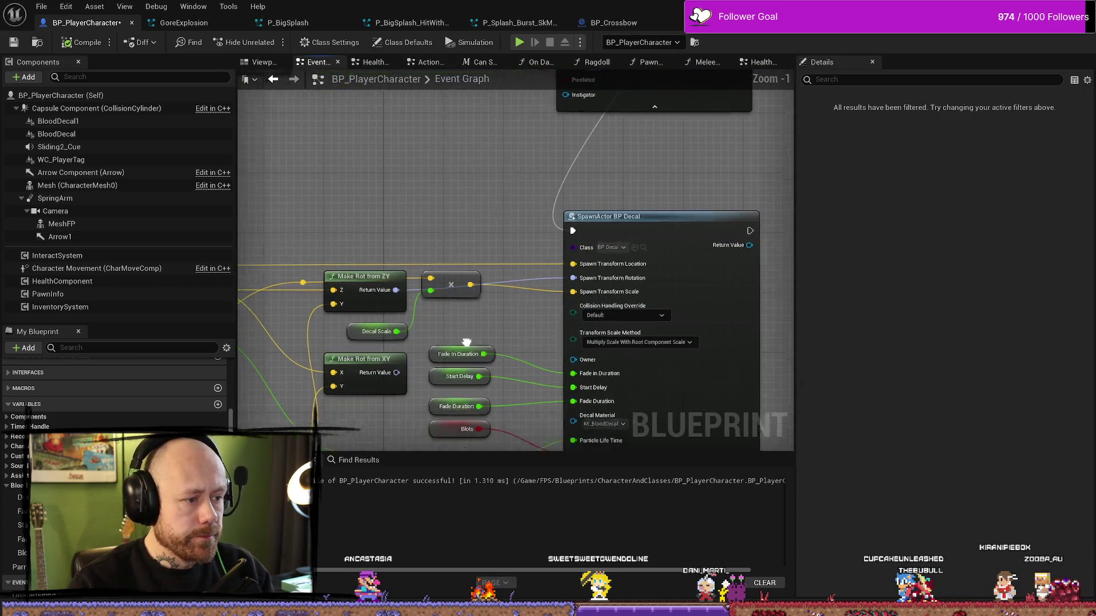
drag(462, 350, 513, 261)
Step: Check the Fade In Duration and Decal Scale variables, then start a new playtest
click(478, 275)
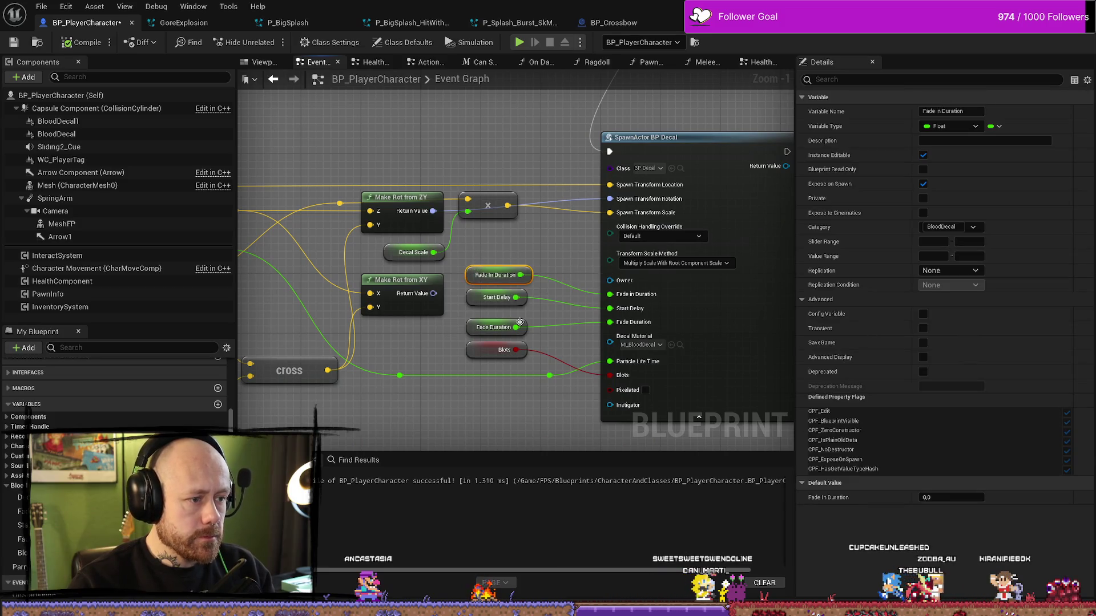
click(393, 254)
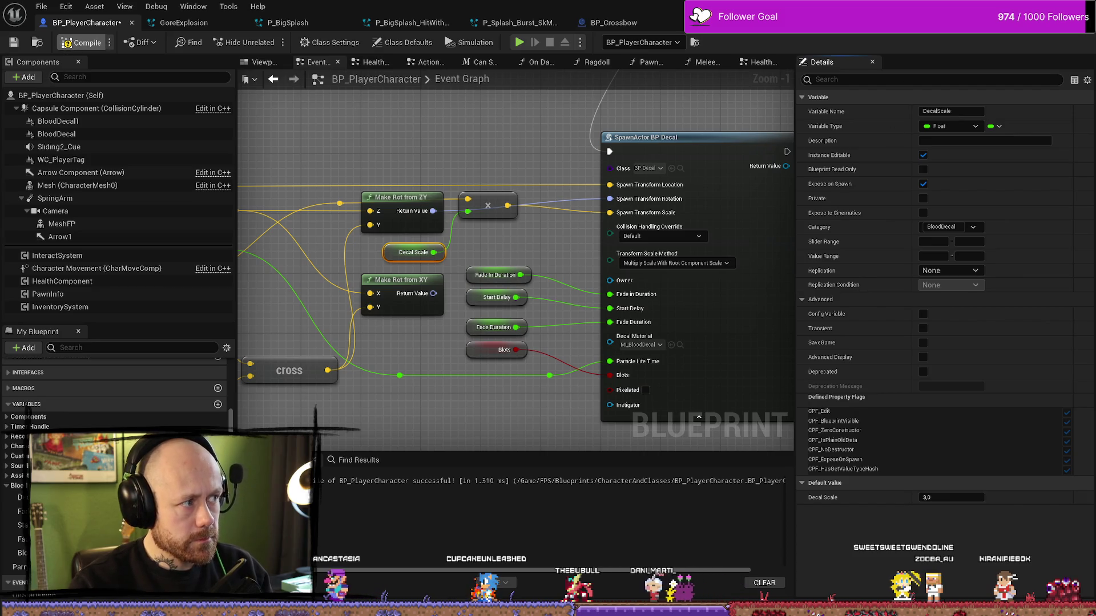
key(alt+Tab)
click(266, 42)
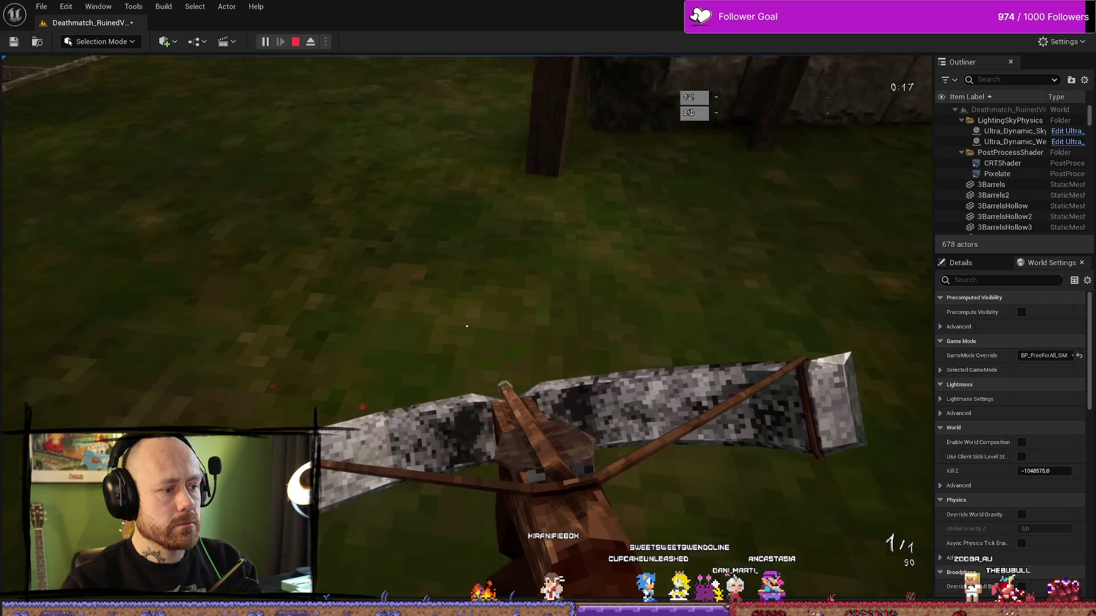
Step: End the second playtest after looking at the blood on the ground
key(Escape)
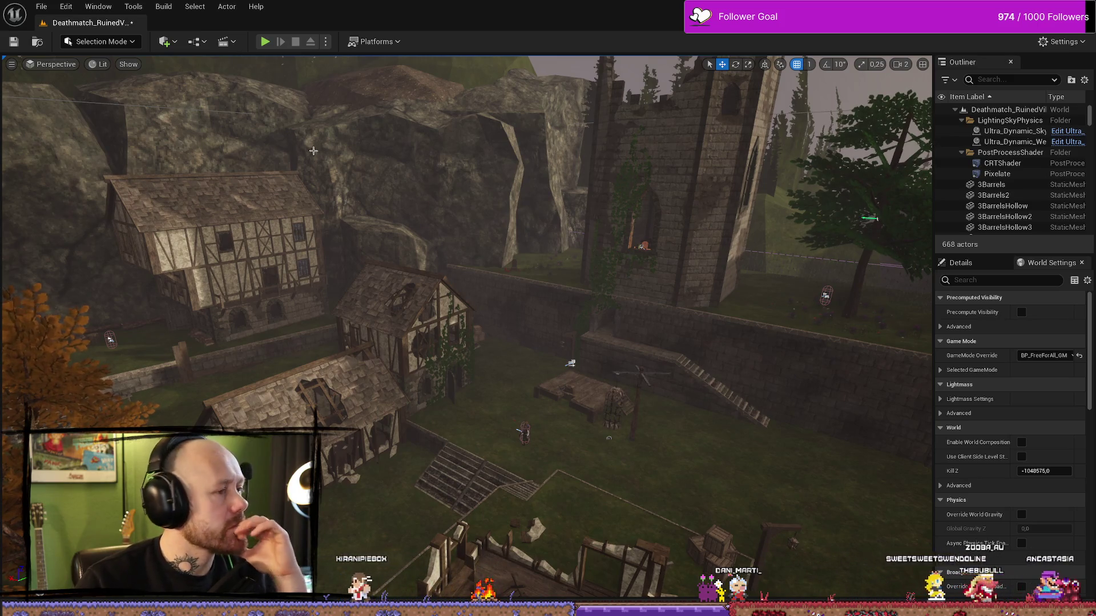
Step: Save the current map and all modified packages
key(ctrl+s)
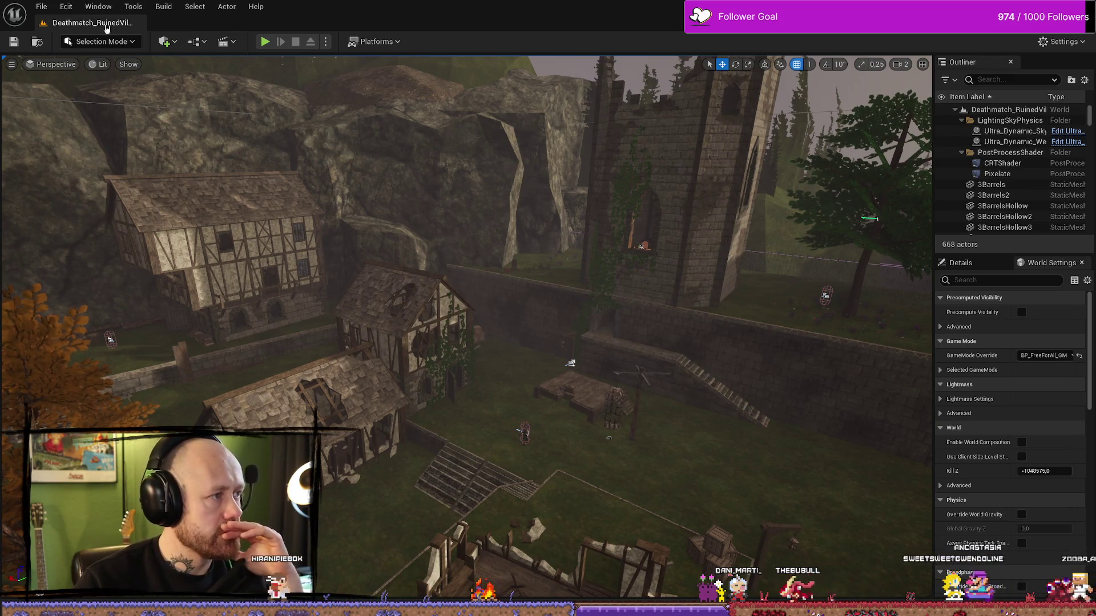
click(41, 6)
click(68, 136)
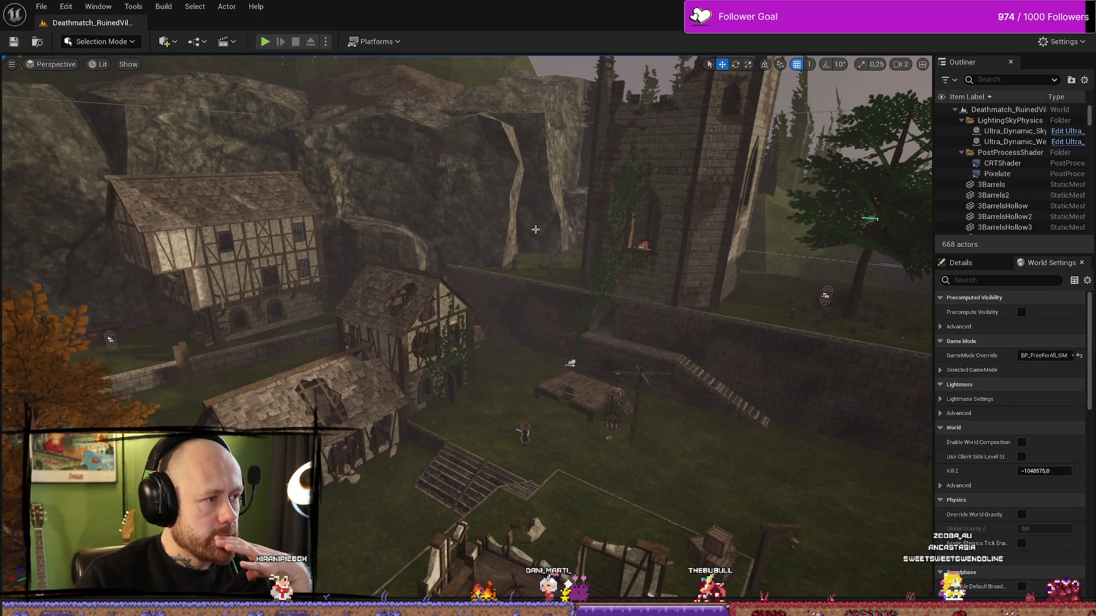
Step: Duplicate P_Ground_Splash_Pix_Decal as P_Ground_Splash_Pix_Decal_Darker and open it in the Niagara editor
key(ctrl+space)
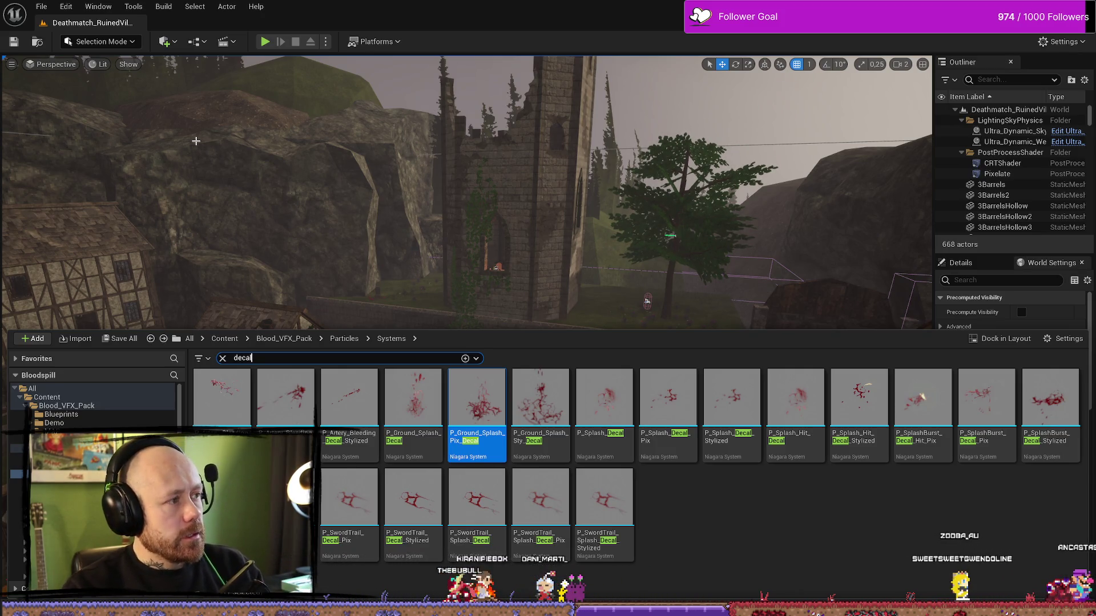
key(ctrl+space)
key(ctrl+space)
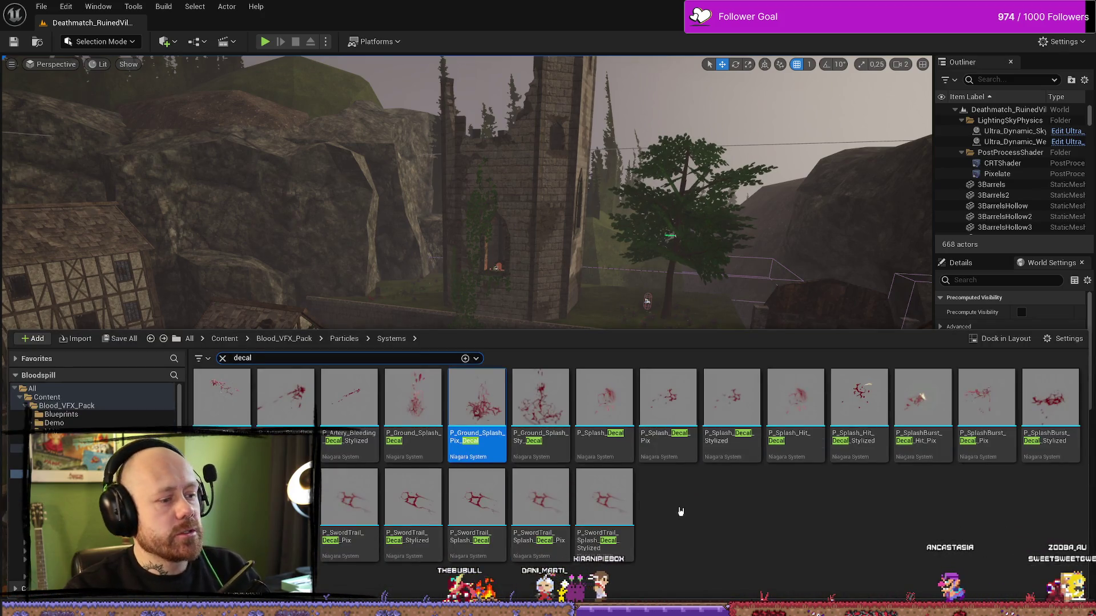
right_click(487, 404)
click(570, 207)
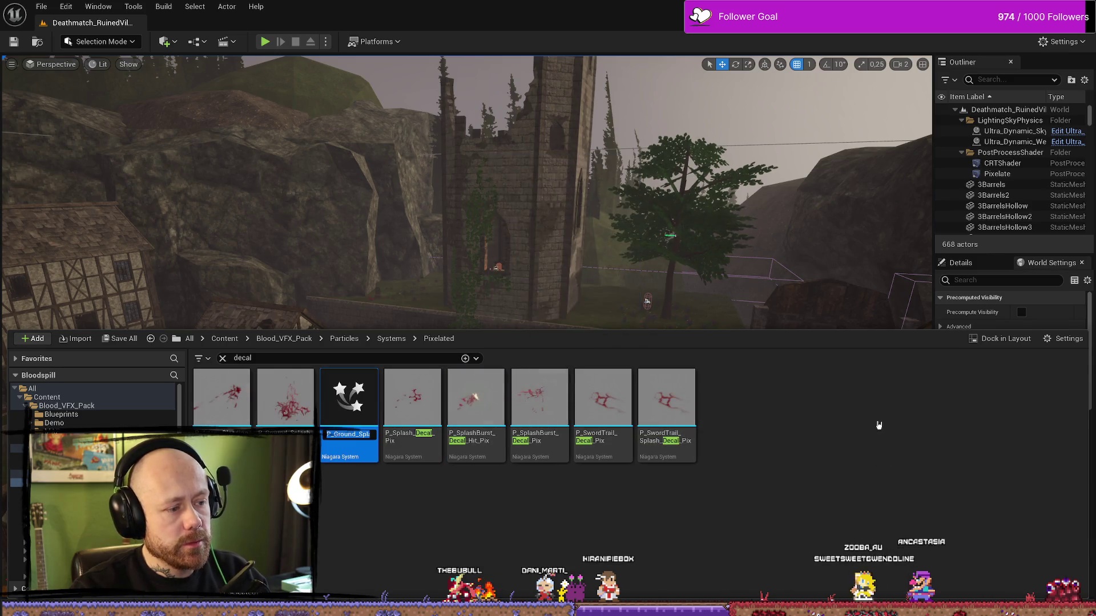
key(BackSpace)
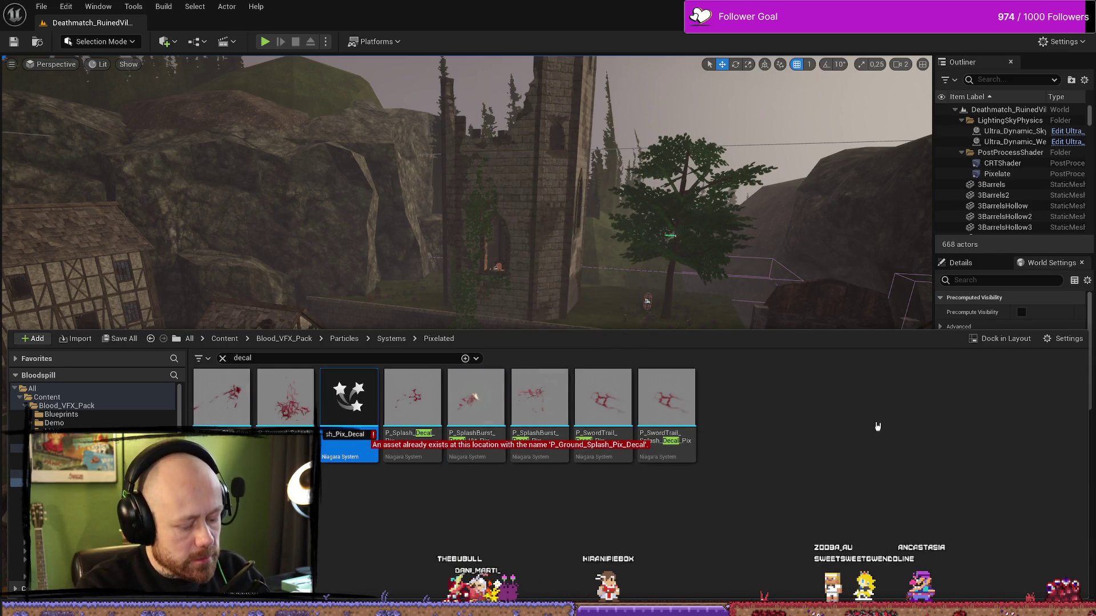
text(_Darker)
key(Return)
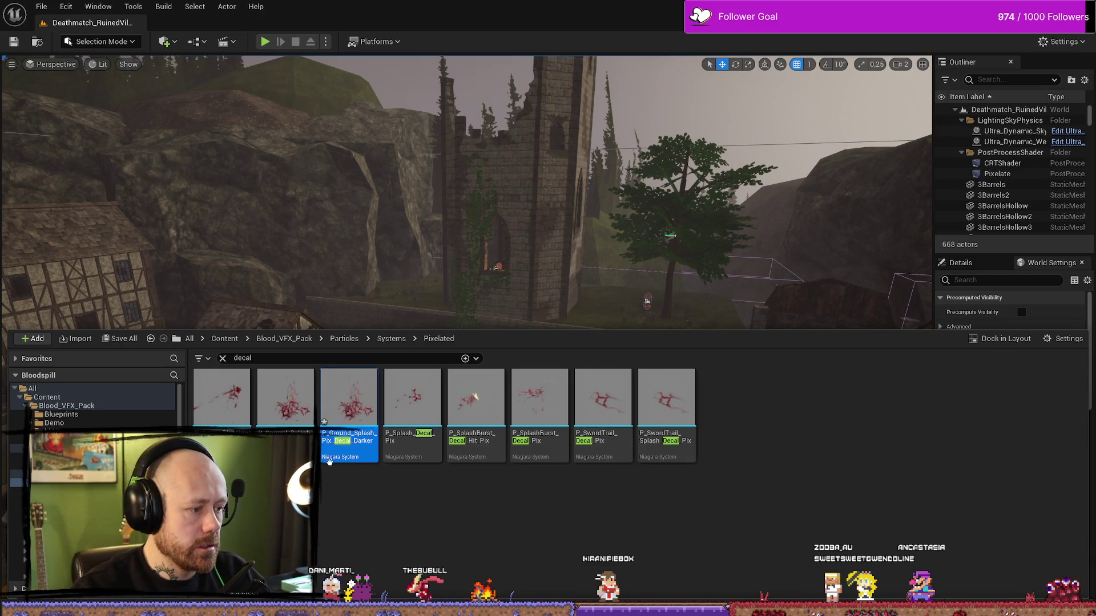
key(Return)
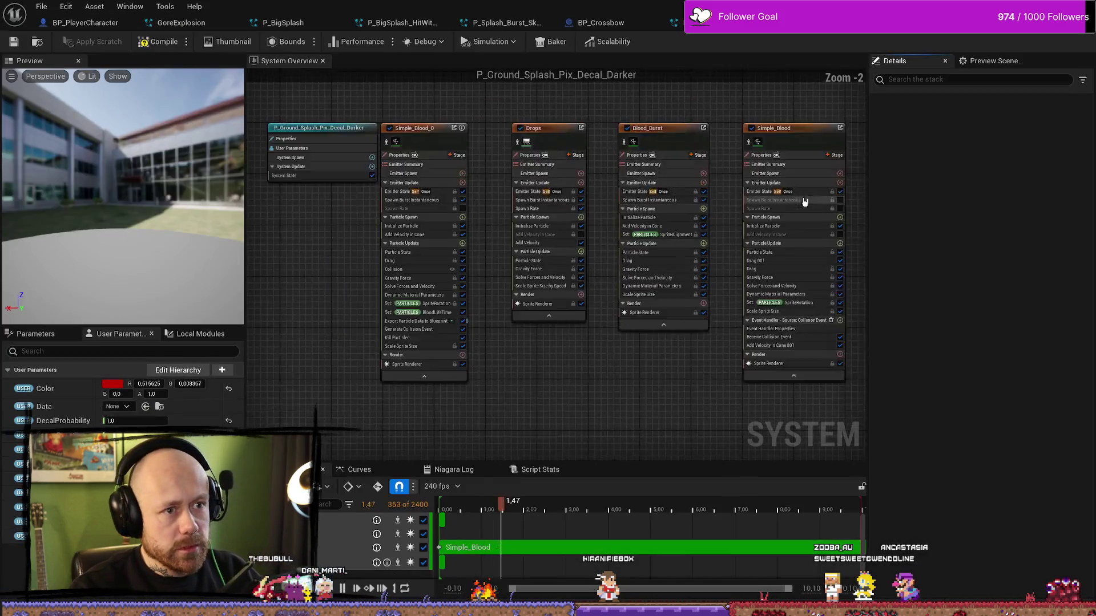
Step: Change the Color user parameter to a darker red (R 0.195833) and save the system
click(113, 384)
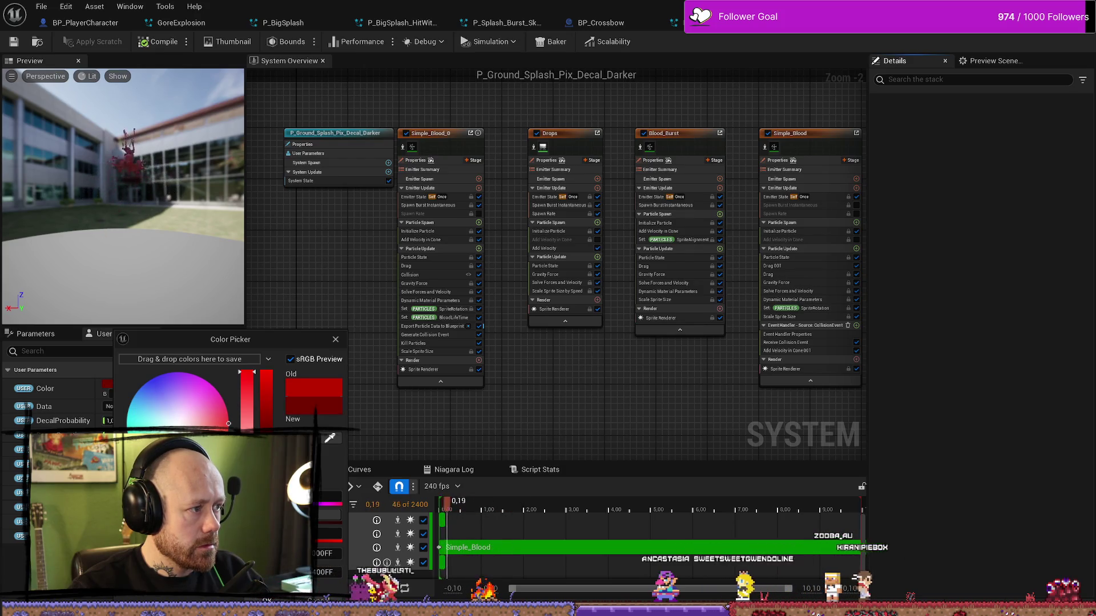
click(266, 600)
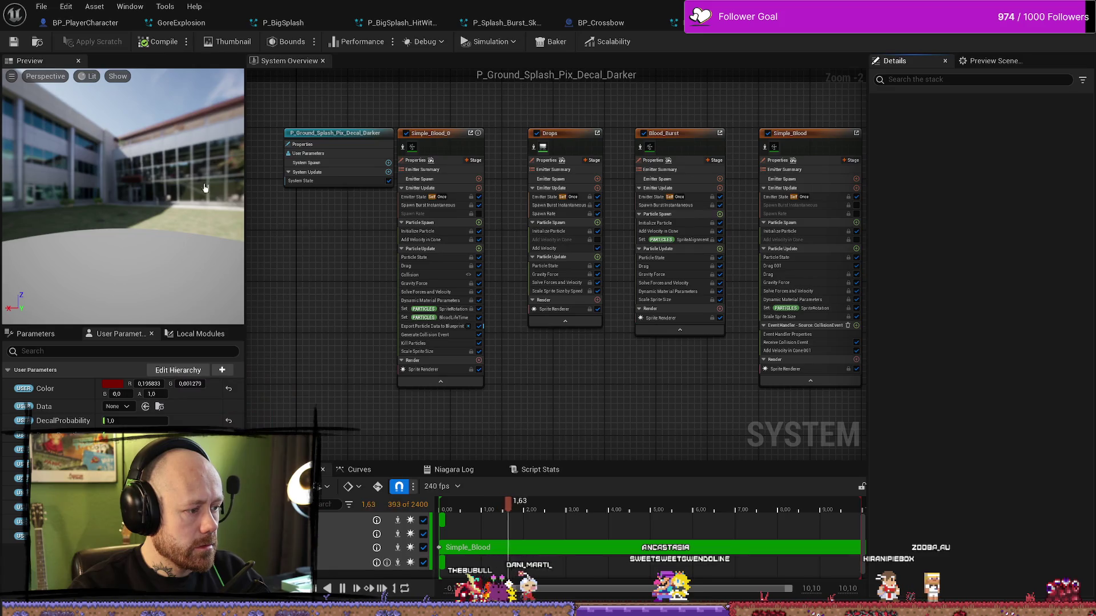
click(13, 41)
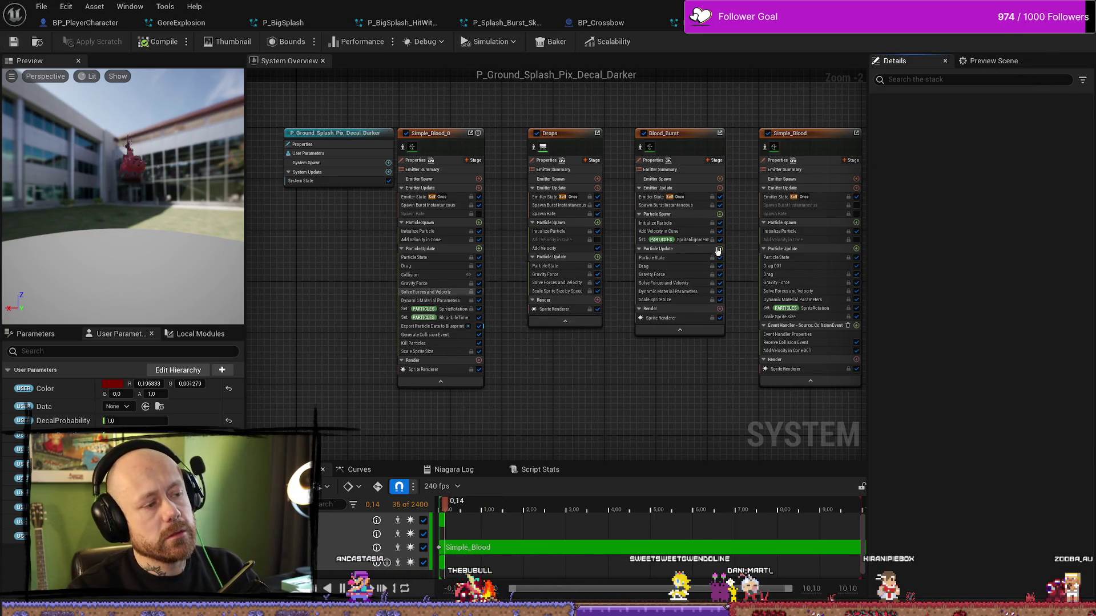
Step: Reopen P_Ground_Splash_Pix_Decal_Darker from the Content Drawer and go back to BP_PlayerCharacter
click(1082, 6)
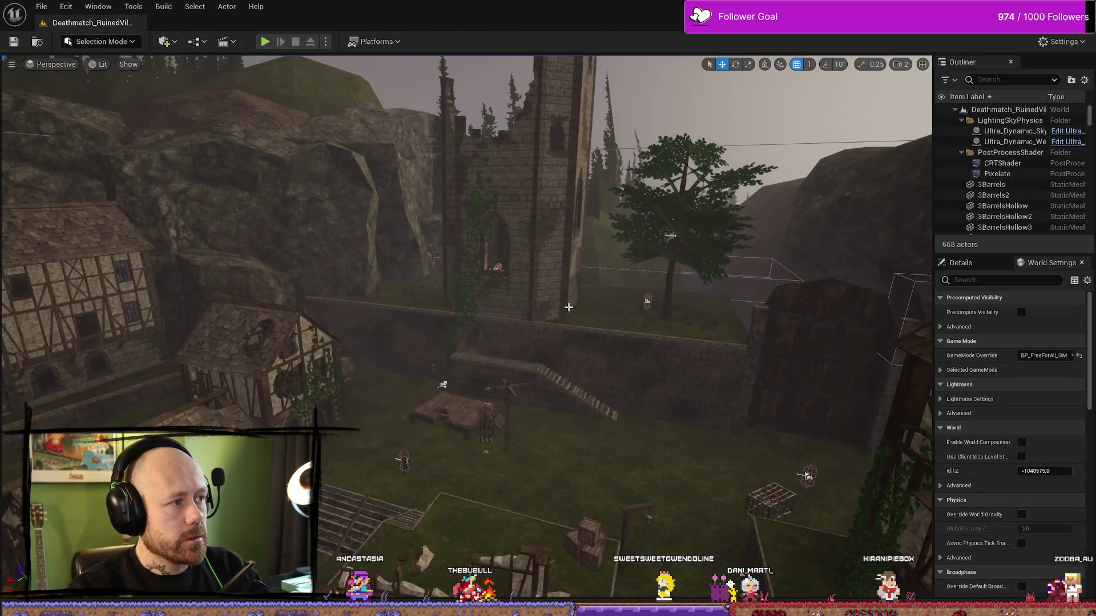
key(ctrl+space)
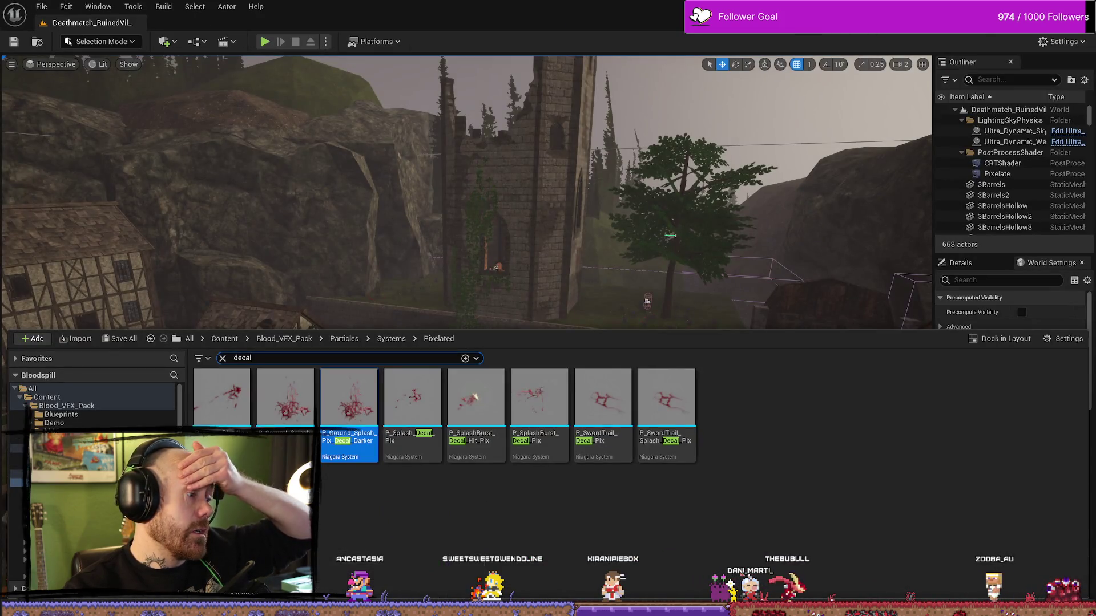
double_click(349, 400)
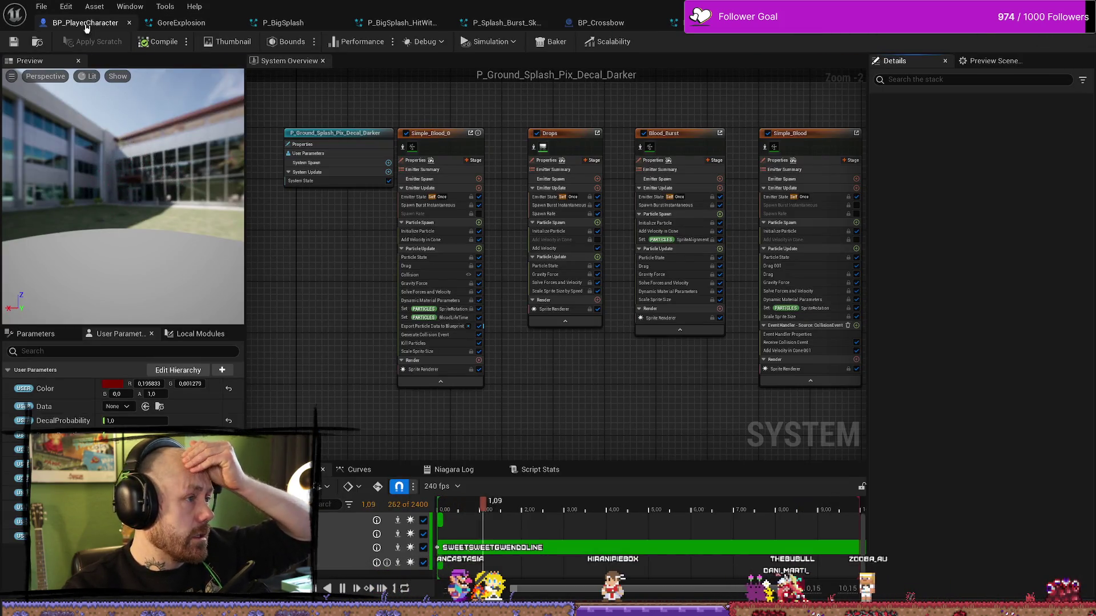
click(84, 24)
Step: Assign P_Ground_Splash_Pix_Decal_Darker as the BloodDecal component's Niagara System Asset
click(58, 121)
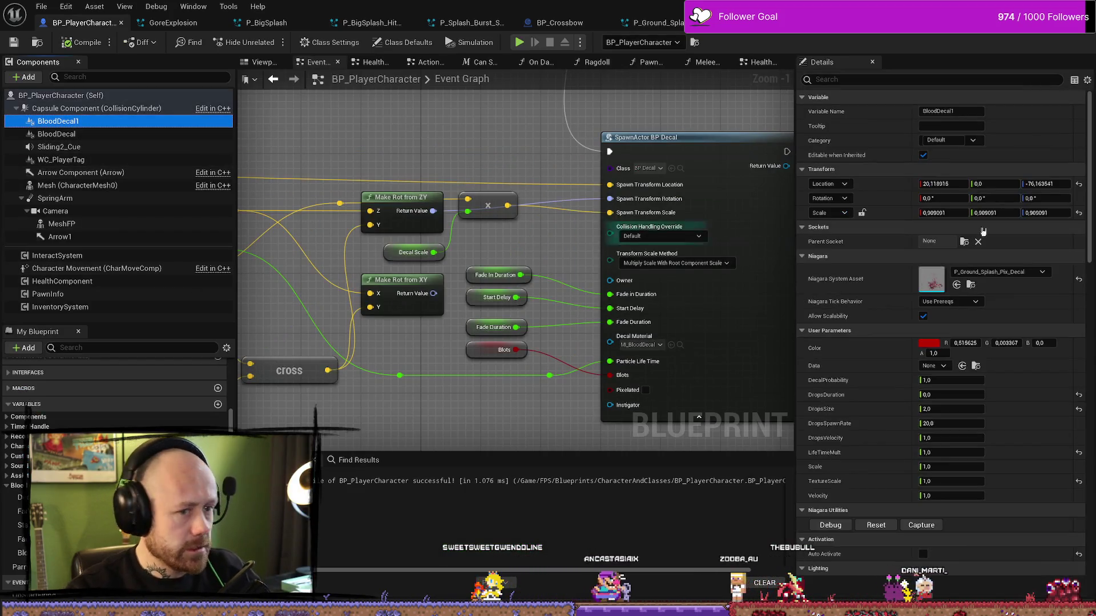
click(996, 272)
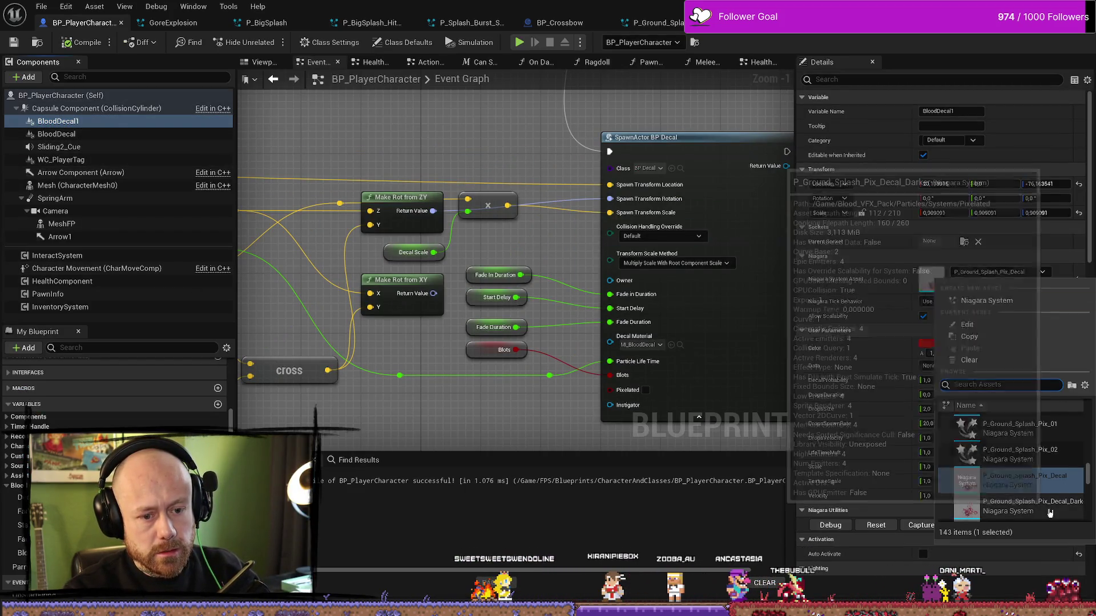
click(56, 134)
click(1022, 273)
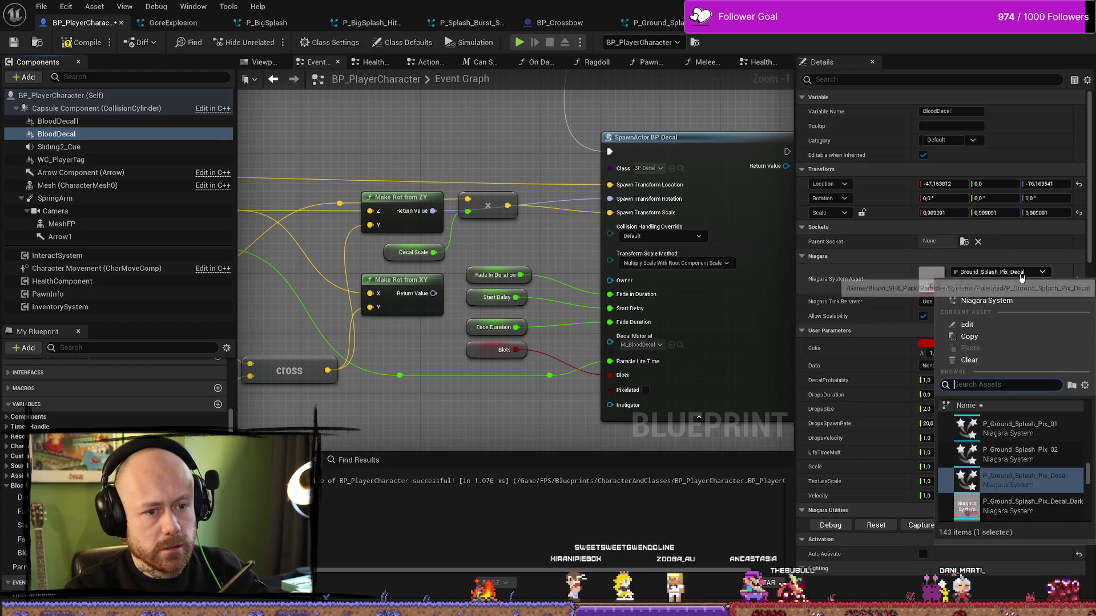
click(1022, 506)
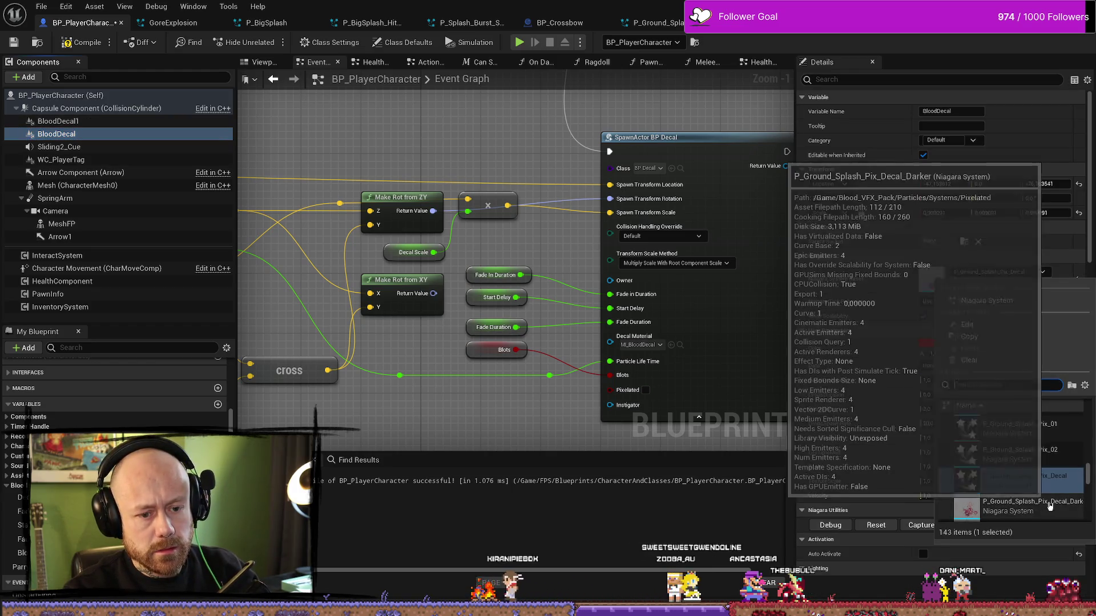
Step: Compile and save BP_PlayerCharacter and return to the level editor
click(78, 42)
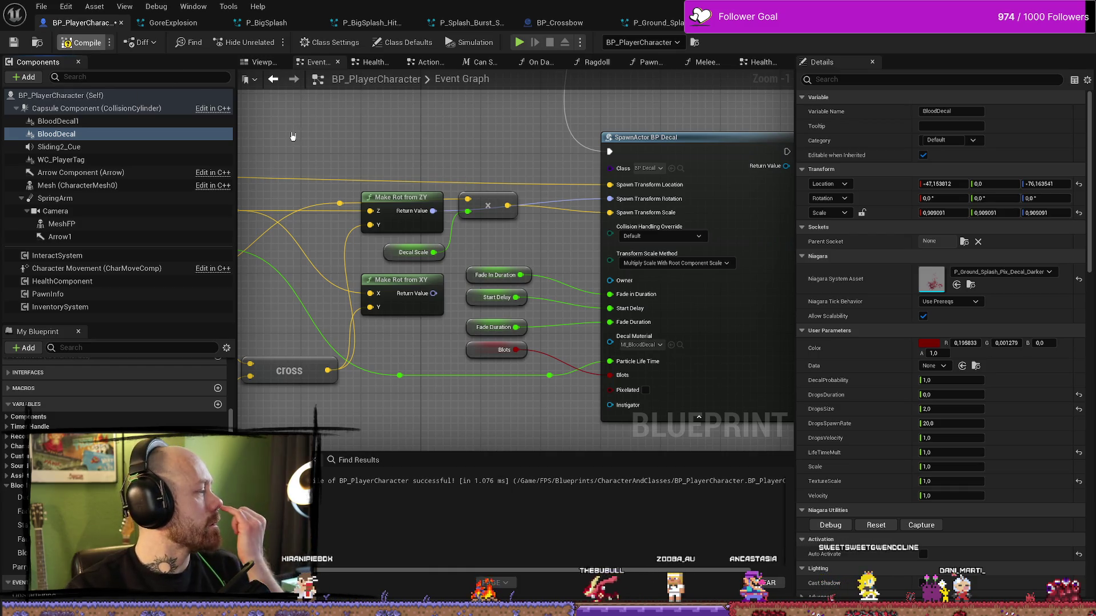
key(F7)
click(12, 42)
key(alt+Tab)
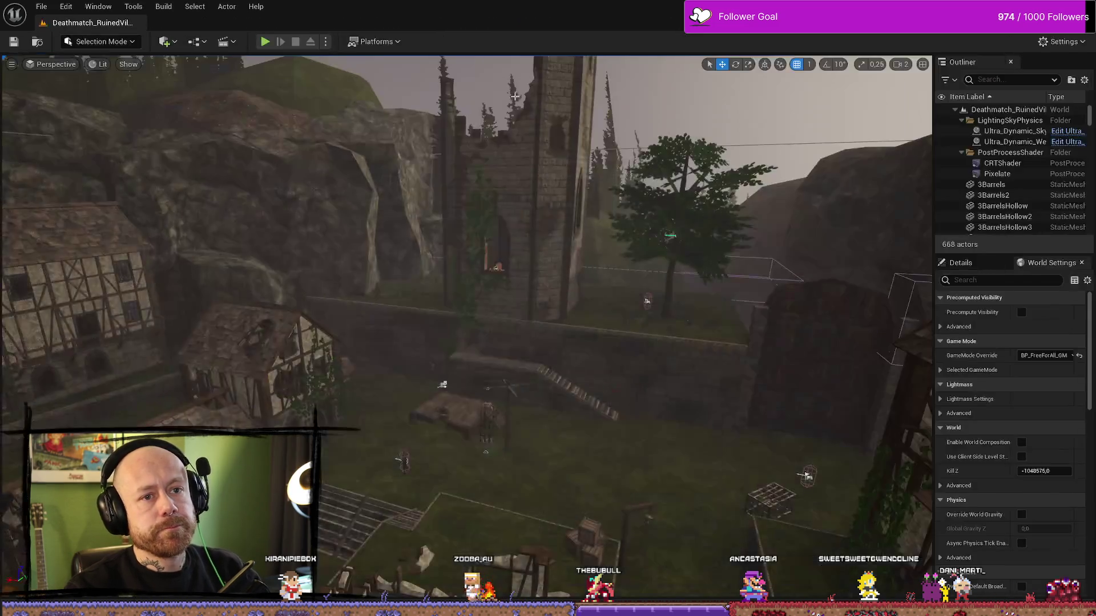
Step: Playtest to view the darker pixelated blood decals, then reopen the decal assets in the Content Drawer
key(alt+p)
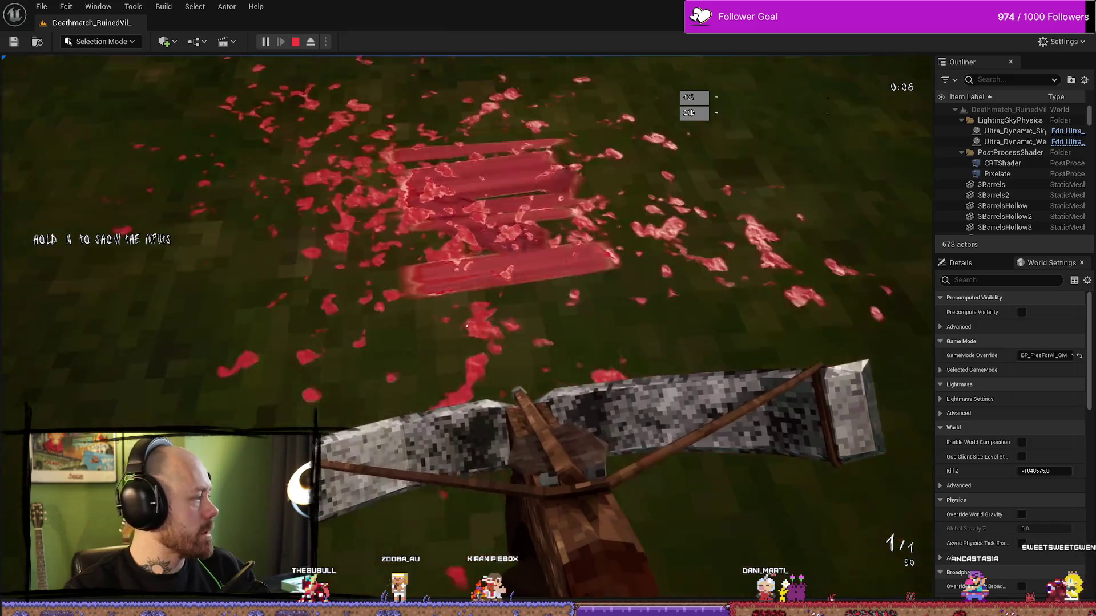
key(Escape)
key(ctrl+space)
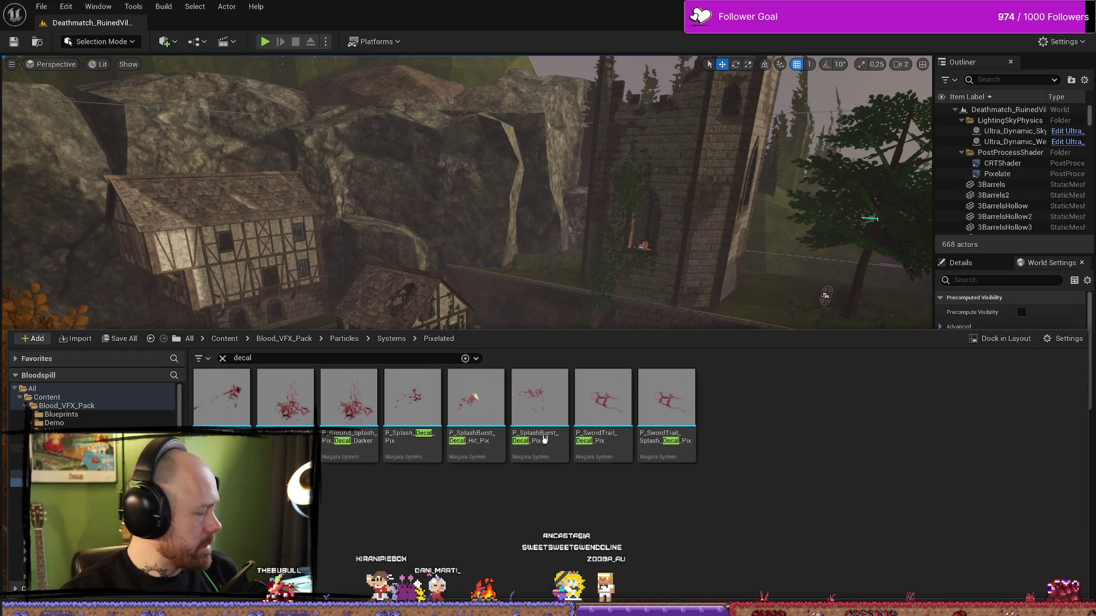
Step: Open the P_E_BloodSplash_Decal_03 Niagara system from Blood_VFX_Pack's decal assets
right_click(712, 498)
key(Escape)
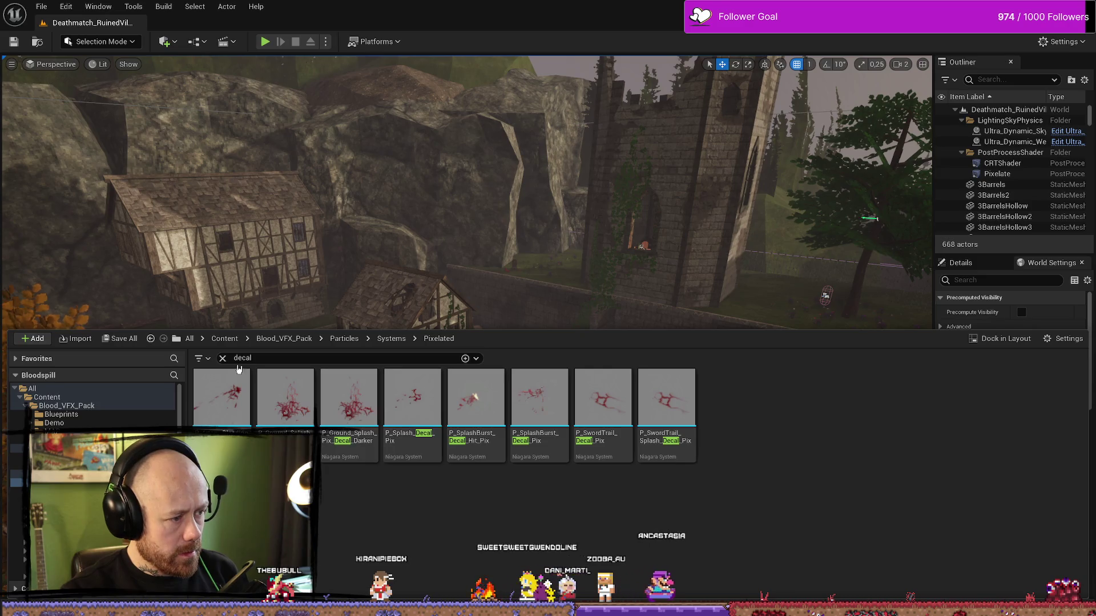
click(83, 406)
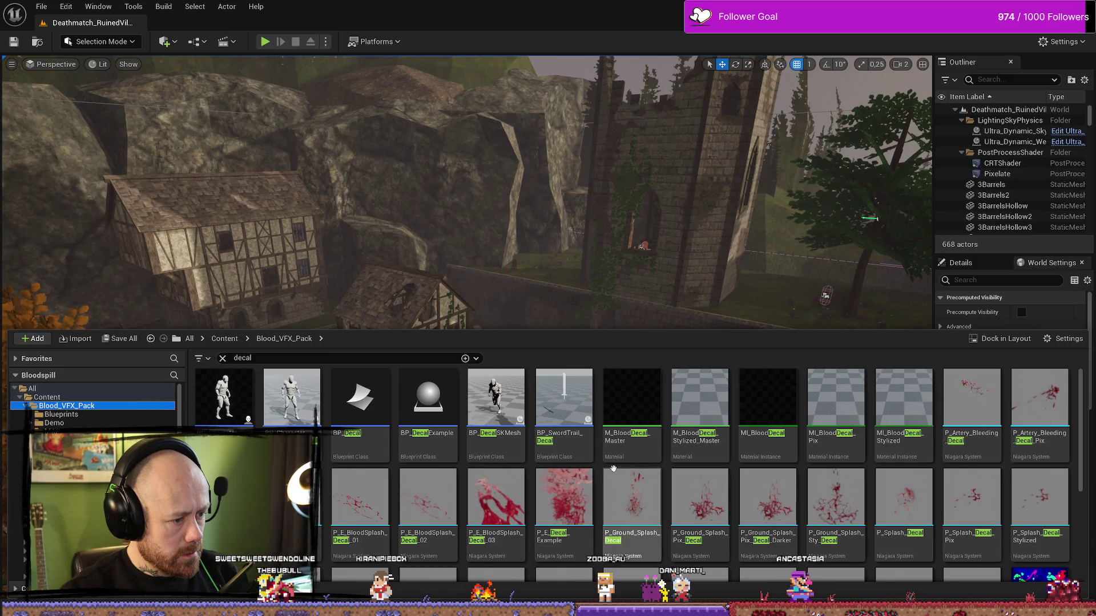
scroll(533, 483, down, 1)
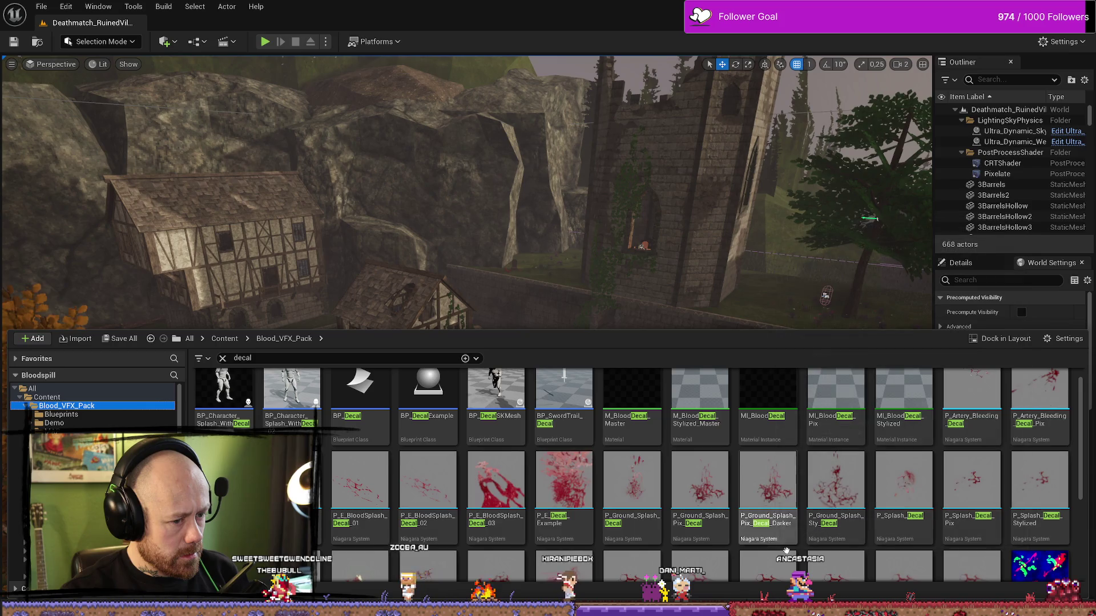
click(501, 484)
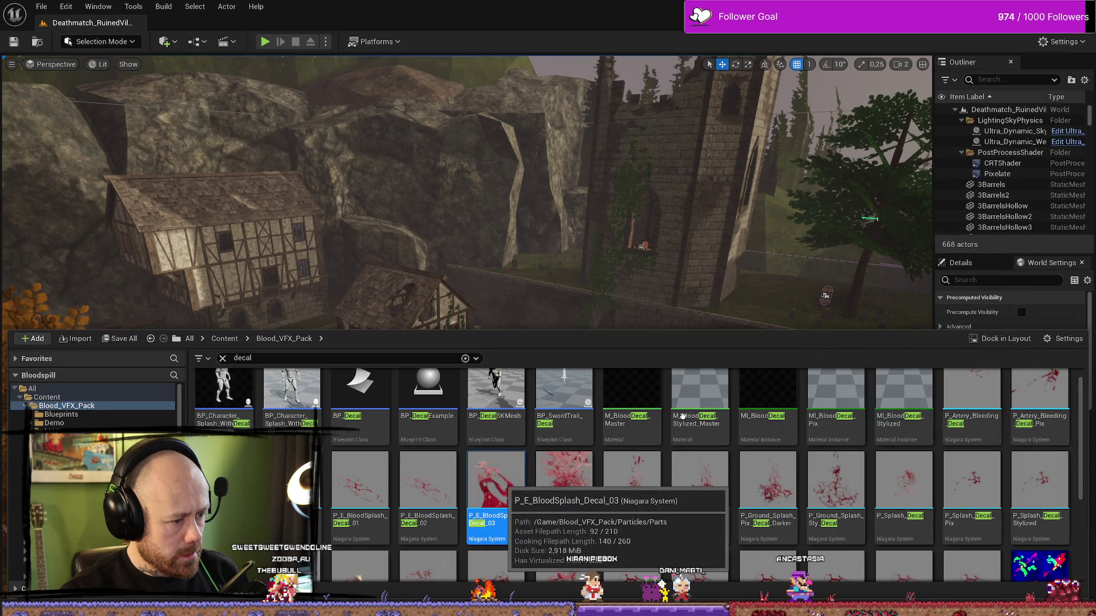
key(Return)
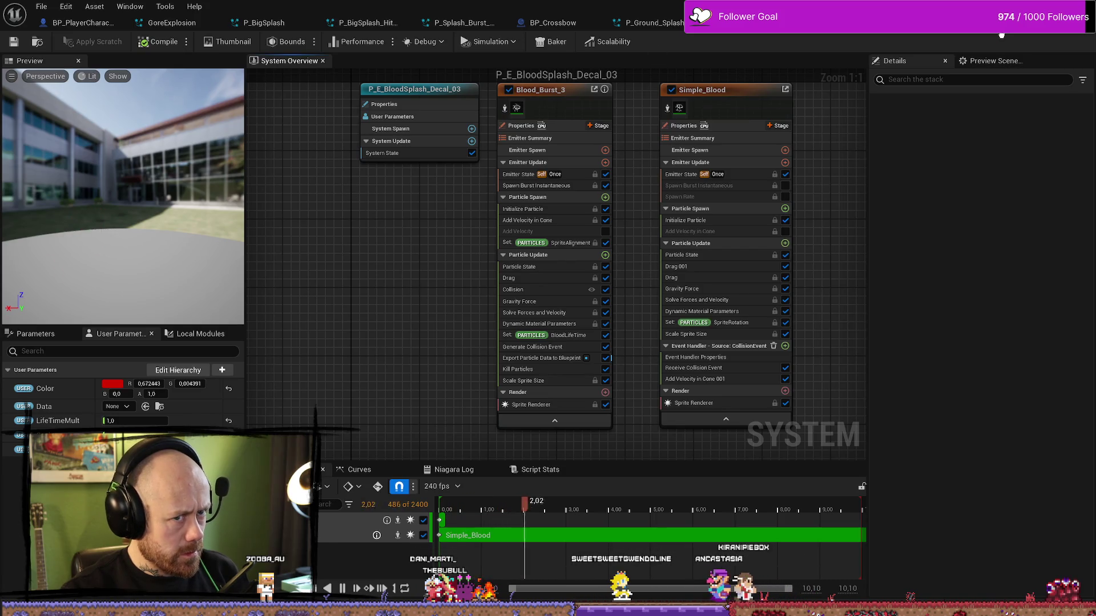
drag(354, 225, 392, 252)
Step: Browse the Pixelated, Stylized and Particles decal folders, then return to BP_PlayerCharacter's graph
key(ctrl+space)
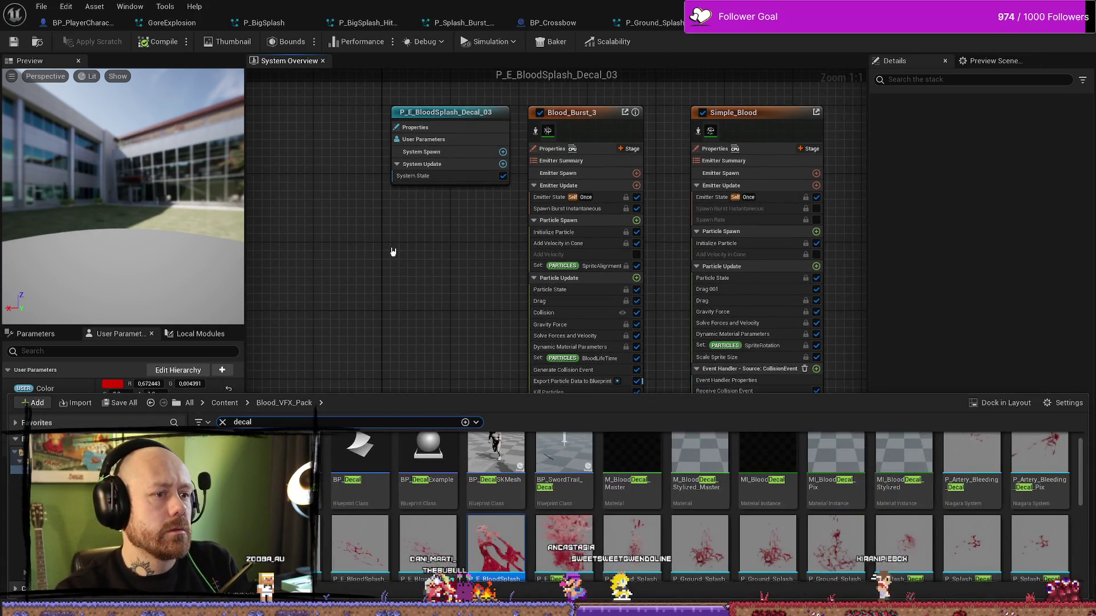
scroll(900, 535, down, 1)
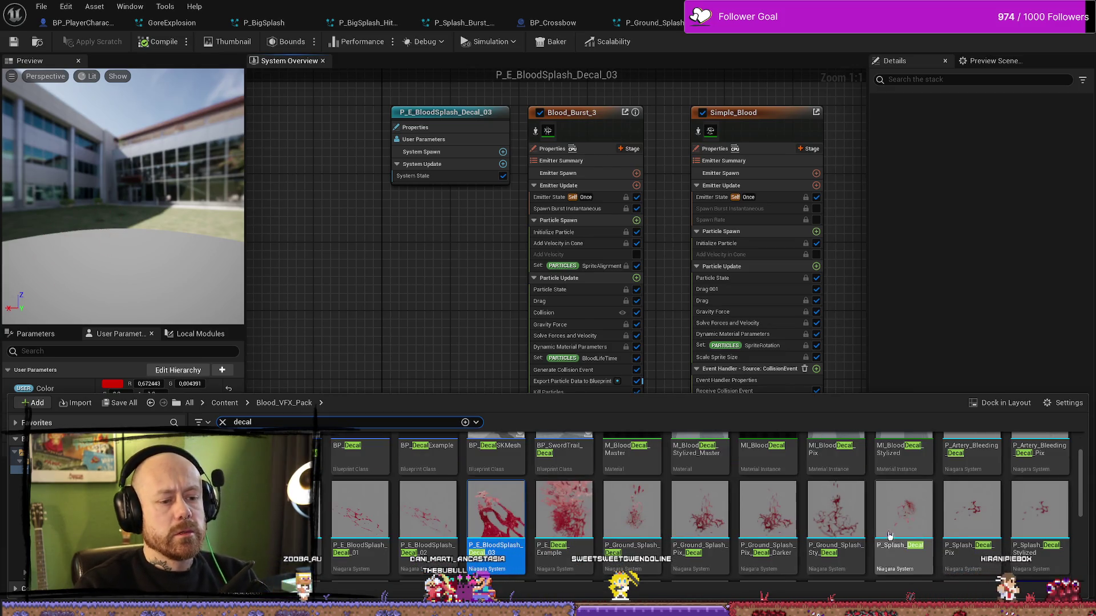
scroll(900, 536, down, 3)
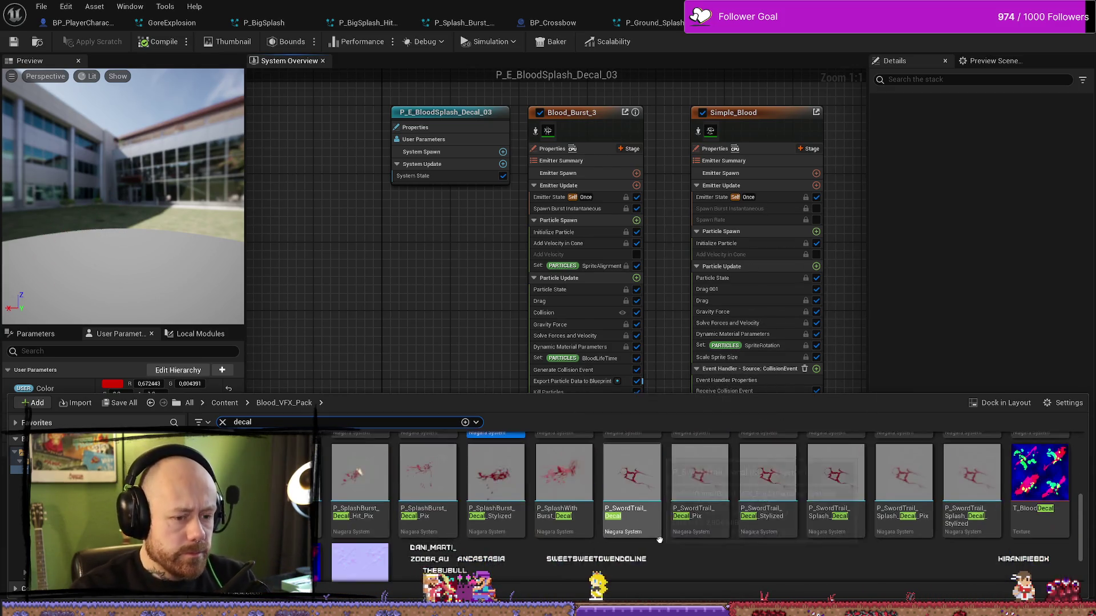
scroll(679, 542, down, 2)
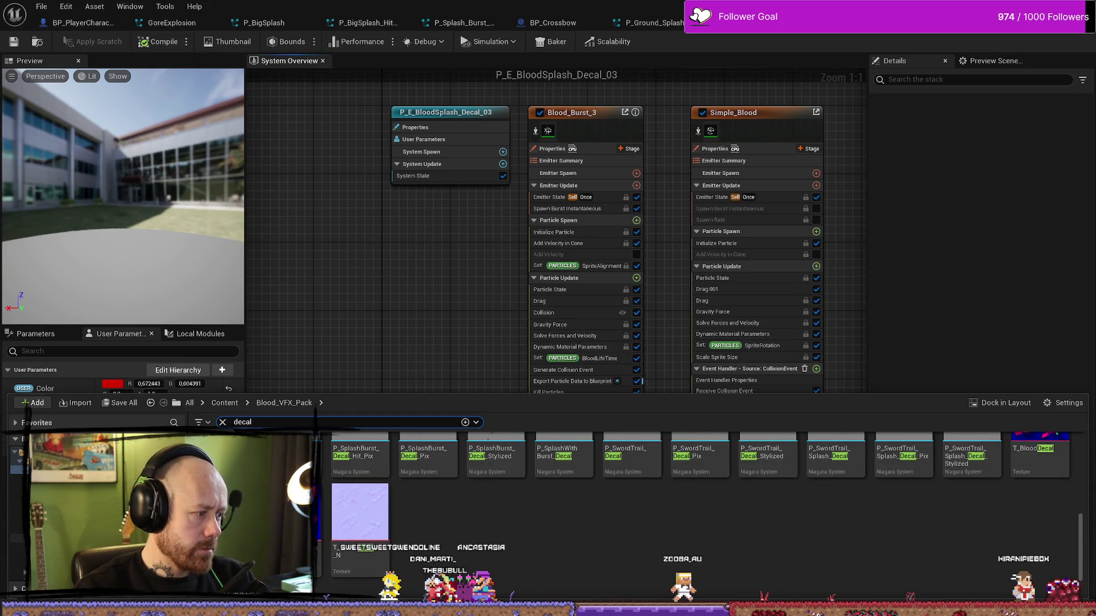
click(25, 547)
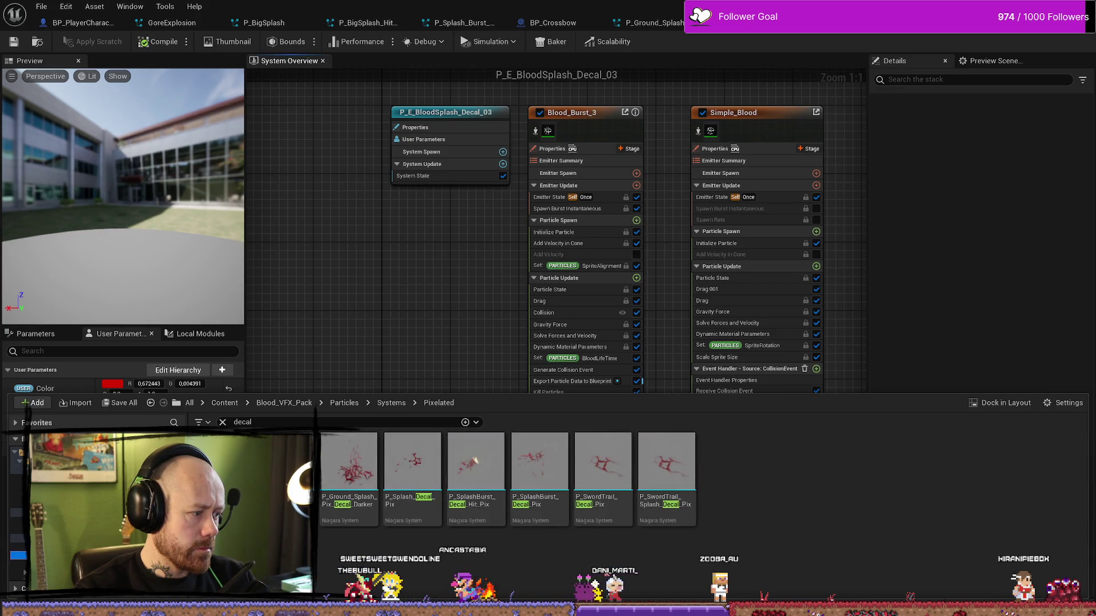
click(24, 565)
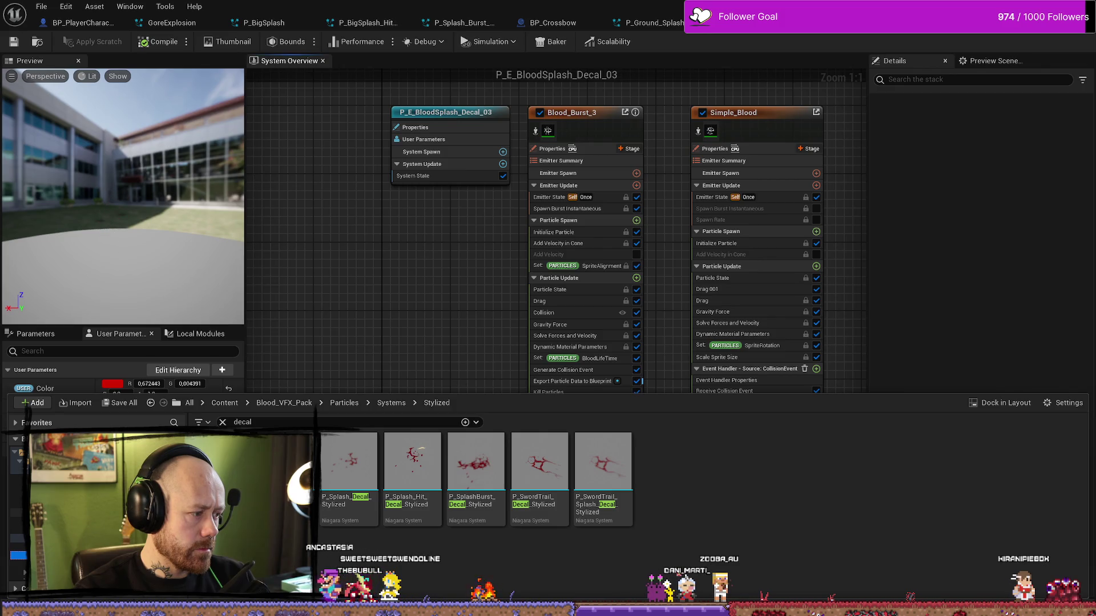
click(20, 512)
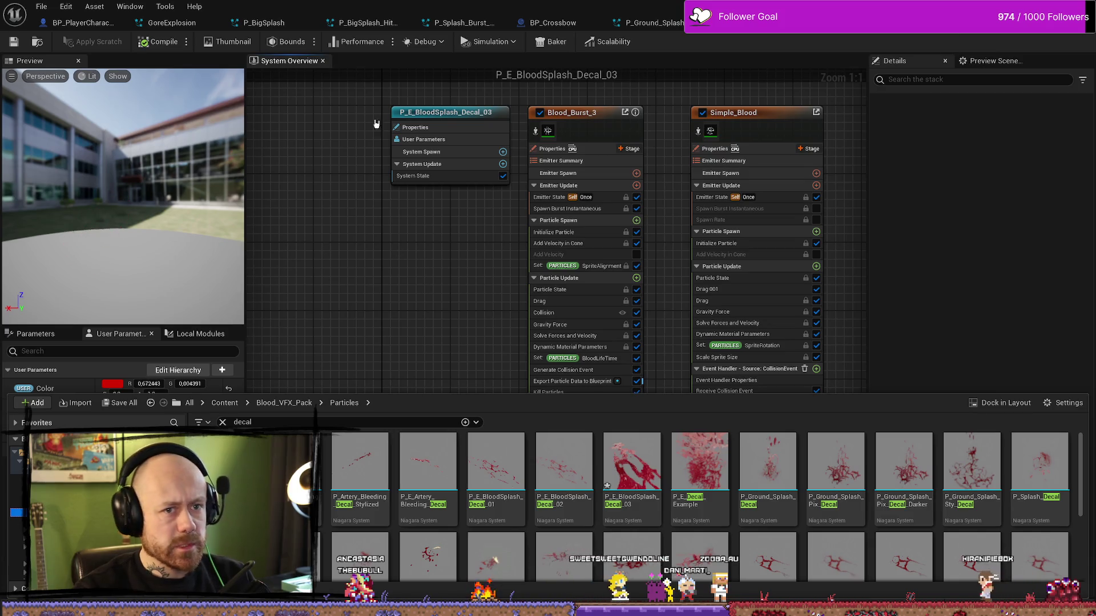
click(80, 22)
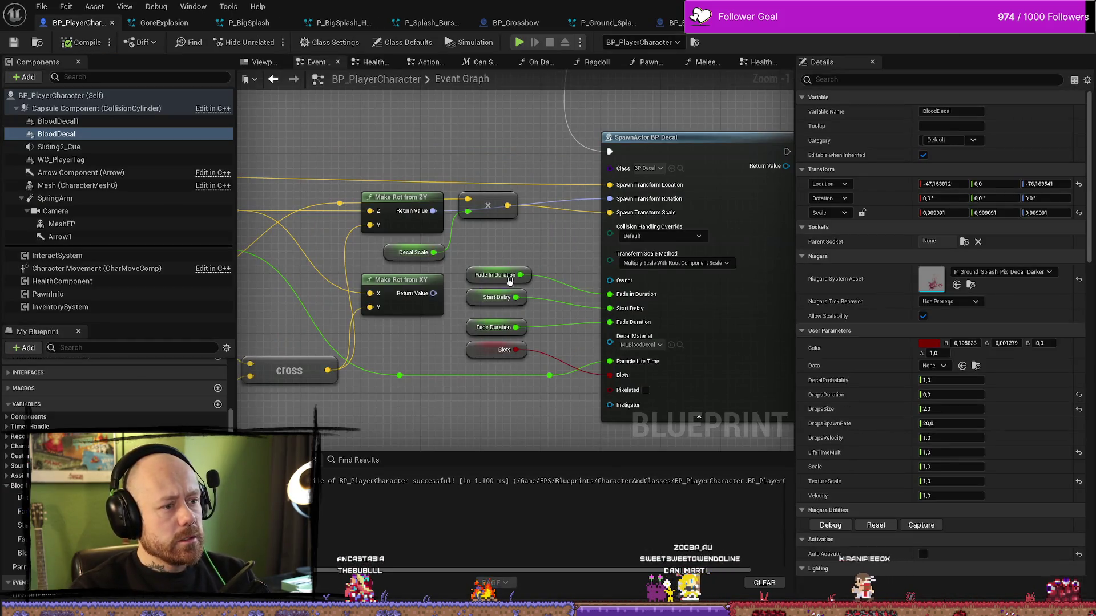
Step: Open the BP_Decal blueprint from the SpawnActor BP Decal node's Class pin
click(702, 146)
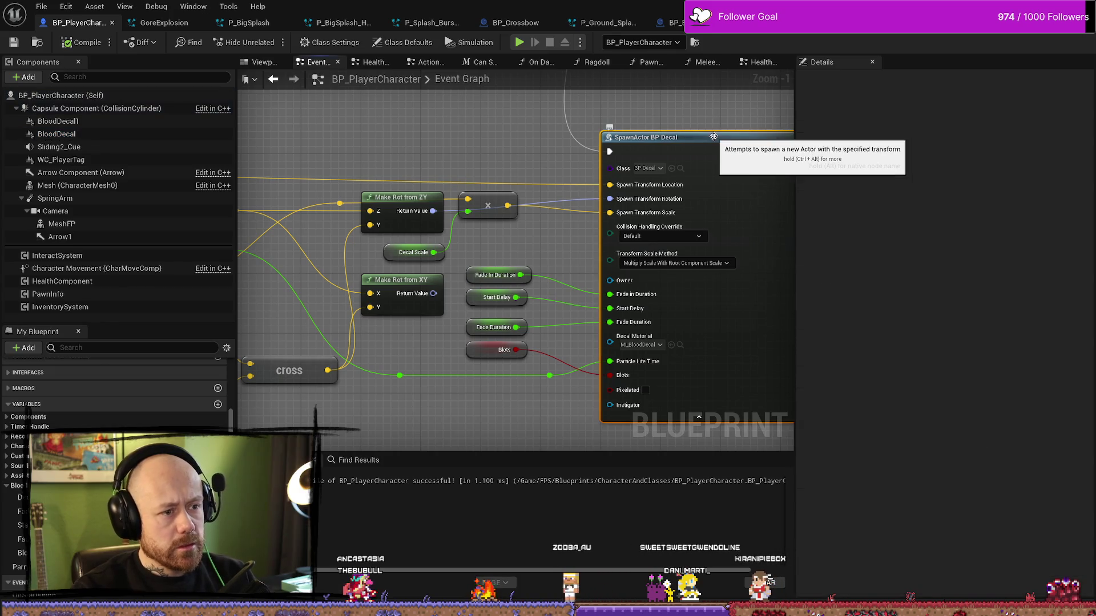
drag(527, 138, 443, 142)
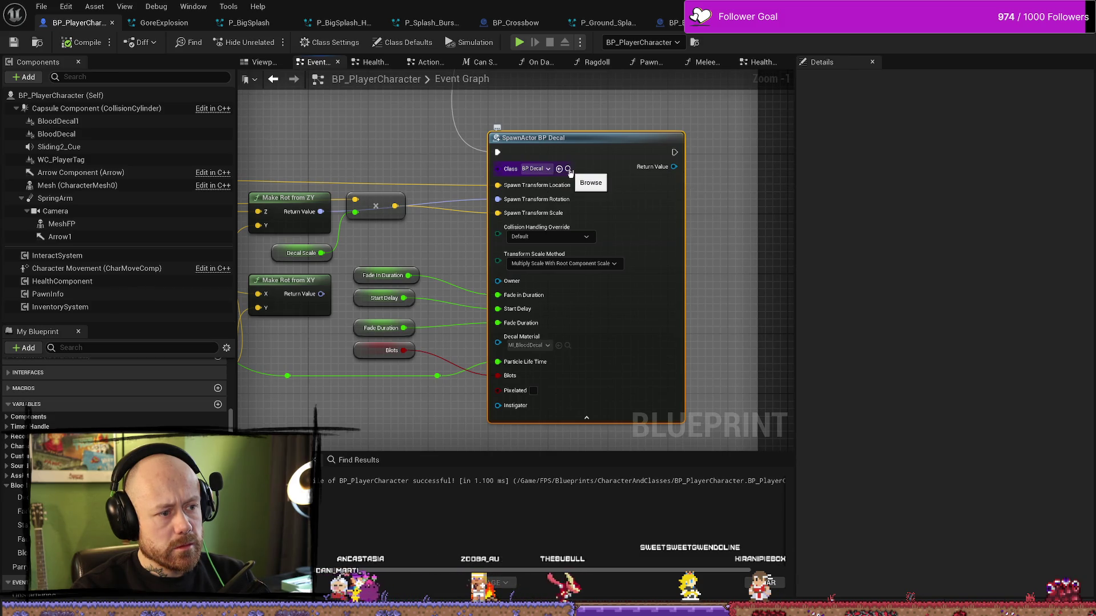
click(568, 169)
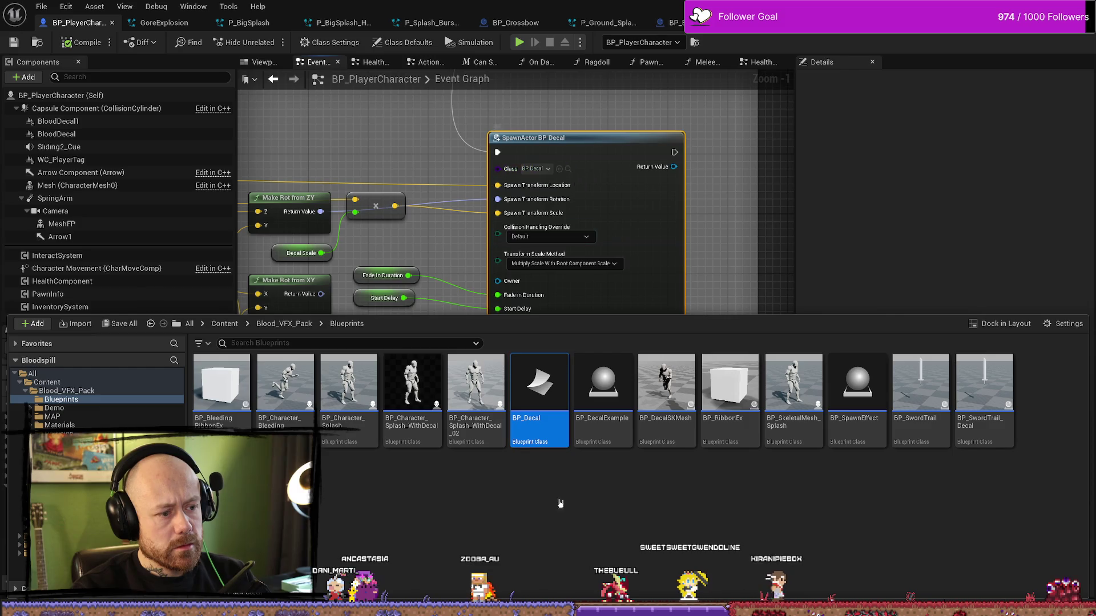
double_click(530, 400)
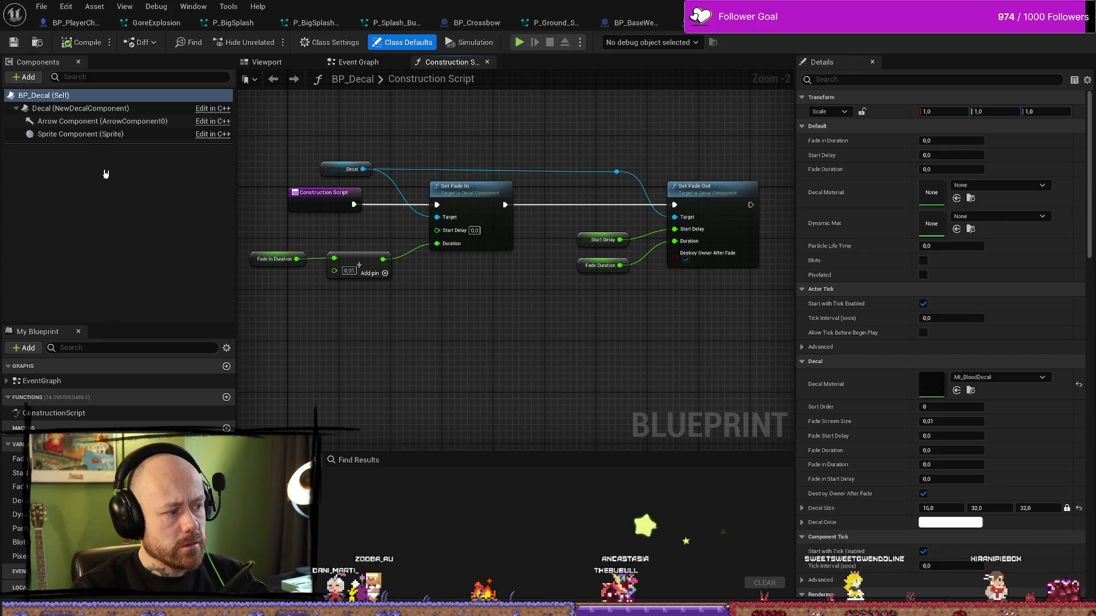
Step: Review BP_Decal's Decal component properties, then bring up the P_BigSplash system
click(80, 134)
click(75, 121)
click(99, 110)
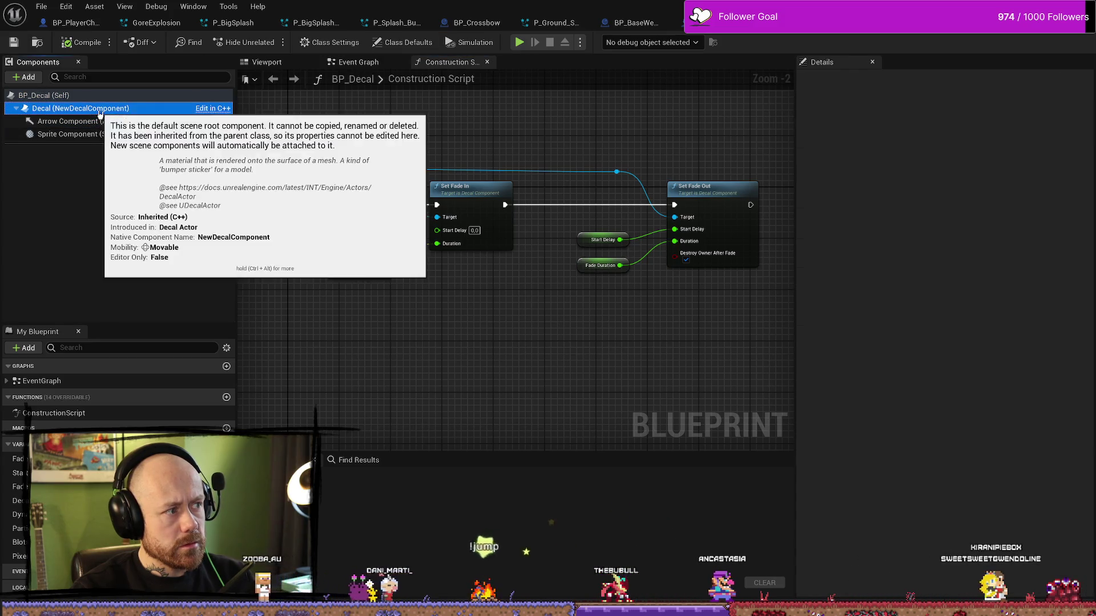
click(515, 368)
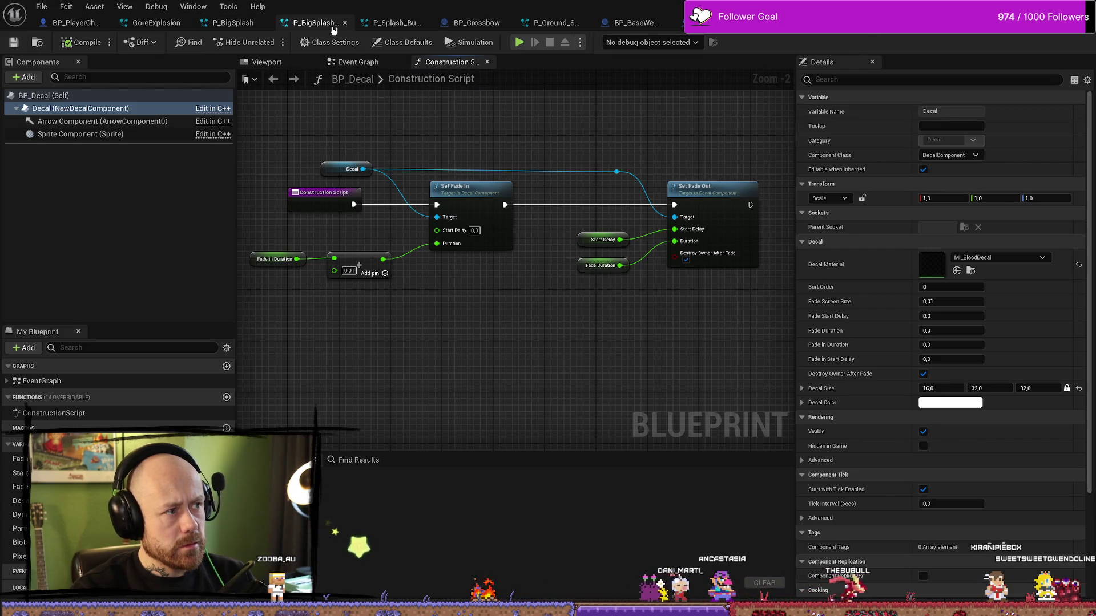
click(231, 23)
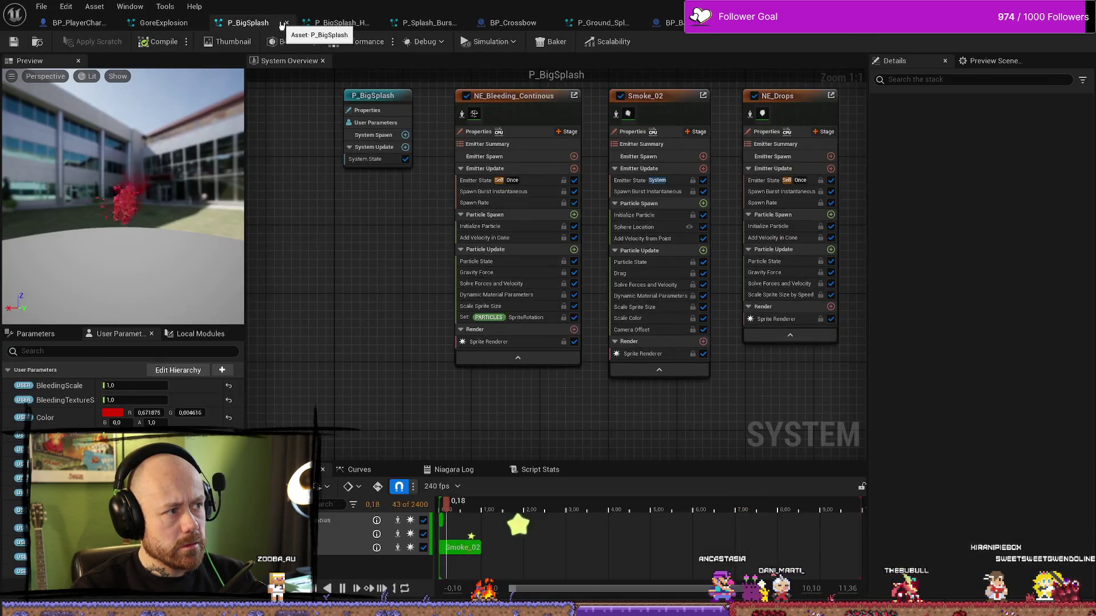
Step: Close the P_BigSplash, P_BigSplash_HitWithMetal and P_Splash_Burst_SkMesh system tabs
click(288, 24)
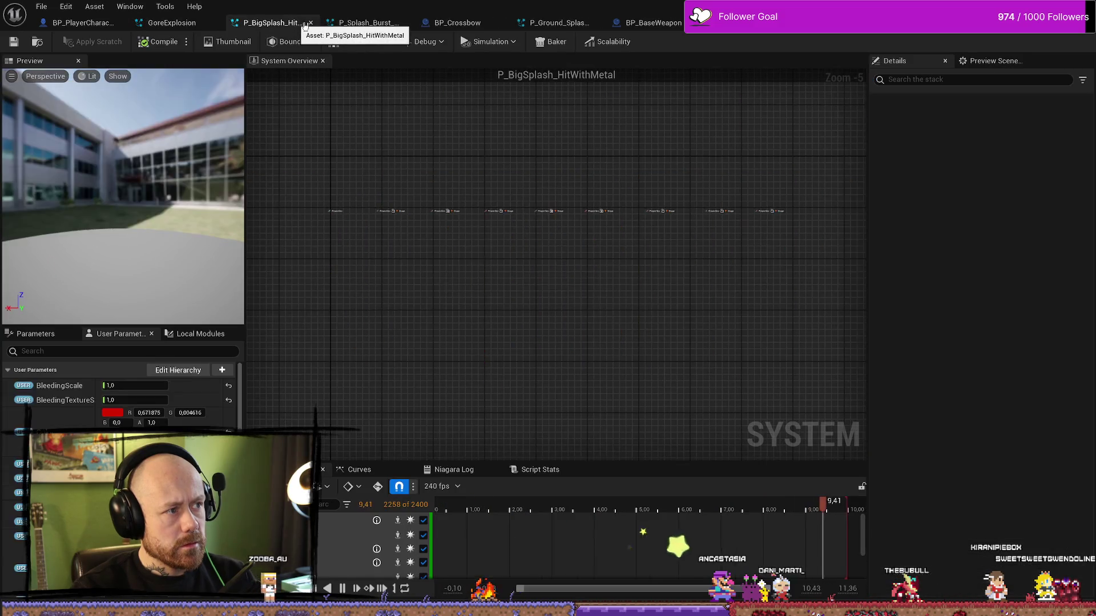
click(310, 23)
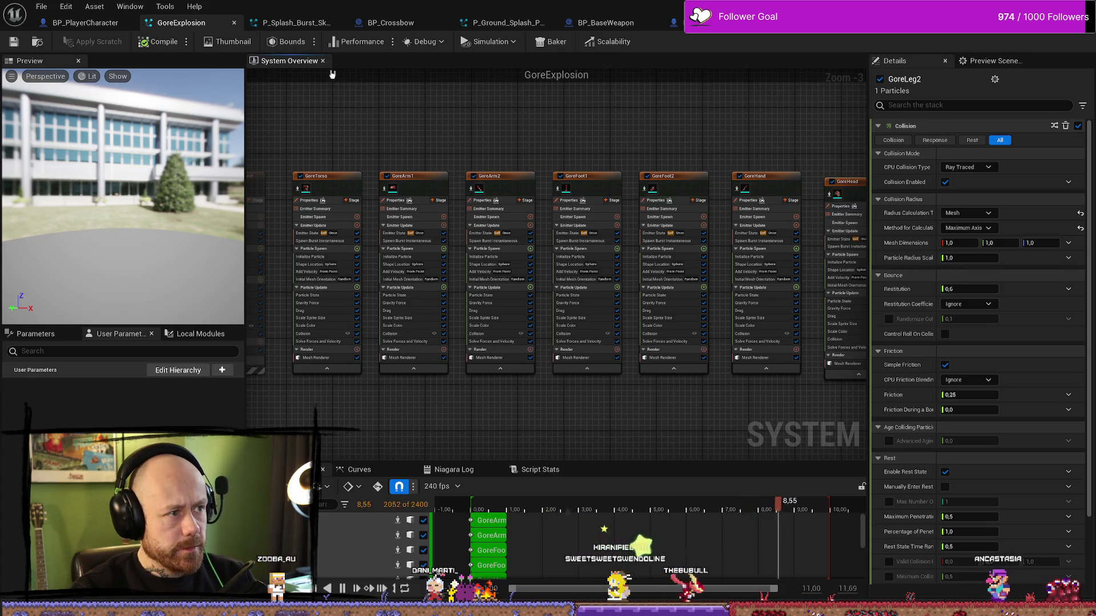
click(328, 24)
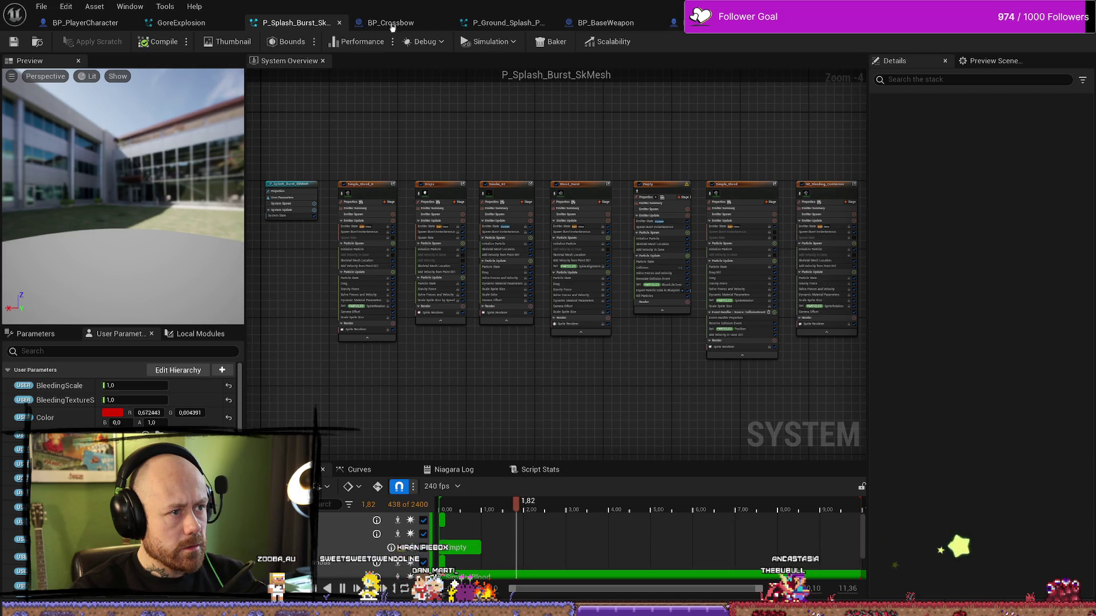
click(339, 23)
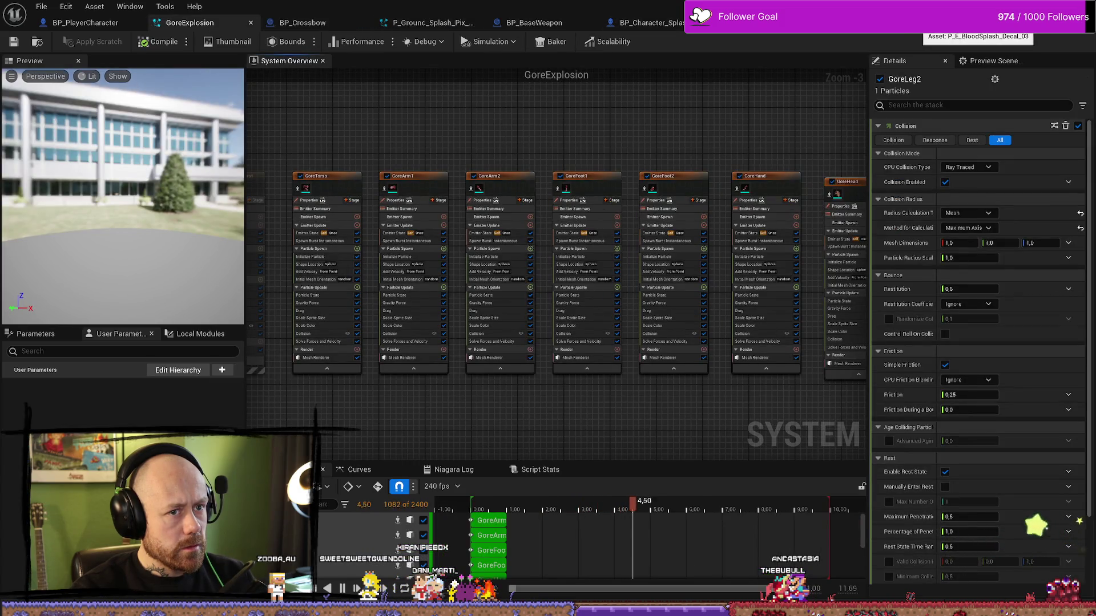
Step: Bring up P_Ground_Splash_Pix_Decal_Darker and pan its System Overview to fit all emitters
click(913, 23)
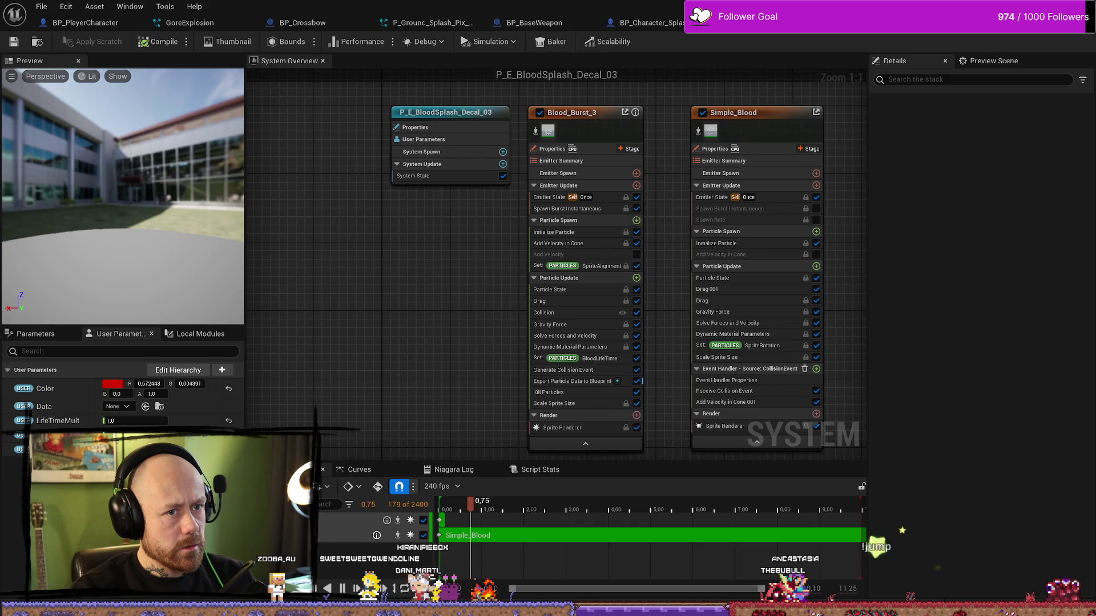
click(811, 23)
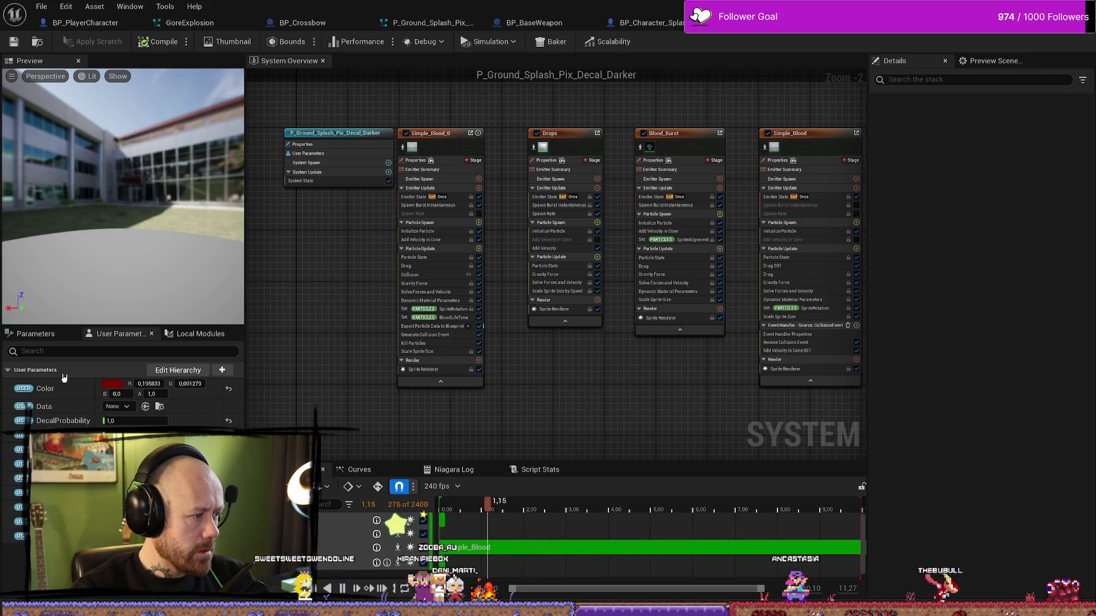
drag(360, 284, 317, 292)
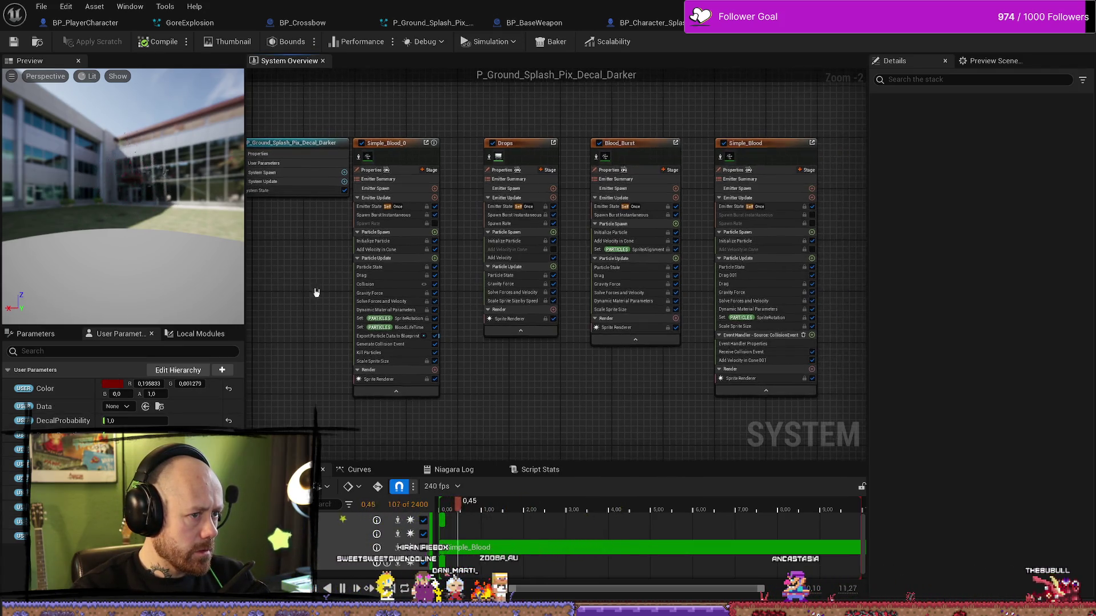
click(399, 147)
drag(689, 126, 653, 129)
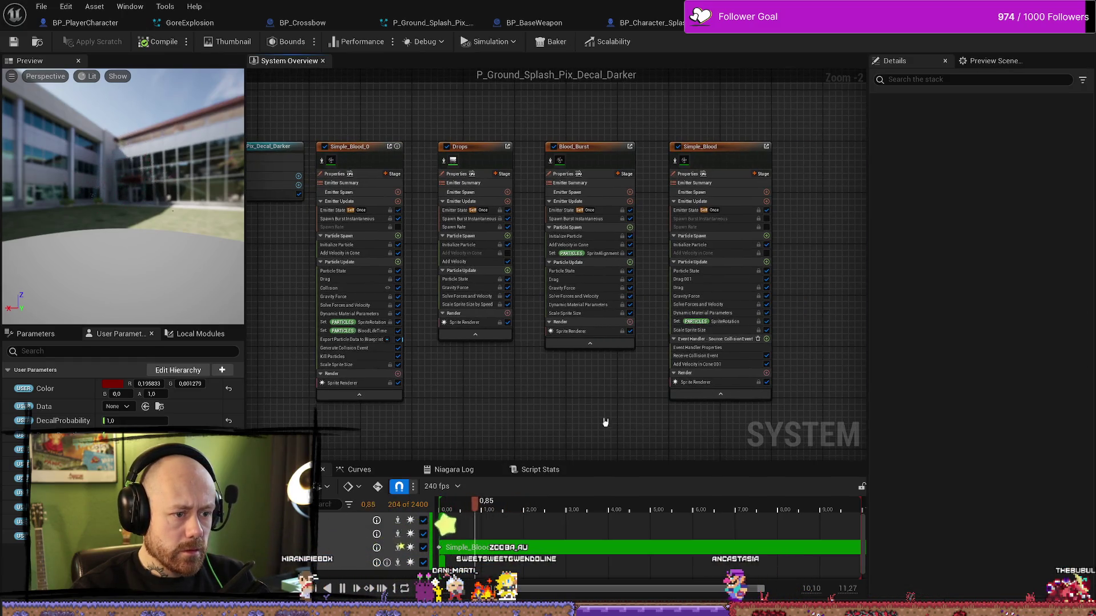
drag(610, 417, 611, 385)
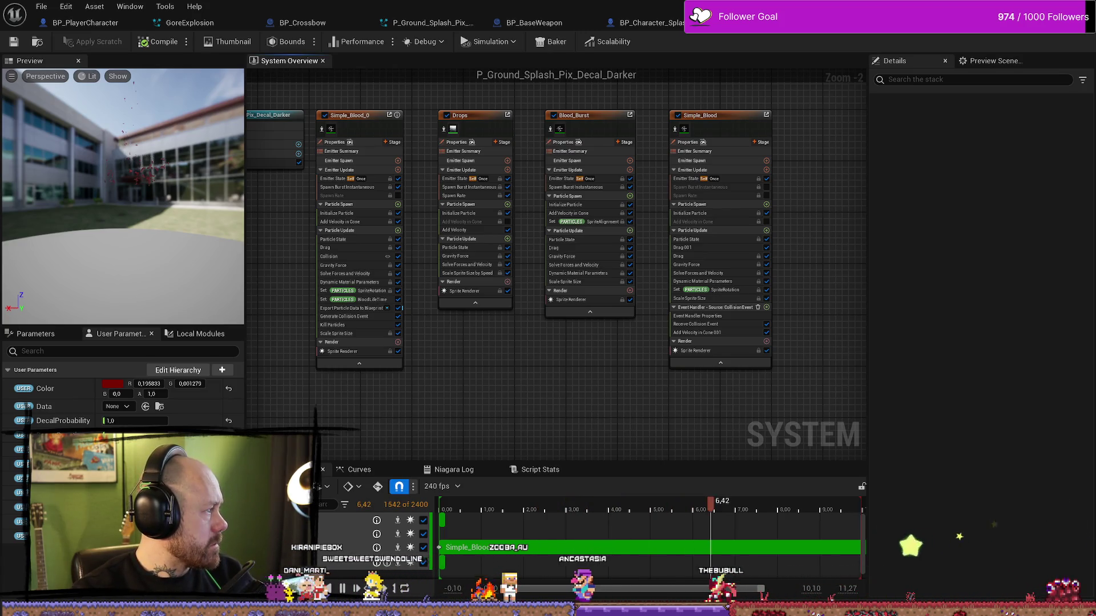
key(alt+Tab)
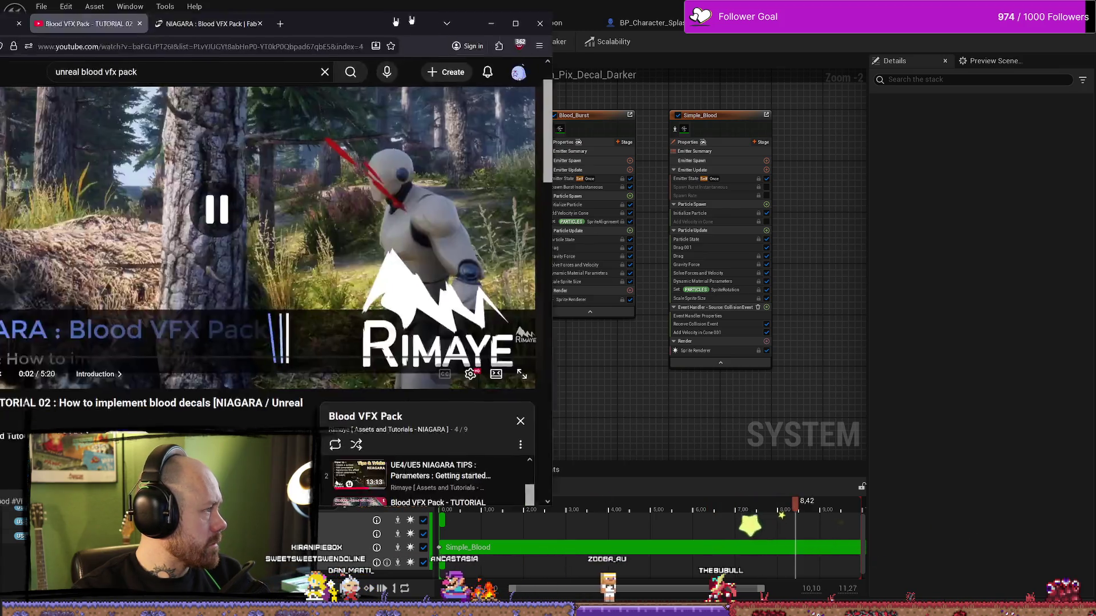
Step: Maximize the Blood VFX Pack tutorial and read its comments on spawning decals on hit
scroll(524, 338, down, 5)
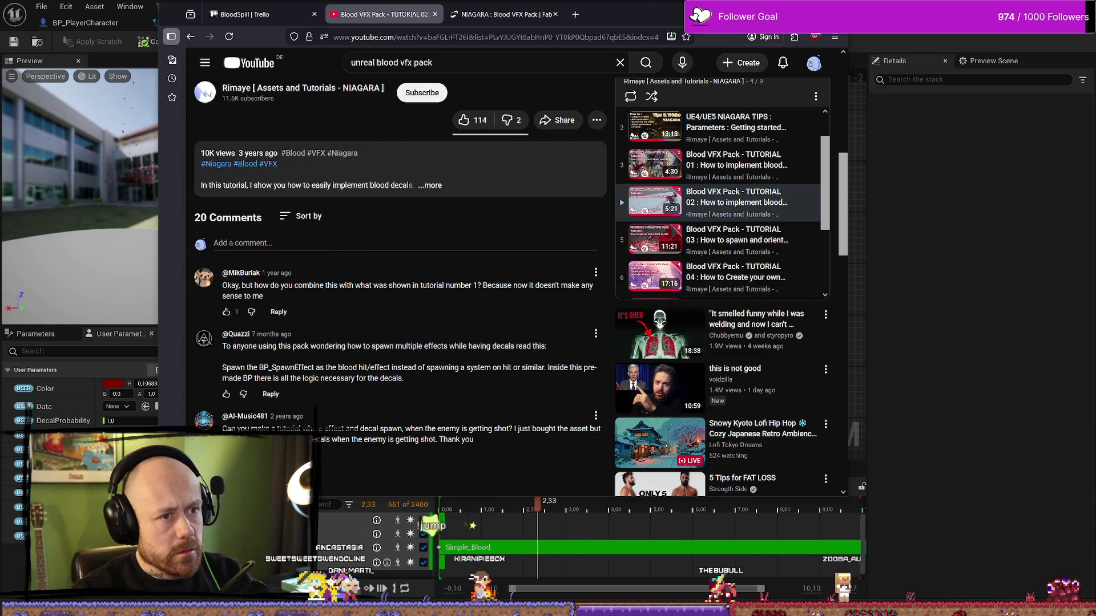
key(super+Up)
scroll(447, 362, down, 3)
scroll(309, 391, down, 10)
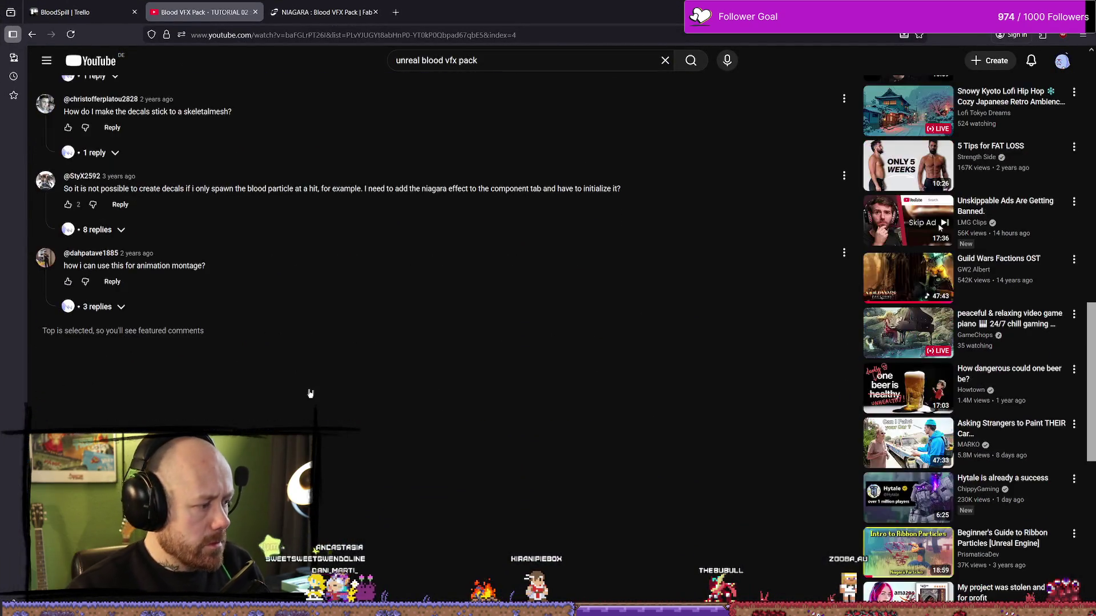
scroll(302, 411, up, 10)
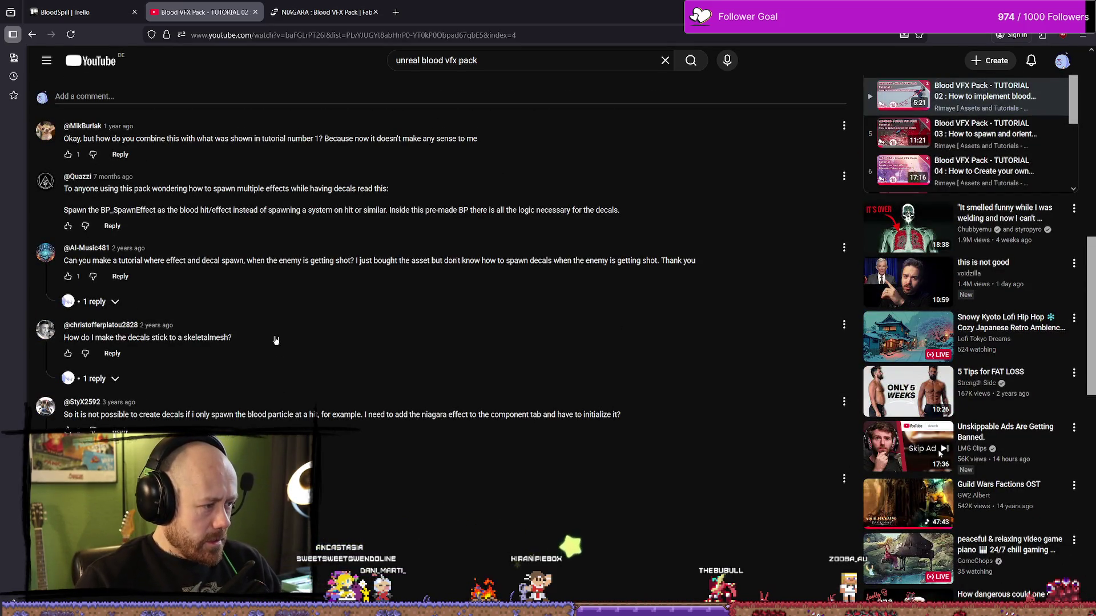
scroll(341, 368, up, 15)
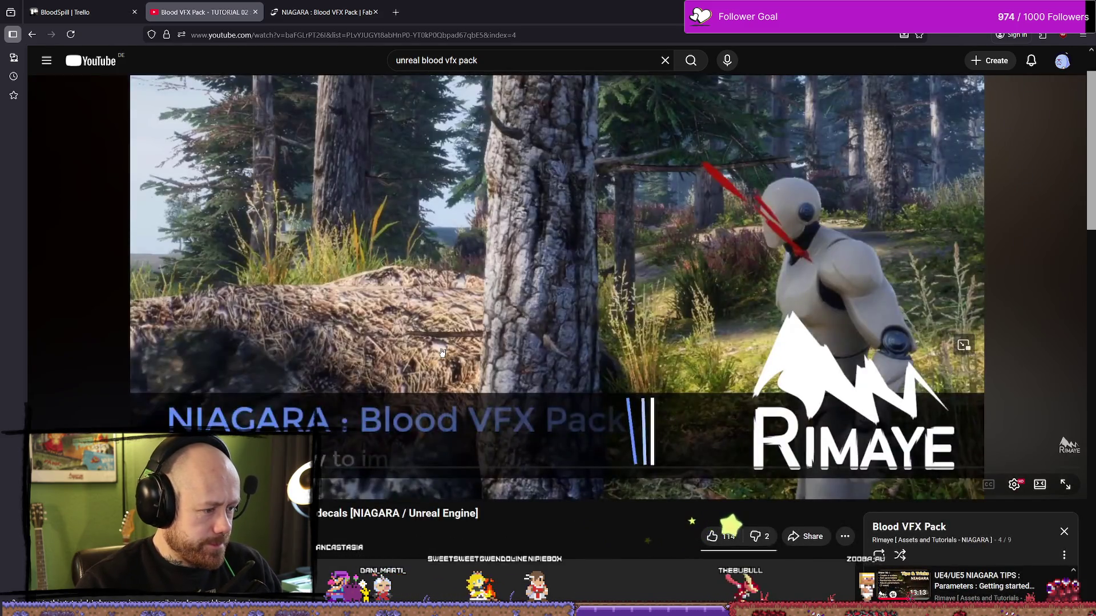
scroll(444, 354, up, 1)
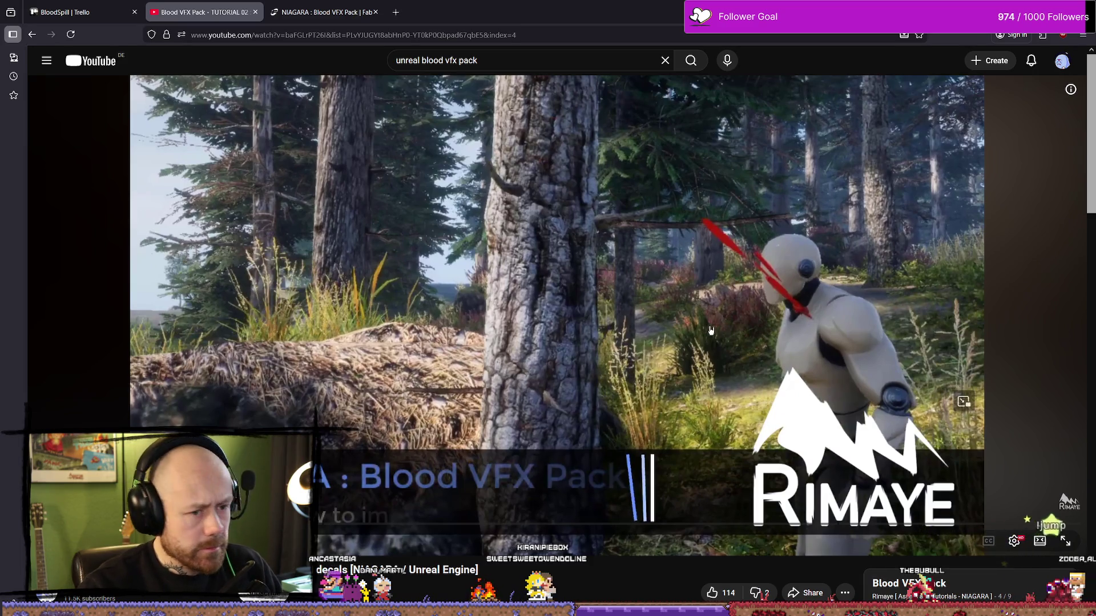
scroll(711, 330, down, 15)
scroll(761, 319, down, 4)
scroll(759, 318, up, 15)
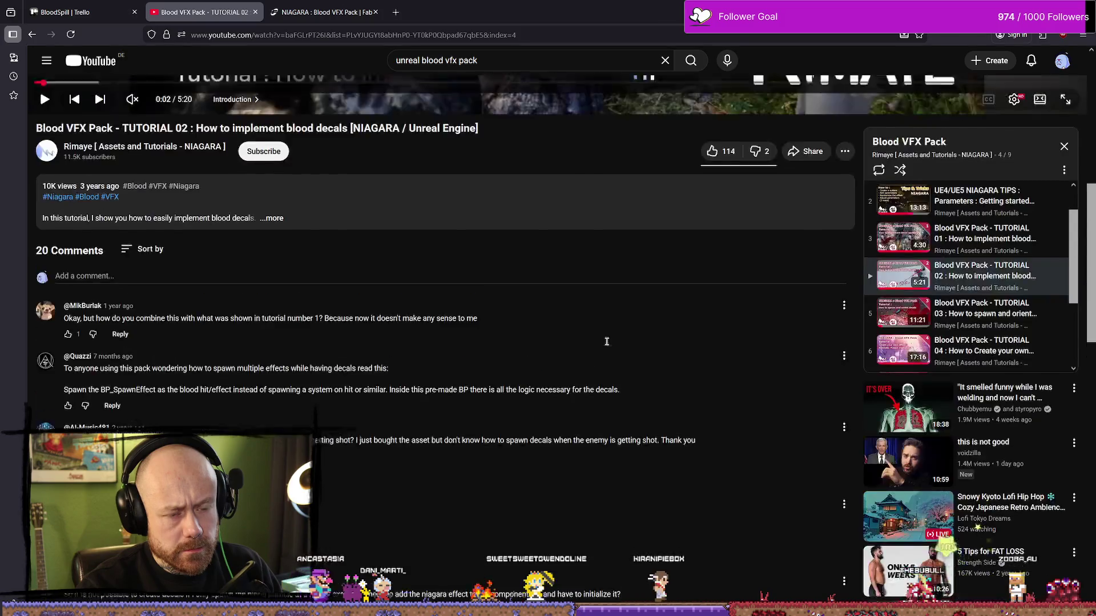
key(alt+Tab)
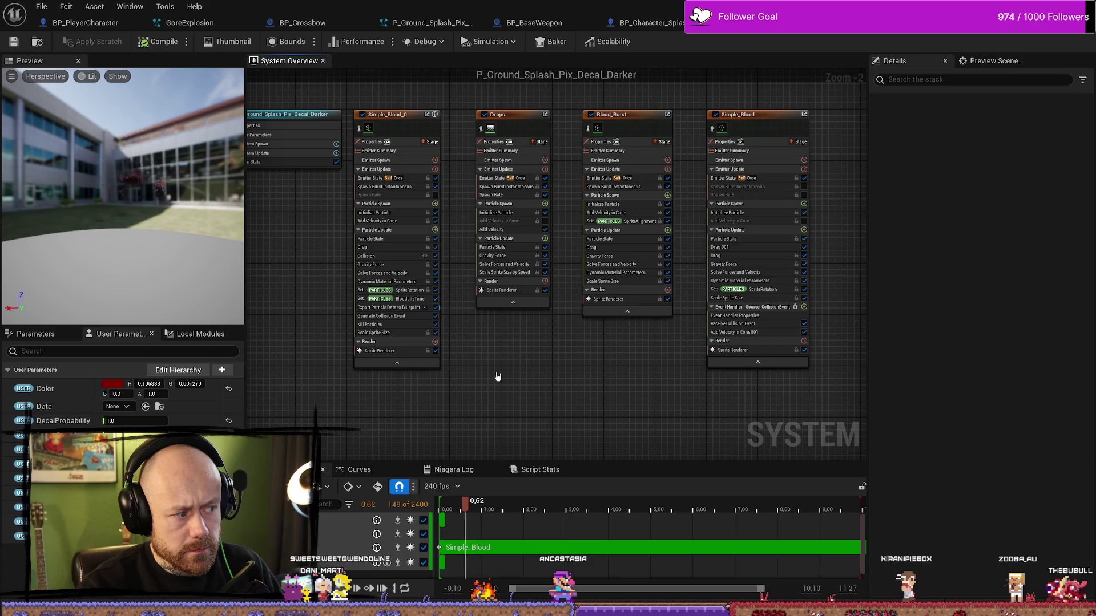
Step: Pan BP_PlayerCharacter's graph to the Break BasicParticleData nodes and inspect the BloodDecal1 component
key(ctrl+space)
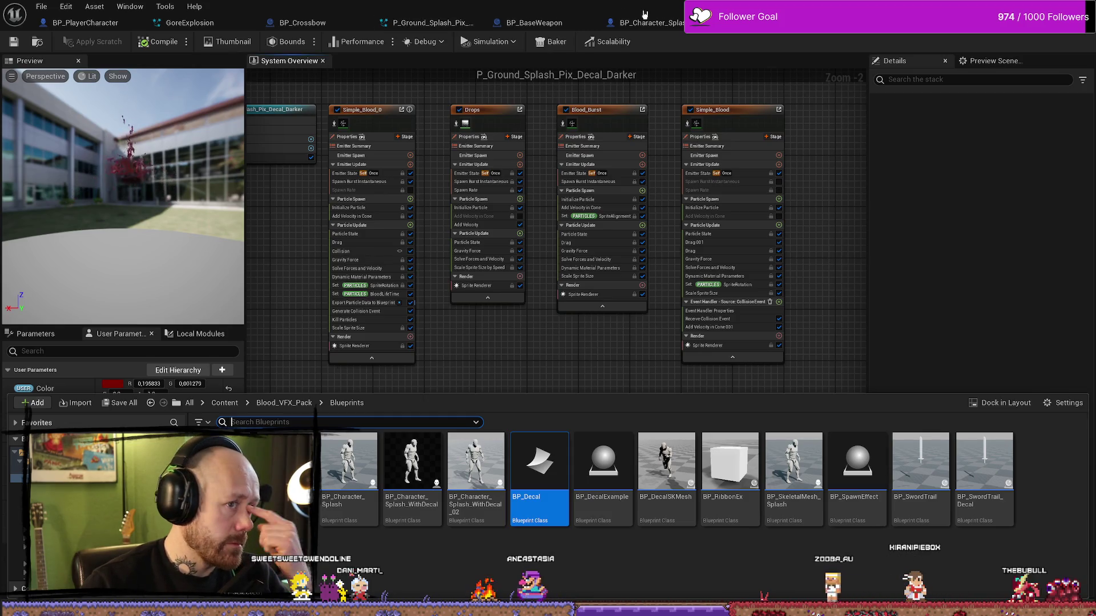
click(111, 26)
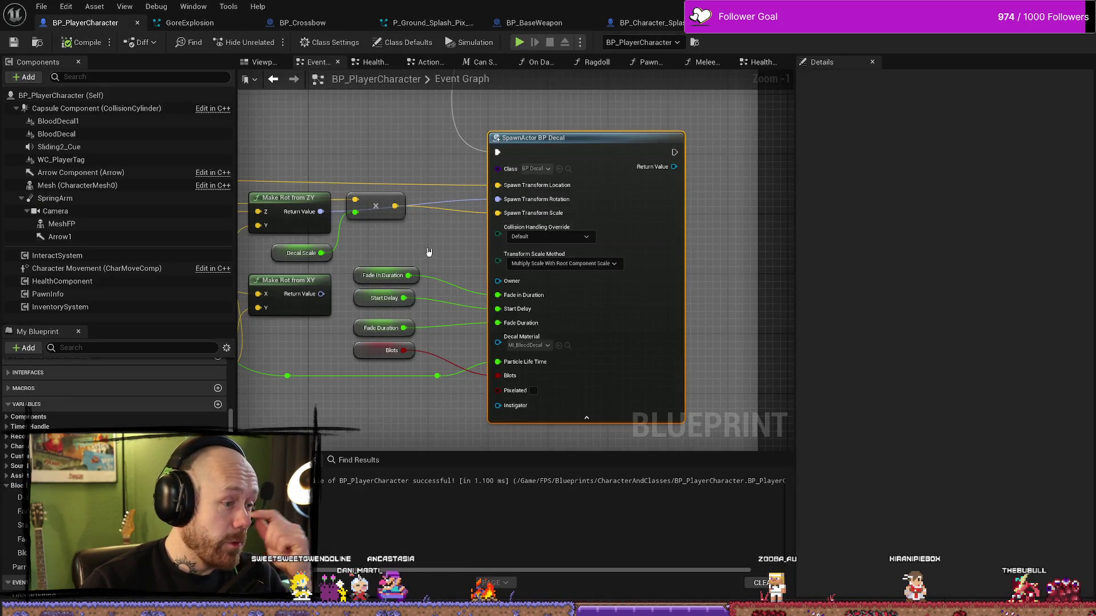
drag(428, 253, 515, 221)
drag(419, 331, 459, 335)
drag(463, 388, 542, 390)
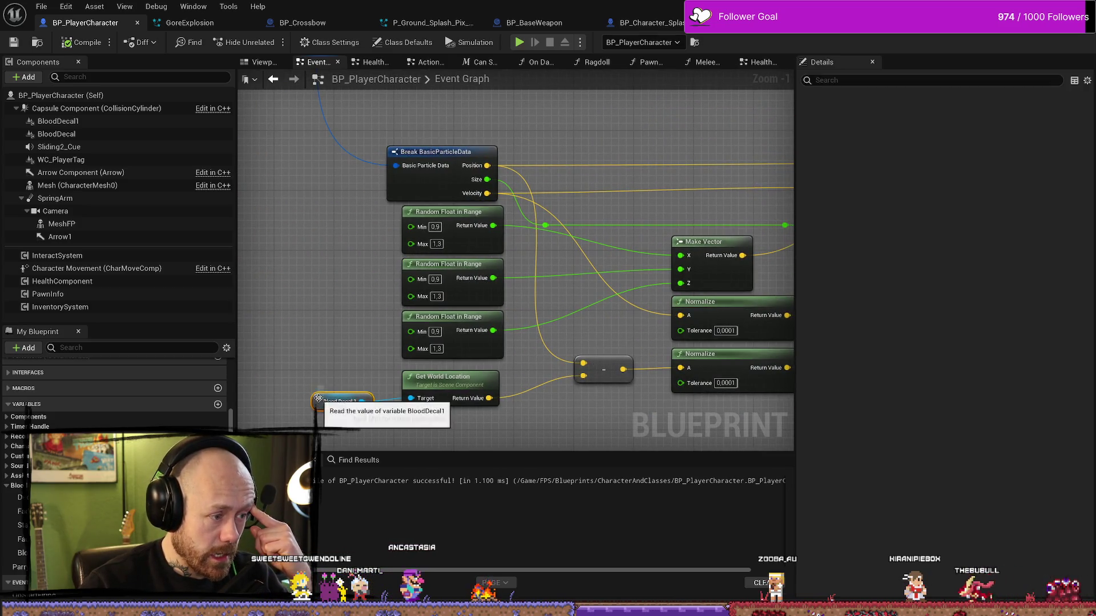
click(320, 402)
scroll(350, 298, down, 3)
drag(391, 209, 427, 259)
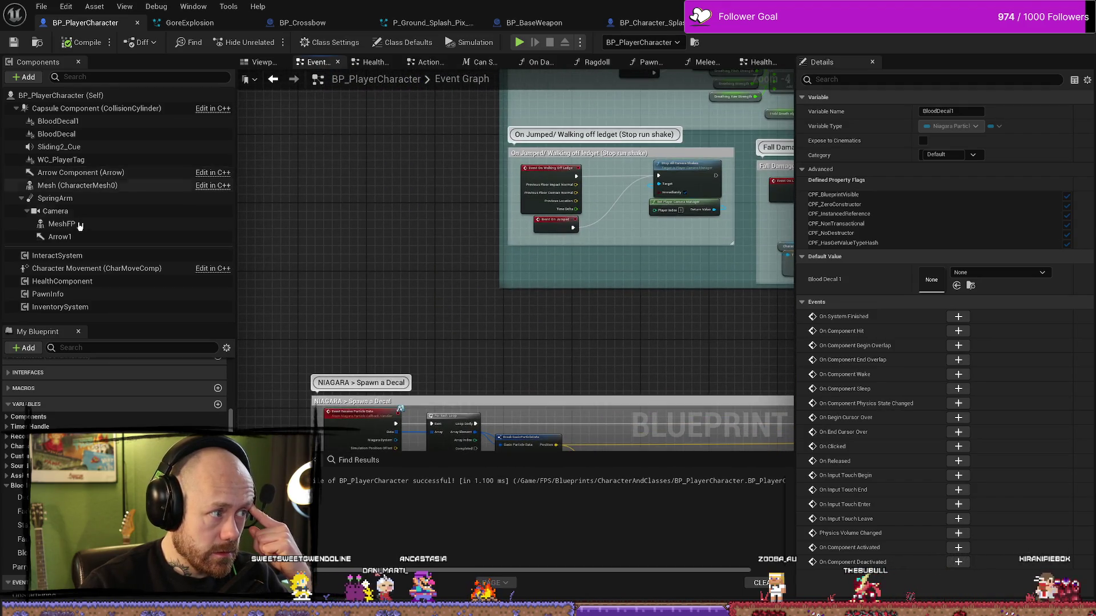
click(57, 121)
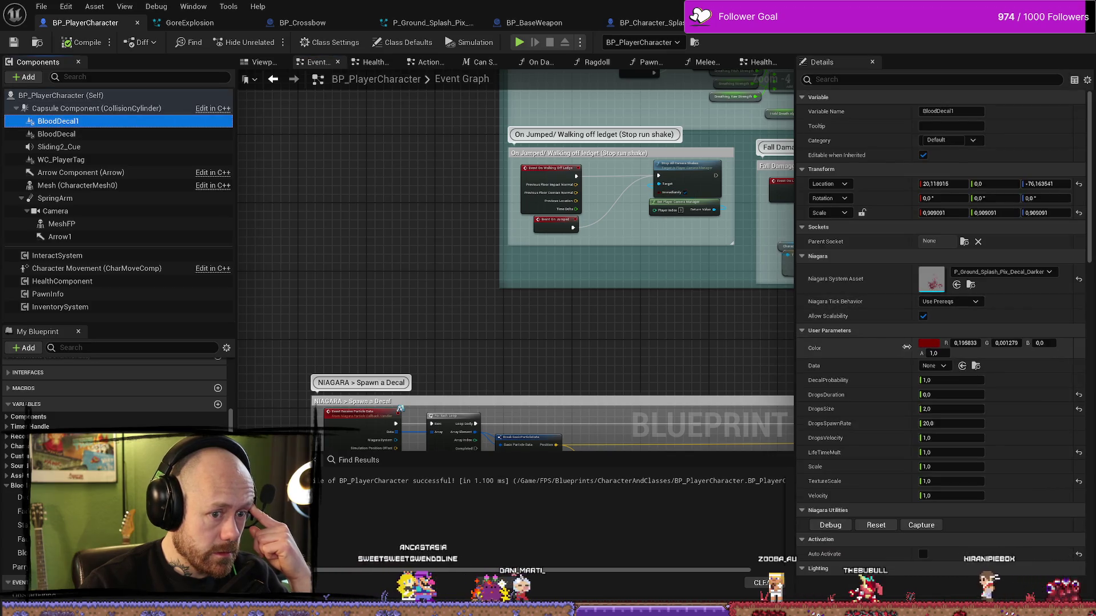
Step: Compare BloodDecal and BloodDecal1, trying the stylized splash before keeping P_Ground_Splash_Pix_Decal_Darker
click(102, 132)
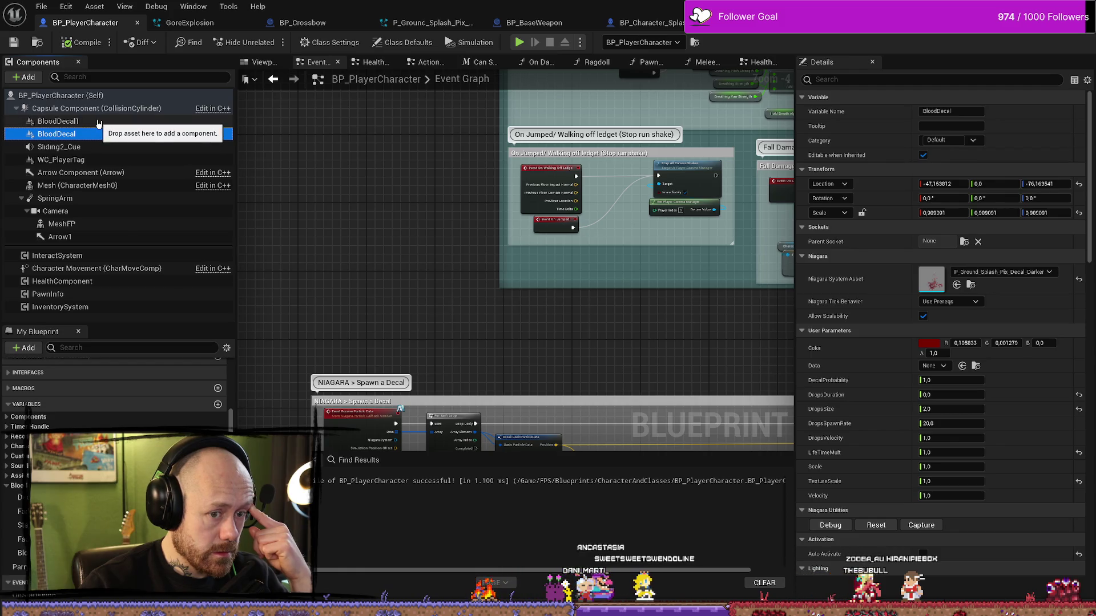
click(99, 122)
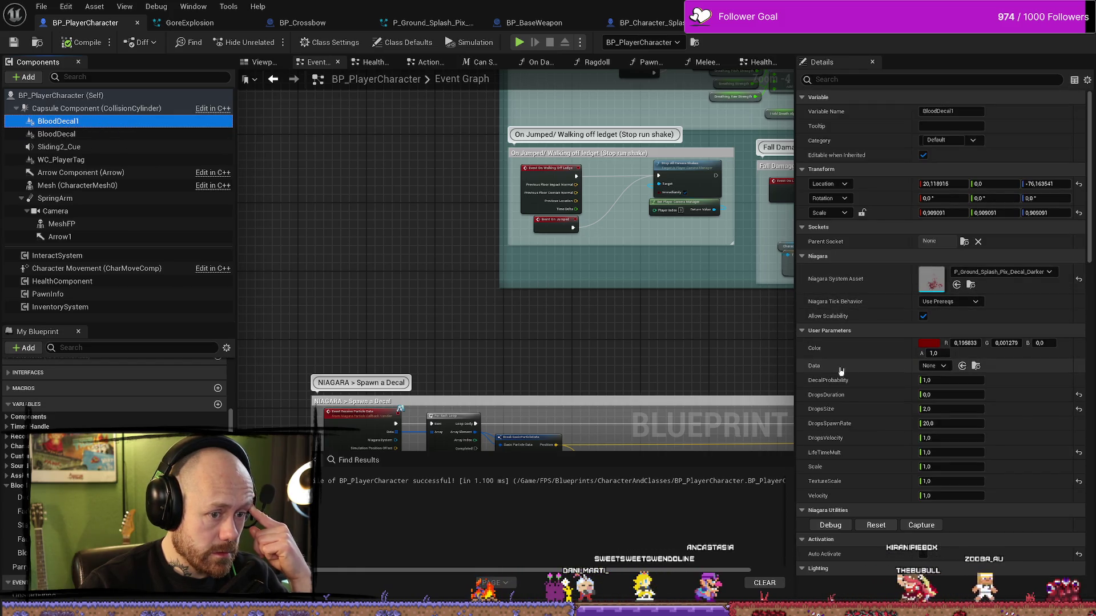
click(942, 368)
click(939, 368)
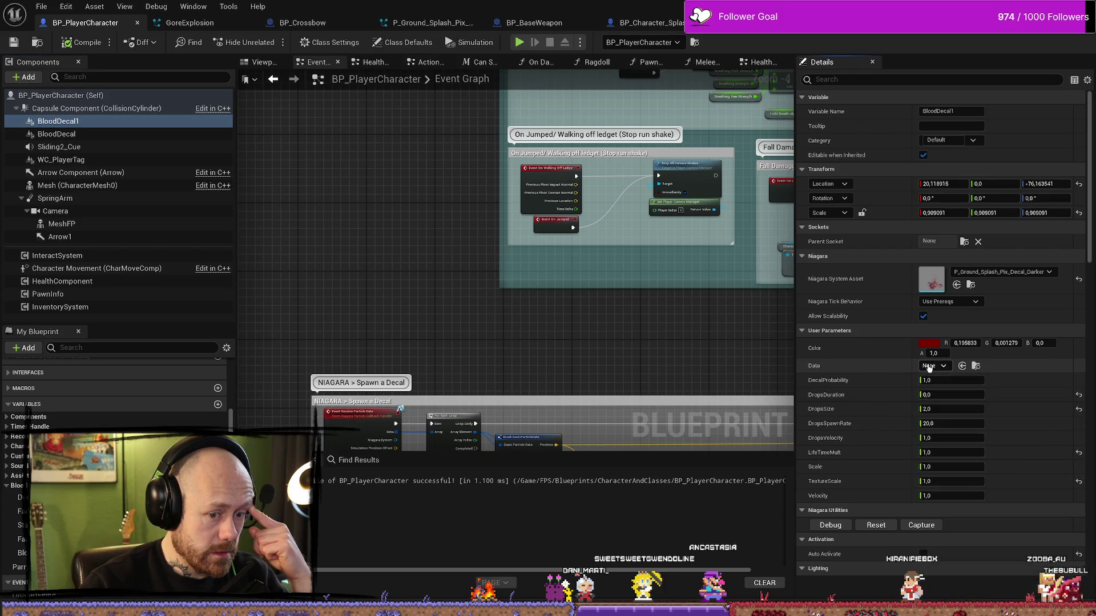
click(1000, 273)
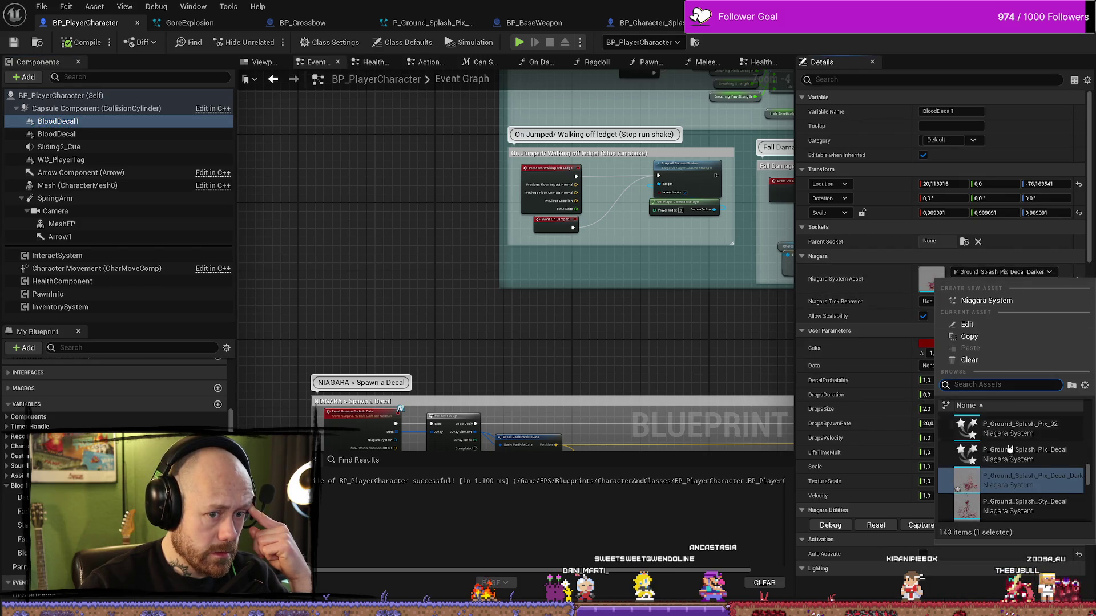
click(1026, 511)
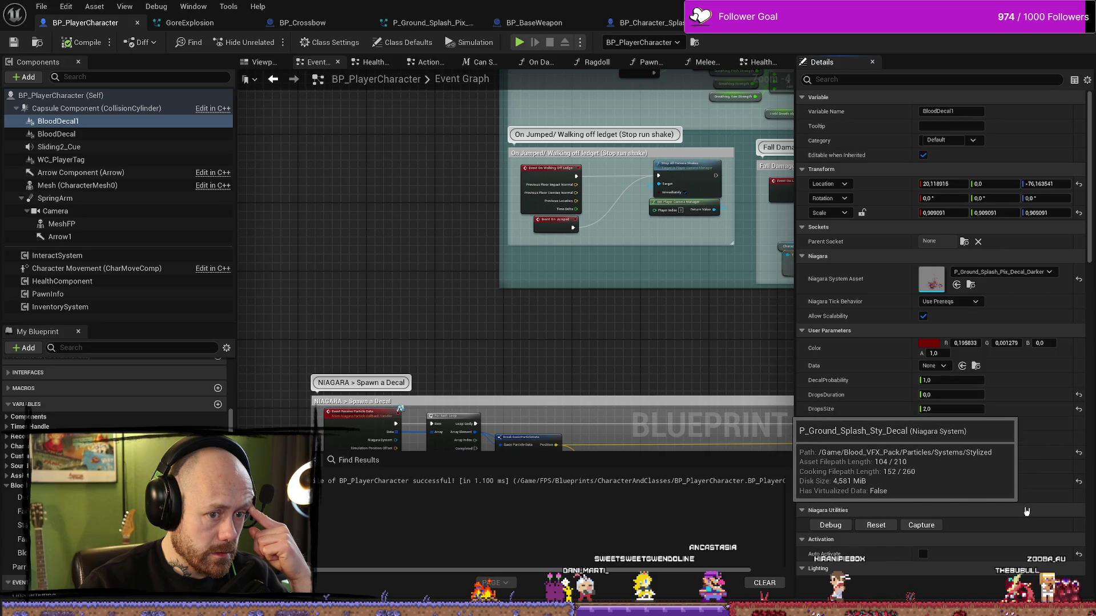
click(1020, 274)
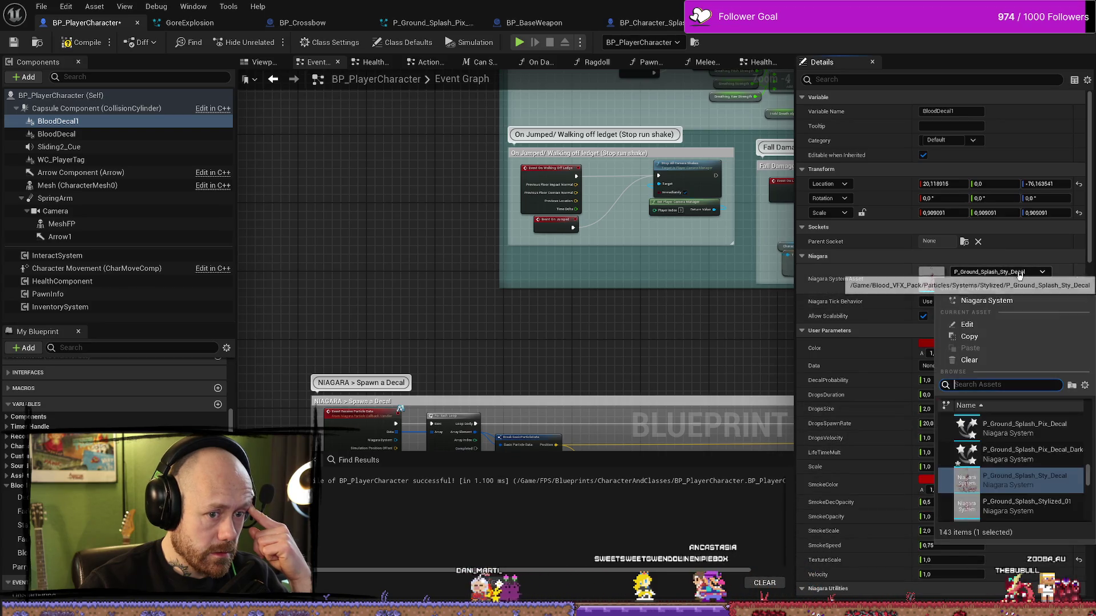
click(1065, 463)
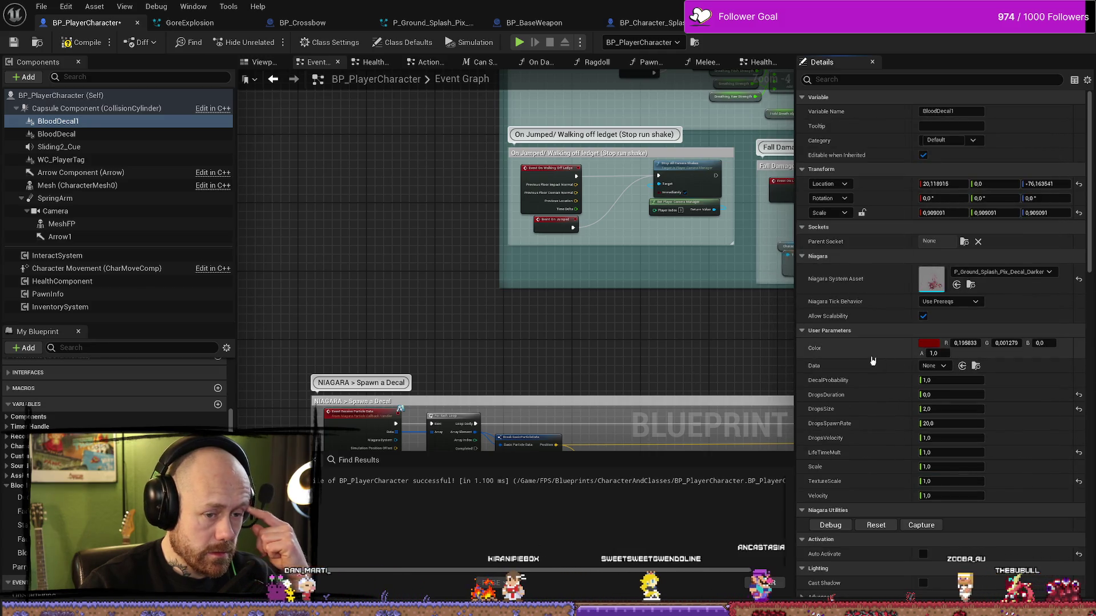
scroll(897, 387, down, 2)
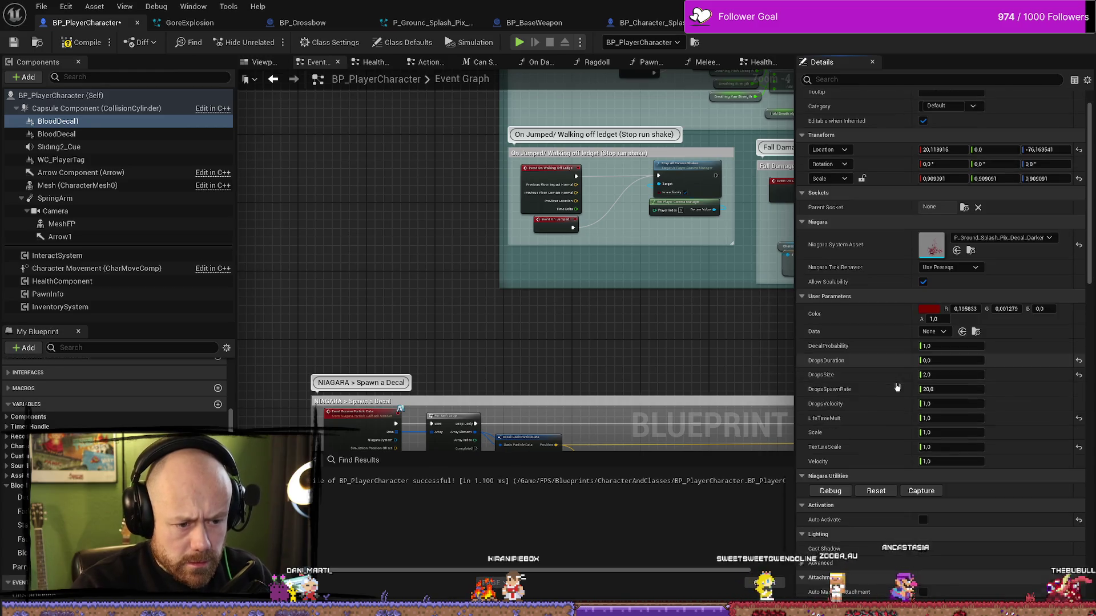
scroll(862, 411, down, 2)
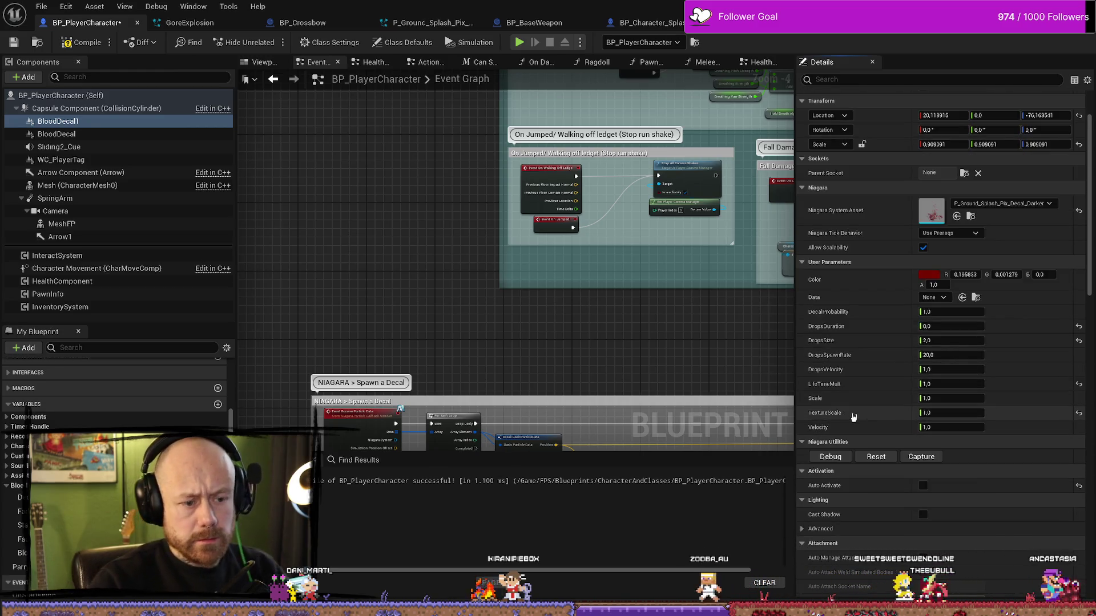
Step: Set the Color parameter of BloodDecal1 and BloodDecal to black (0, 0, 0) and compile
click(930, 277)
drag(852, 483, 850, 567)
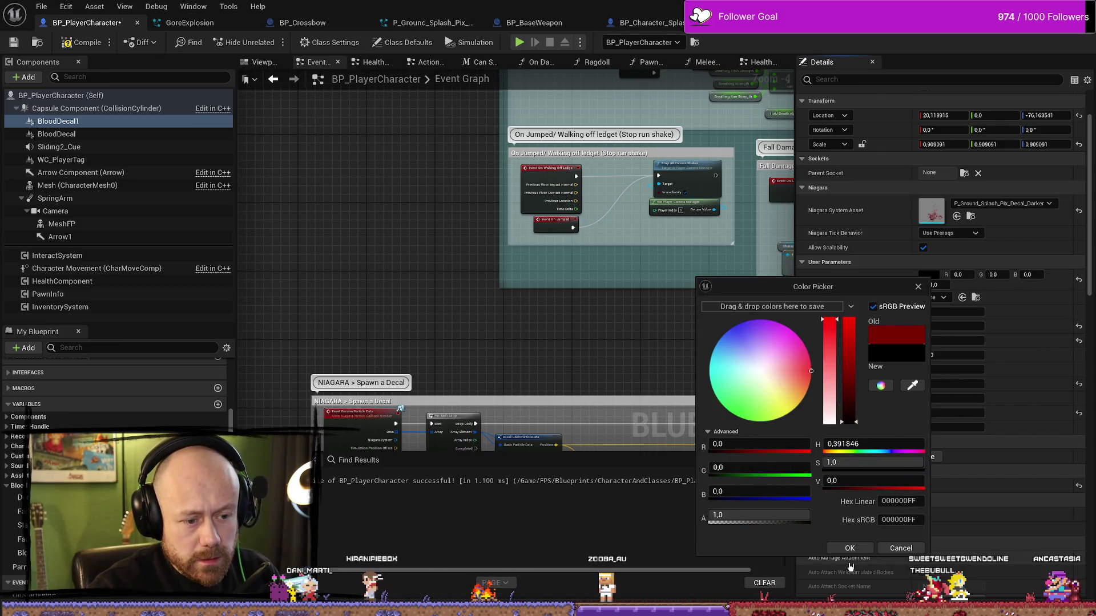
click(858, 549)
click(57, 134)
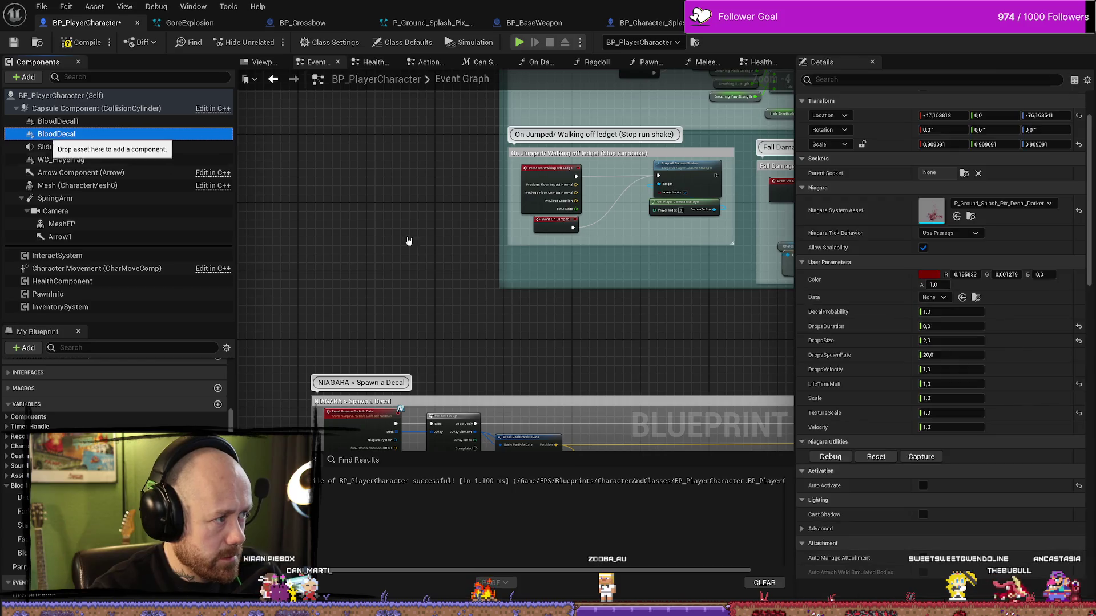
click(930, 270)
drag(837, 399, 837, 425)
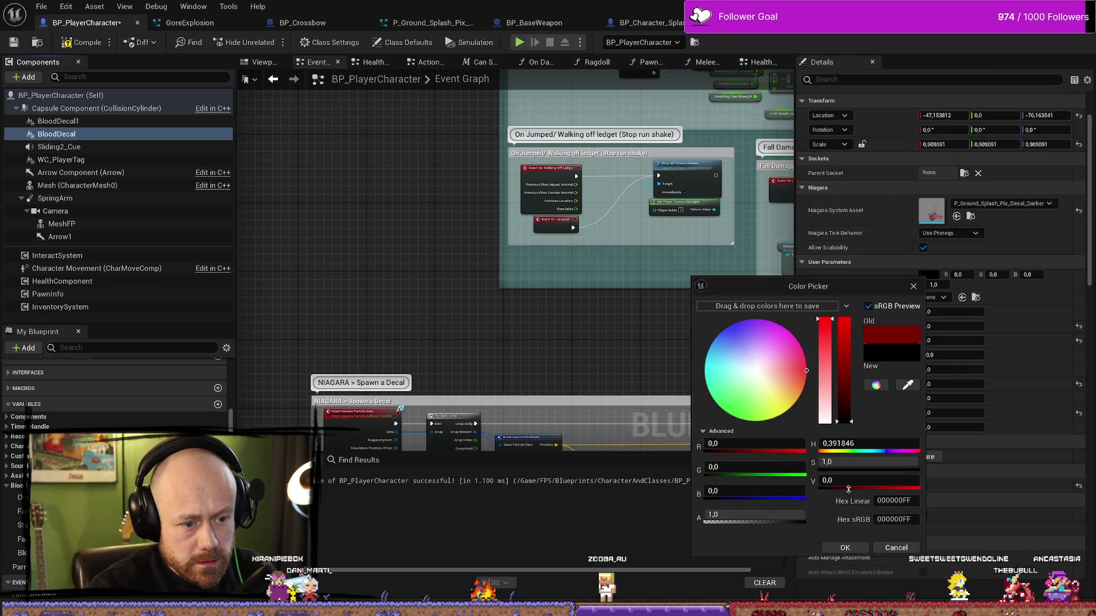
click(847, 548)
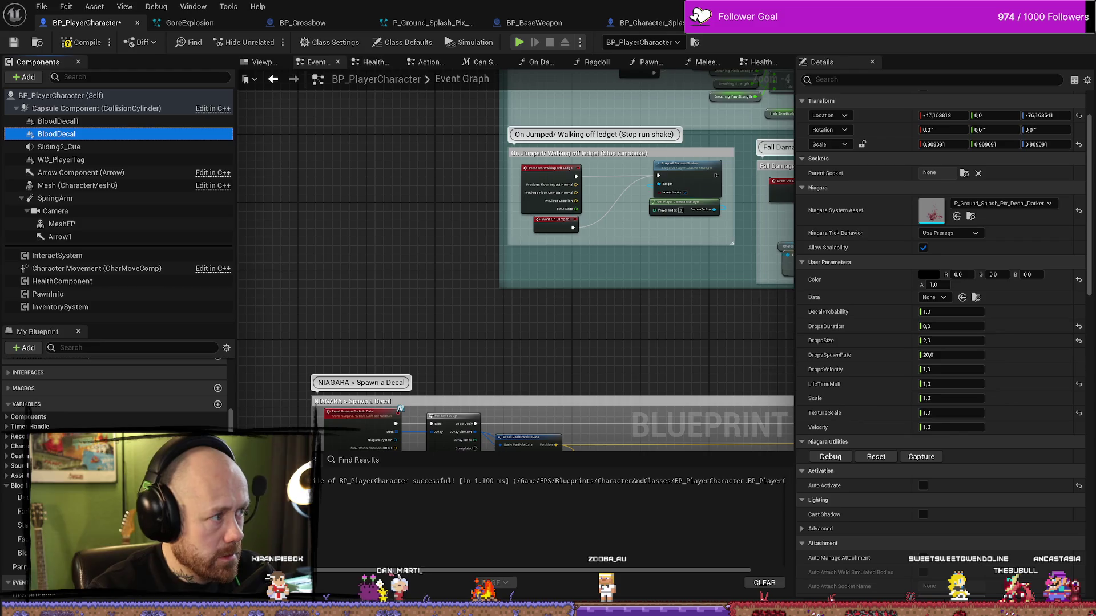
key(F7)
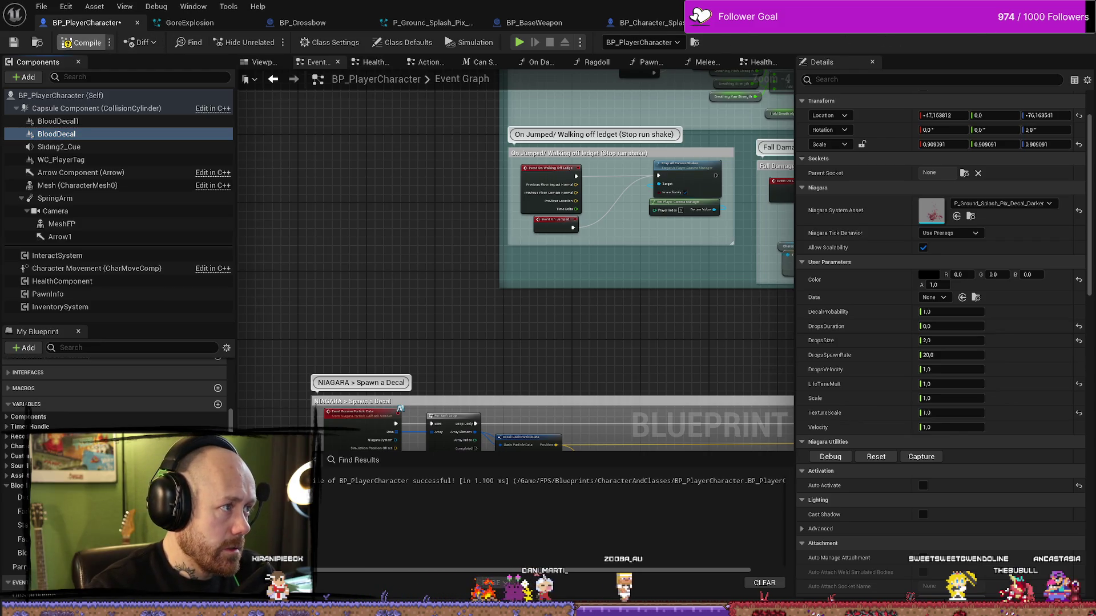
key(F7)
key(alt+Tab)
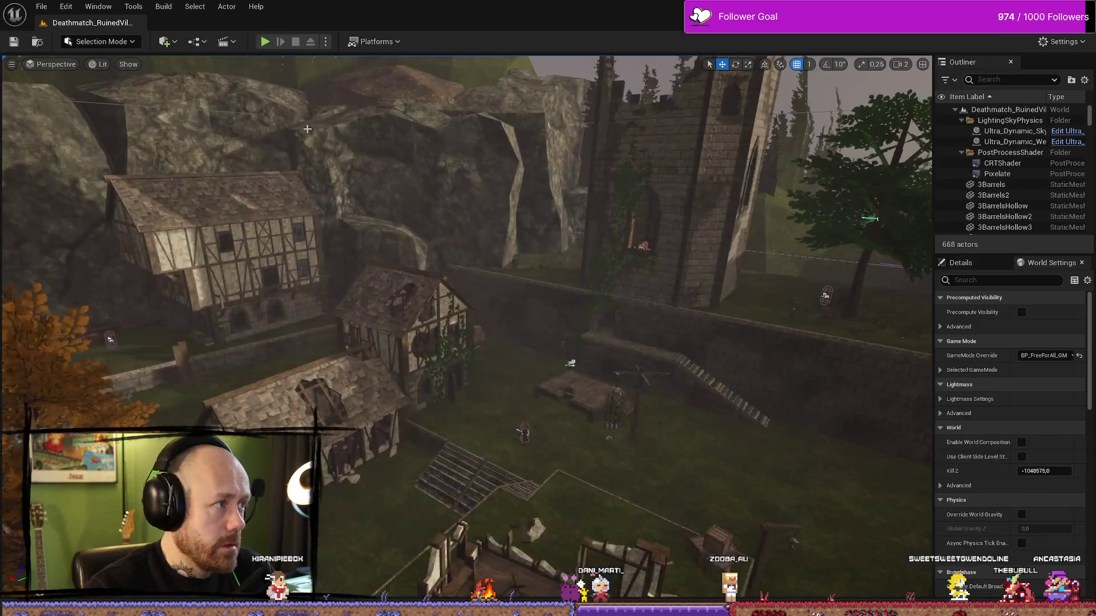
Step: Briefly playtest the deathmatch level, then show the Blood_VFX_Pack Blueprints folder in the Content Drawer
click(264, 42)
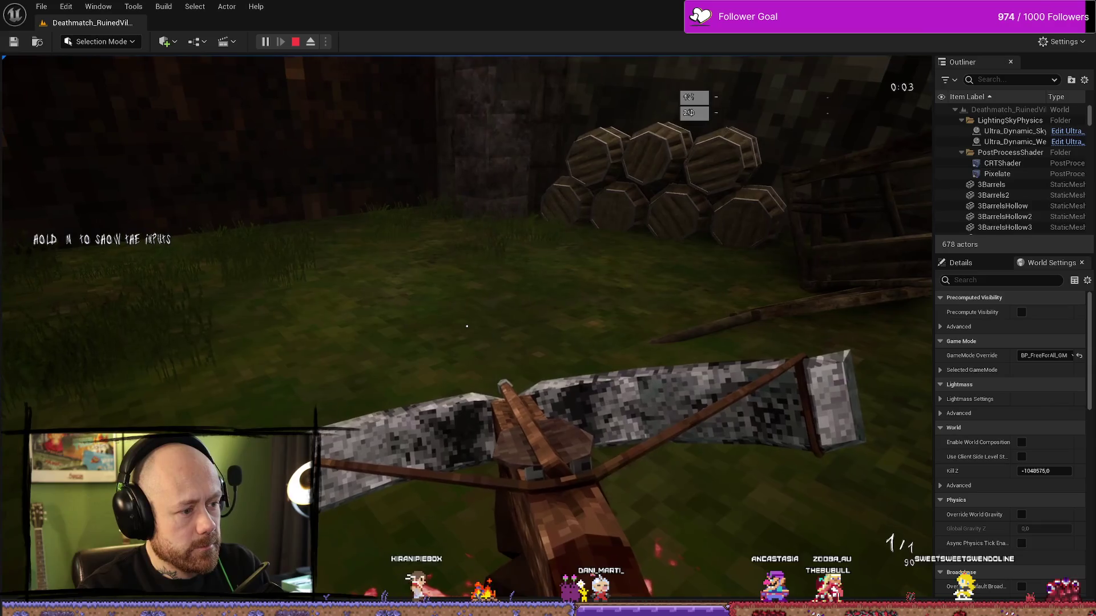
key(Escape)
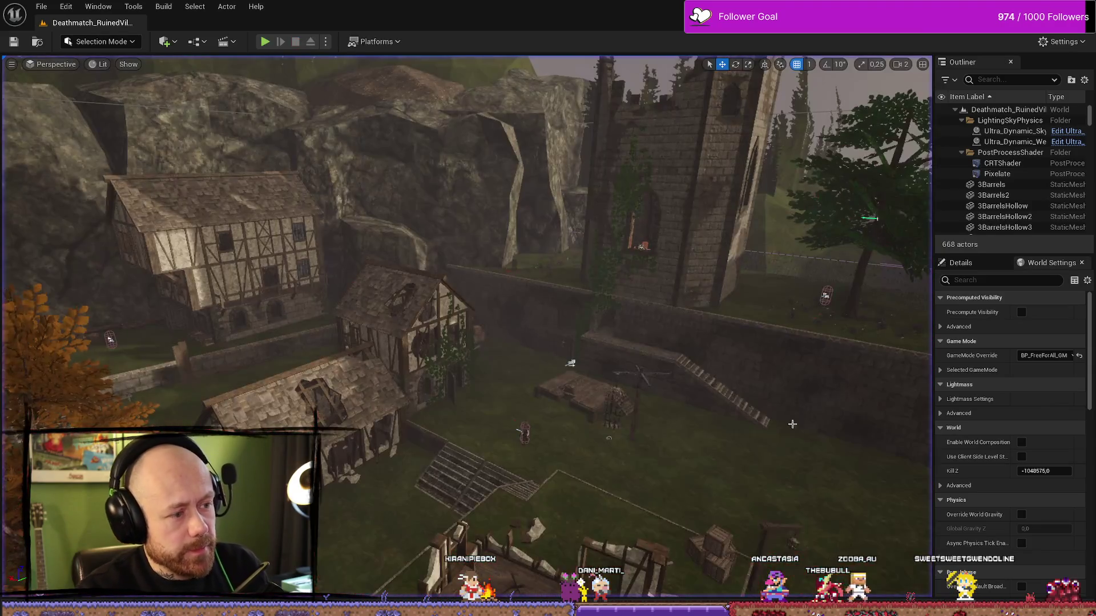
key(ctrl+space)
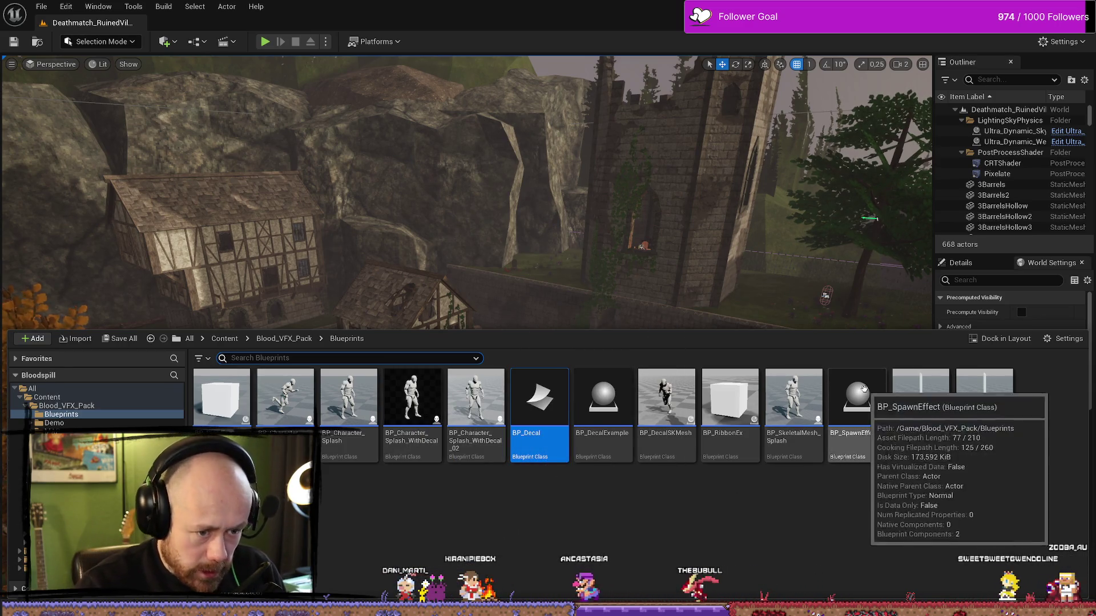
Step: Examine BP_DecalExample's Spawn a Decal nodes, then pan through BP_PlayerCharacter's event graph
double_click(621, 420)
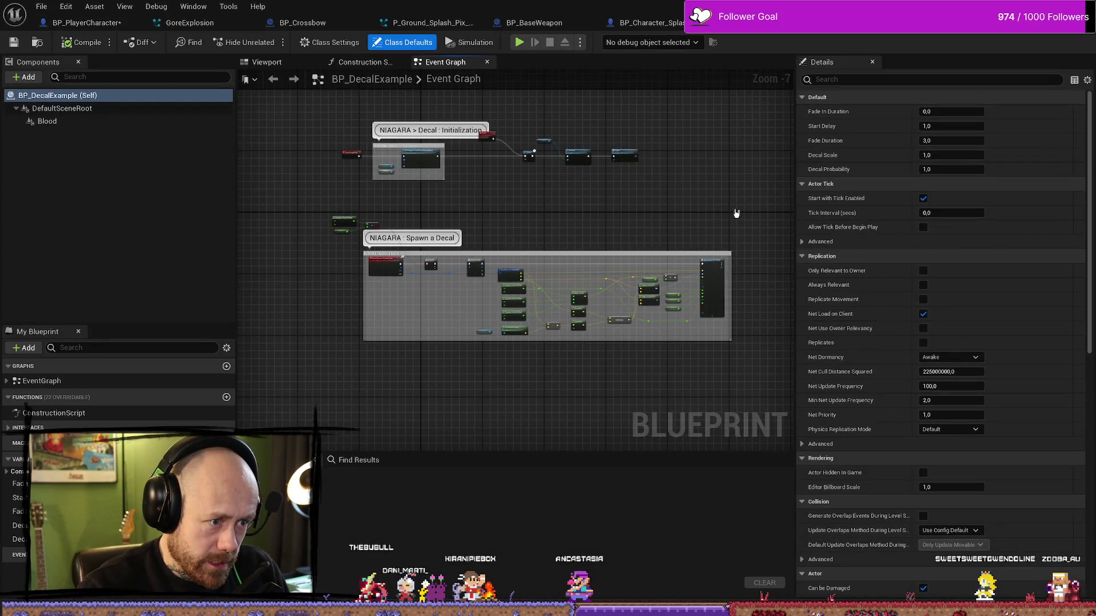
scroll(568, 230, up, 3)
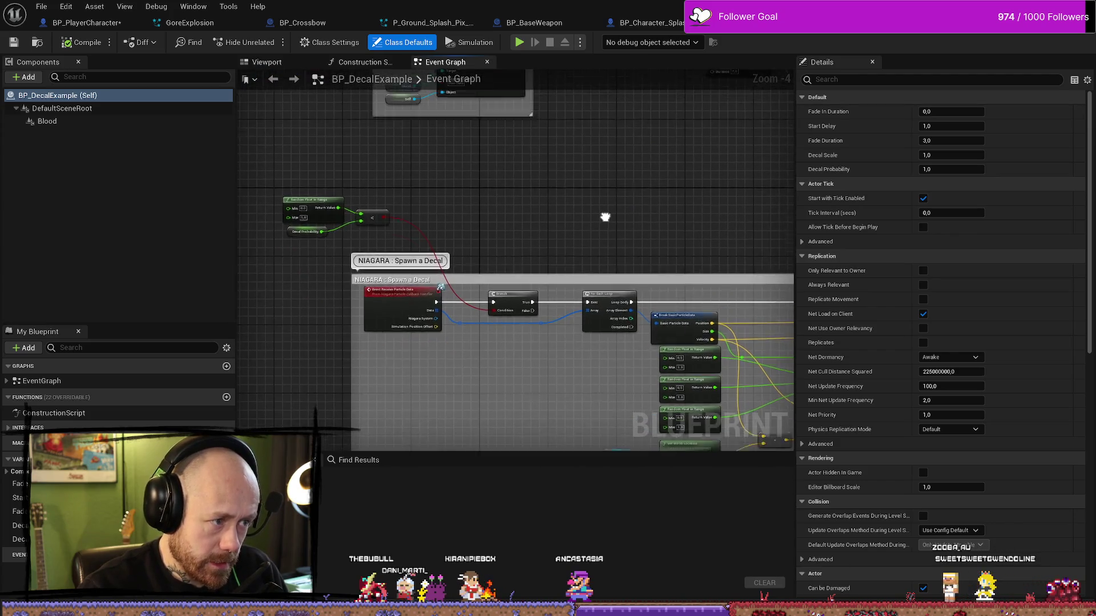
drag(625, 204, 511, 226)
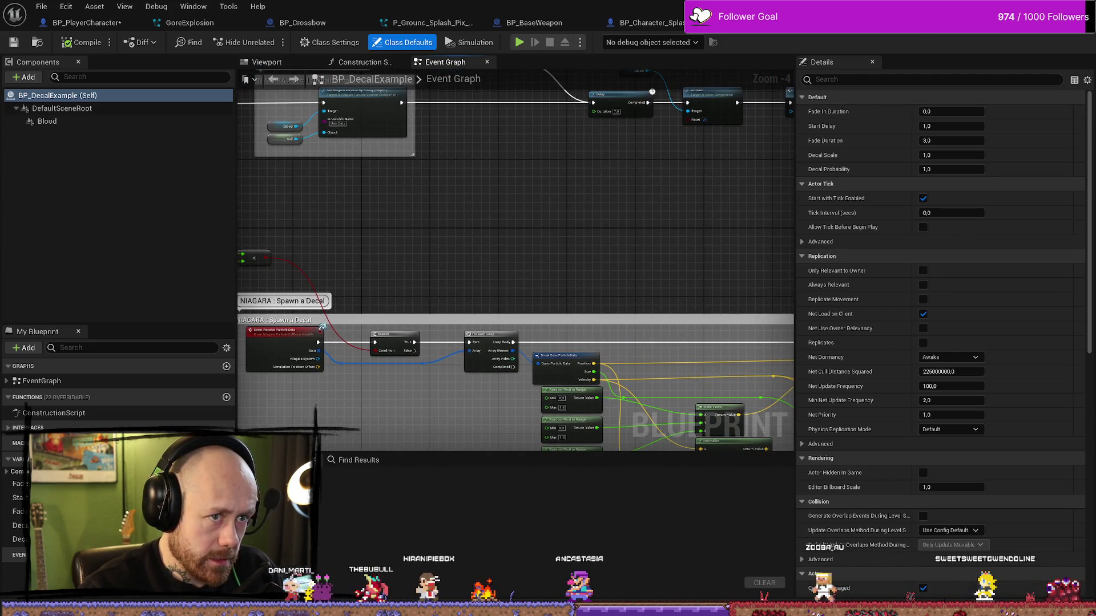
click(432, 23)
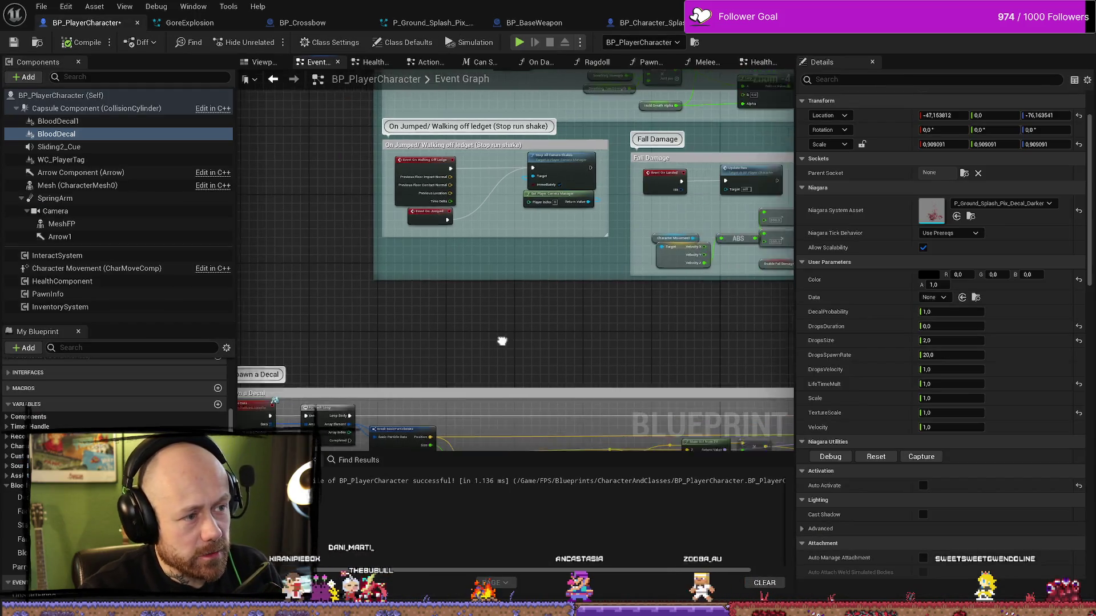
mouse_move(731, 342)
mouse_down()
mouse_move(676, 338)
mouse_move(654, 352)
mouse_up()
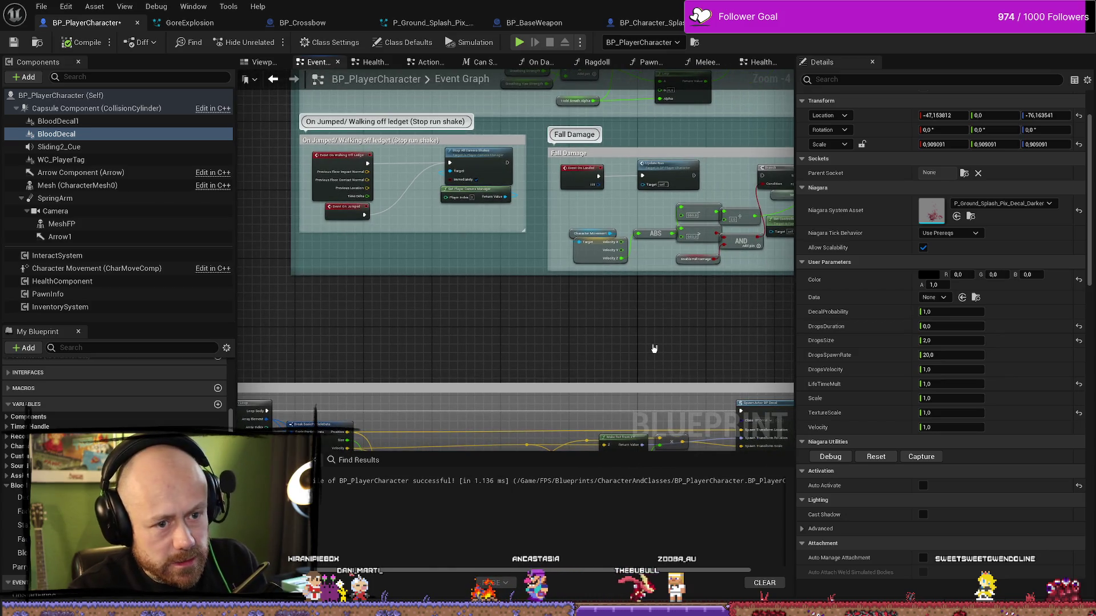